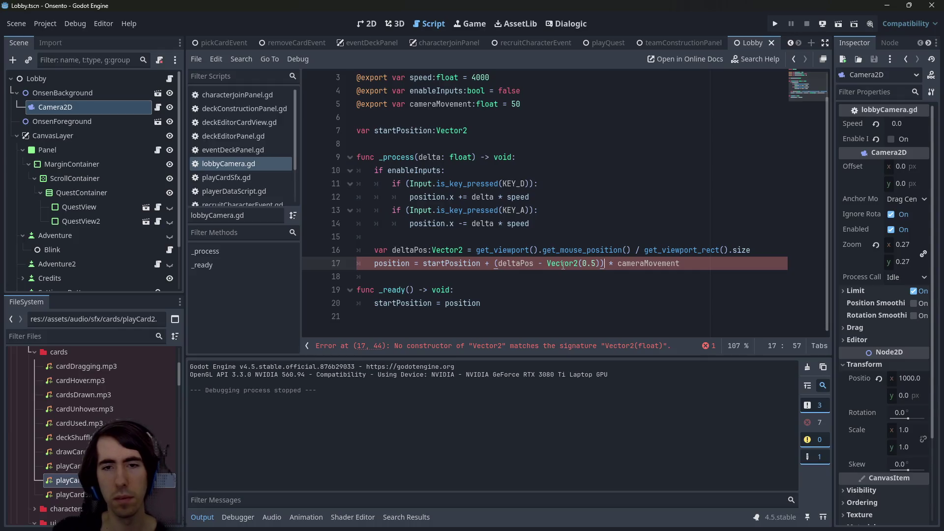
Complete line 17 as Vector2(0.5, 0.5), save, and test-run the game.
type(", 0.5")
key("ctrl+s")
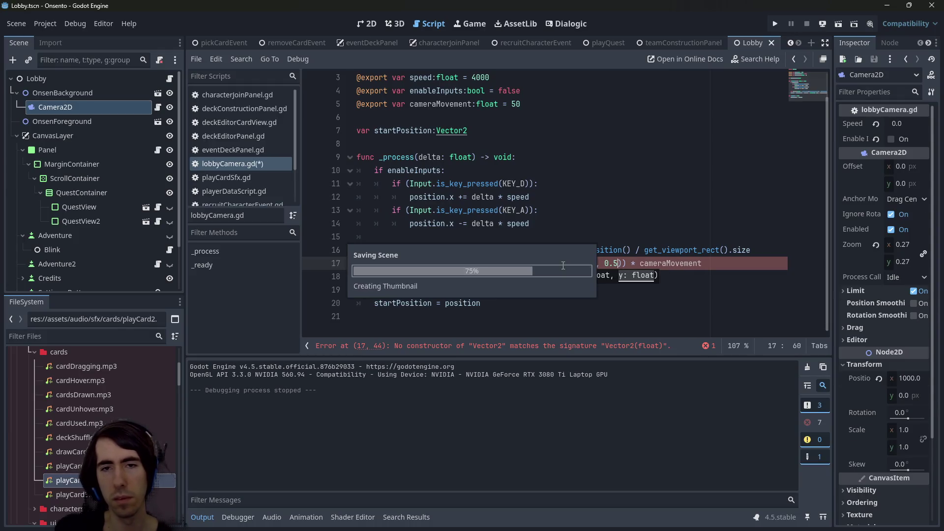
left_click(839, 26)
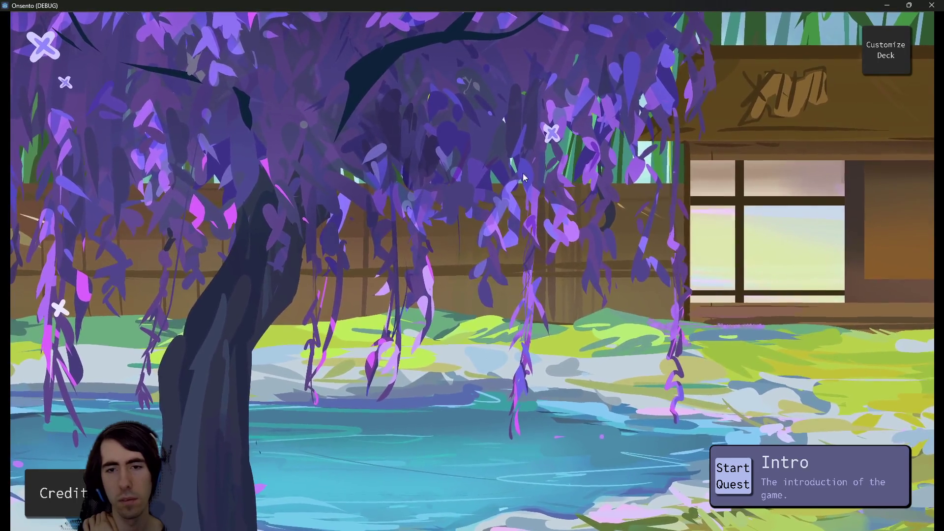
left_click(932, 5)
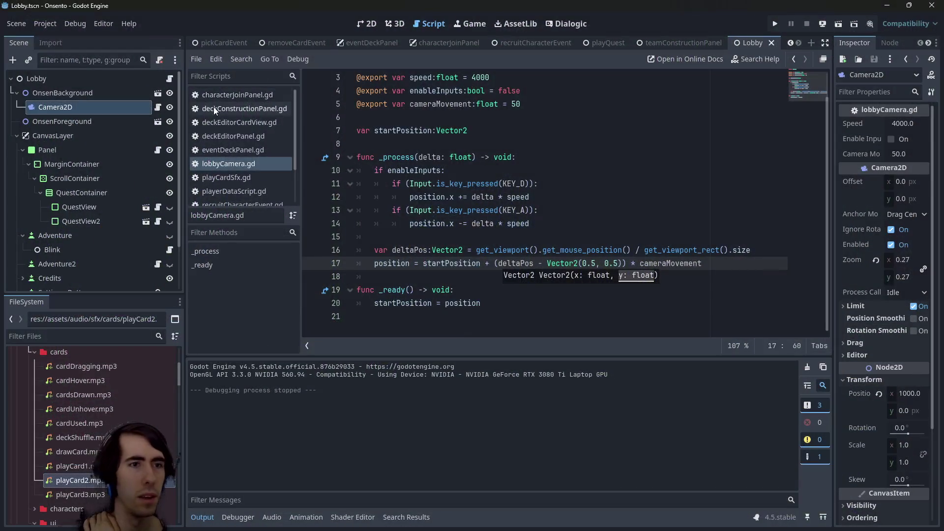
Set the Camera2D zoom x to 0.26, save the scene, and check it in a test run.
left_click(362, 22)
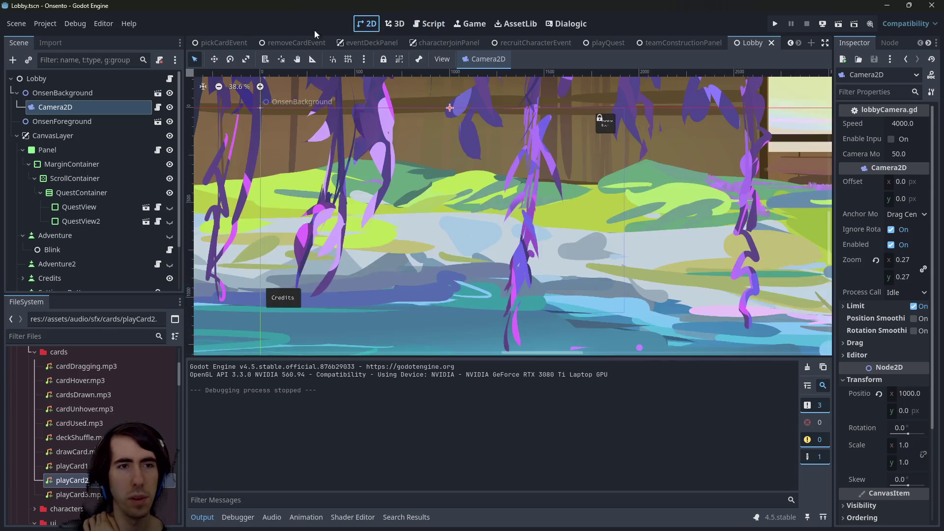
left_click(900, 260)
left_click(900, 259)
type("0.26")
key("Return")
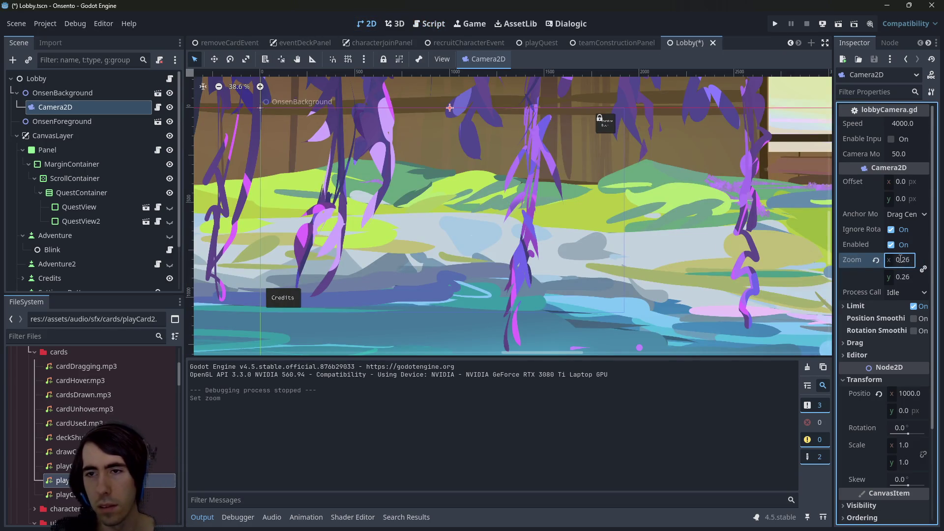
key("ctrl+s")
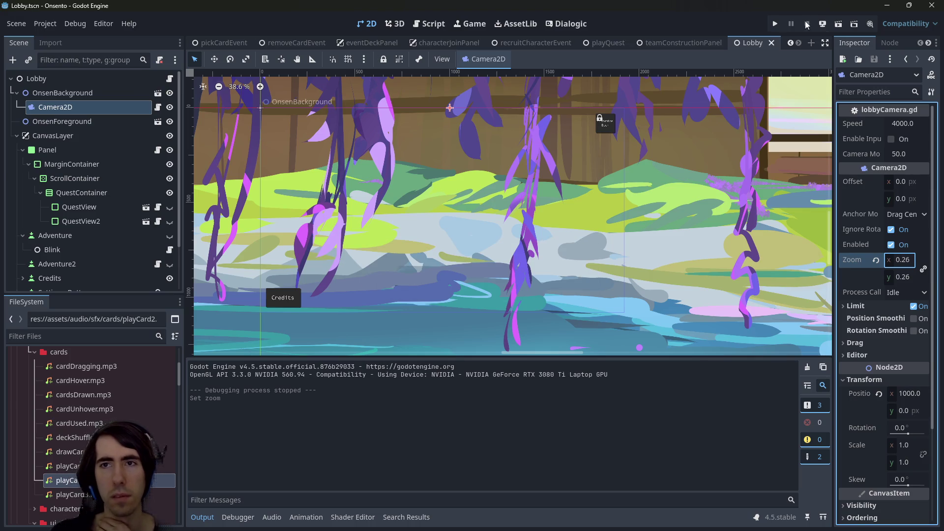
left_click(837, 25)
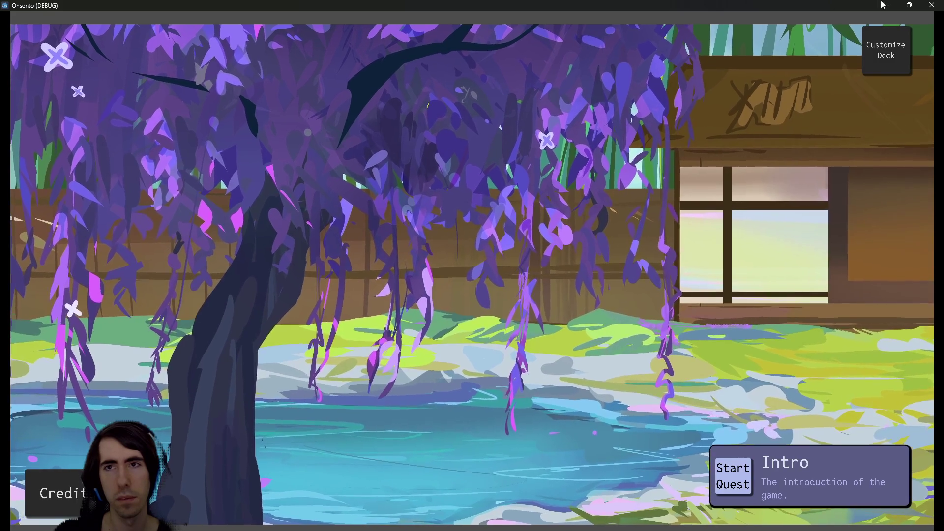
left_click(932, 5)
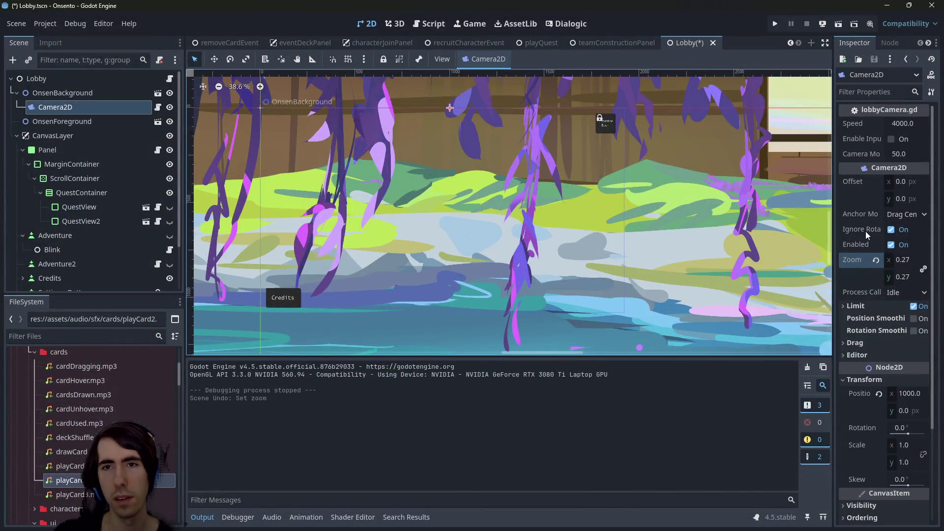
Redo the 0.26 camera zoom change, then undo it back to 0.27.
scroll(652, 261, "down", 1)
key("ctrl+shift+z")
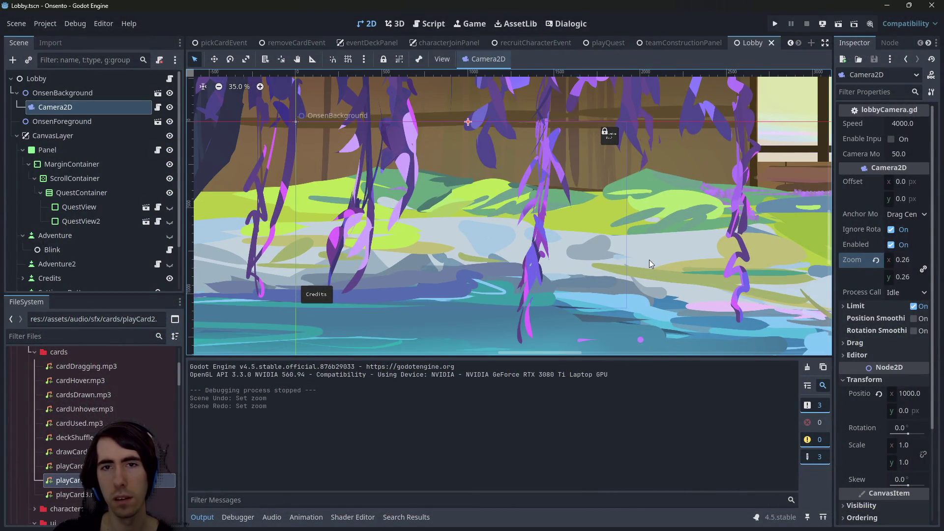
scroll(617, 255, "down", 8)
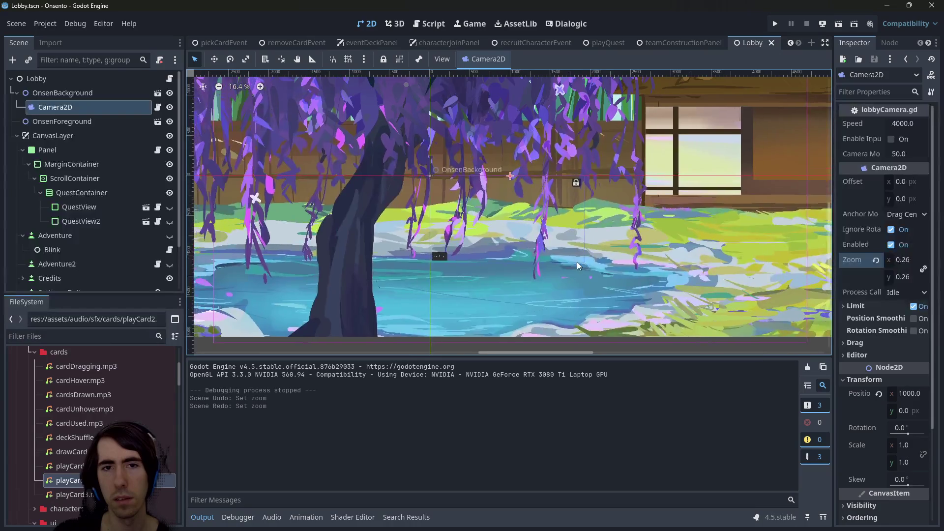
scroll(577, 261, "down", 4)
scroll(578, 257, "down", 2)
scroll(574, 258, "up", 1)
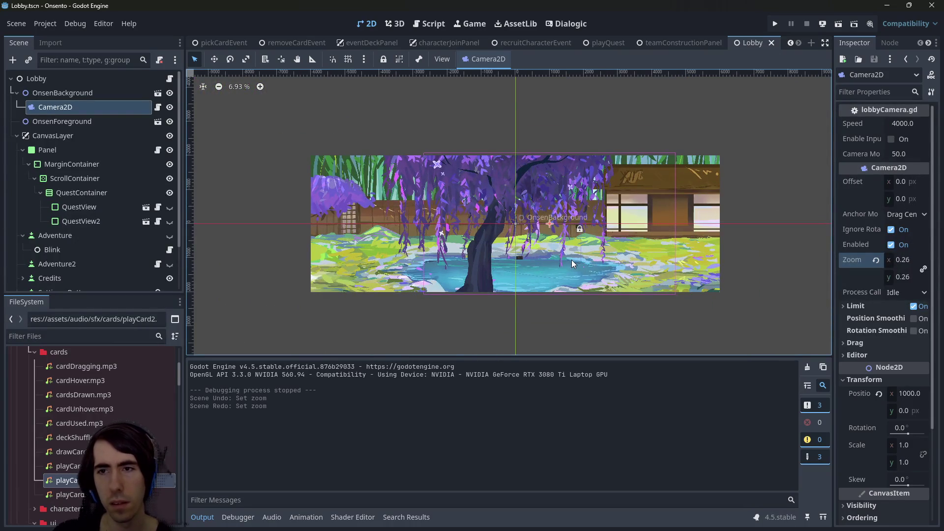
key("ctrl+z")
Set the Camera2D zoom x to 0.28, save the scene, and check it in a test run.
left_click(913, 255)
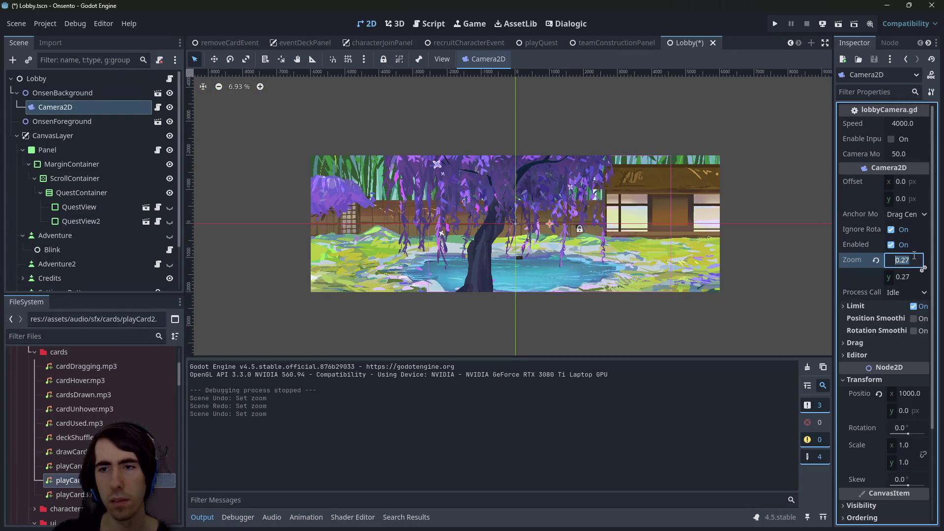
type("0.26")
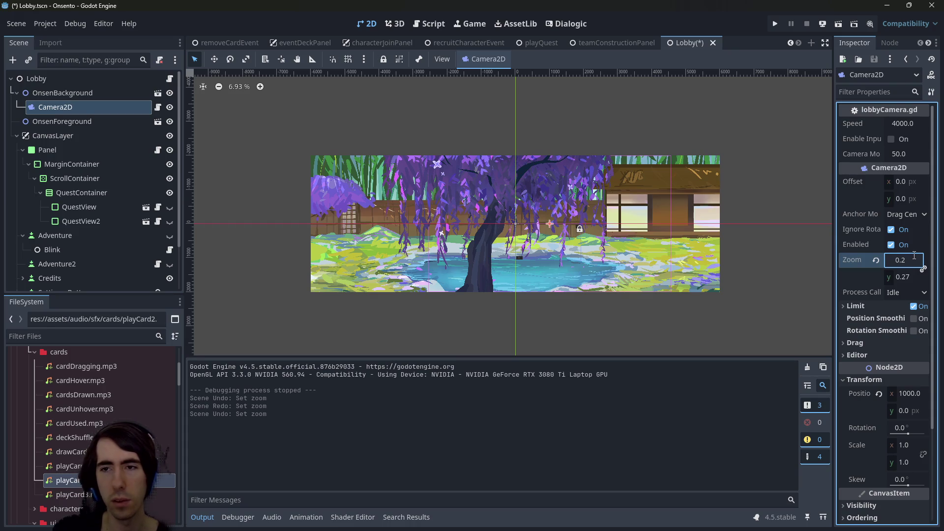
key("Return")
key("ctrl+s")
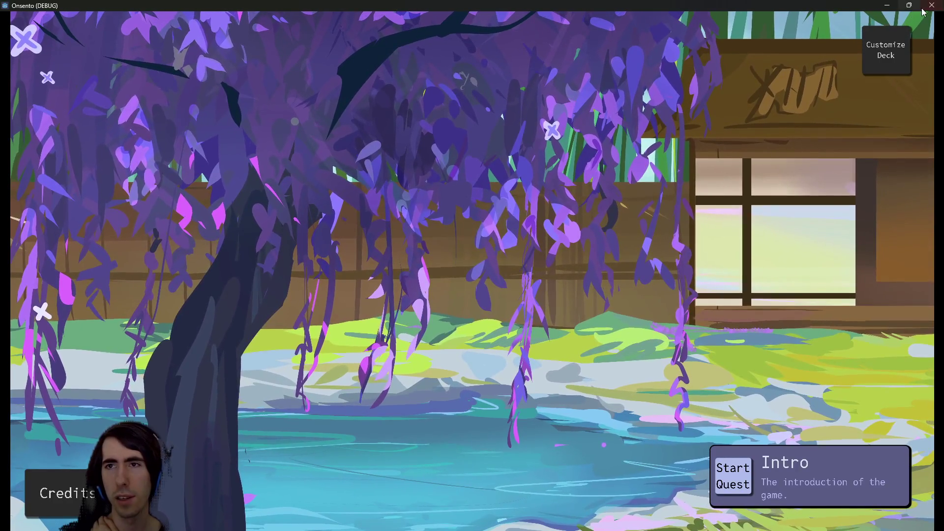
left_click(923, 11)
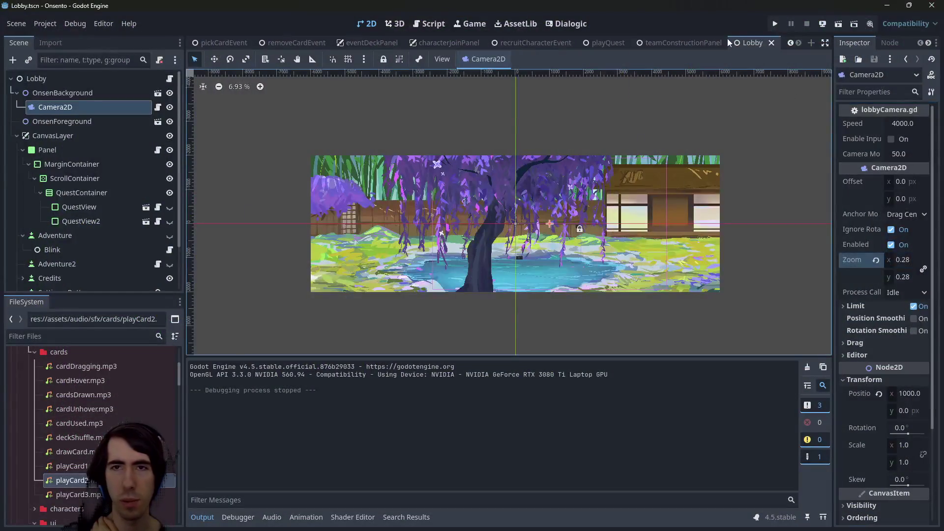
Add a plain Node as a child of the Lobby's Camera2D.
left_click(429, 23)
left_click(562, 293)
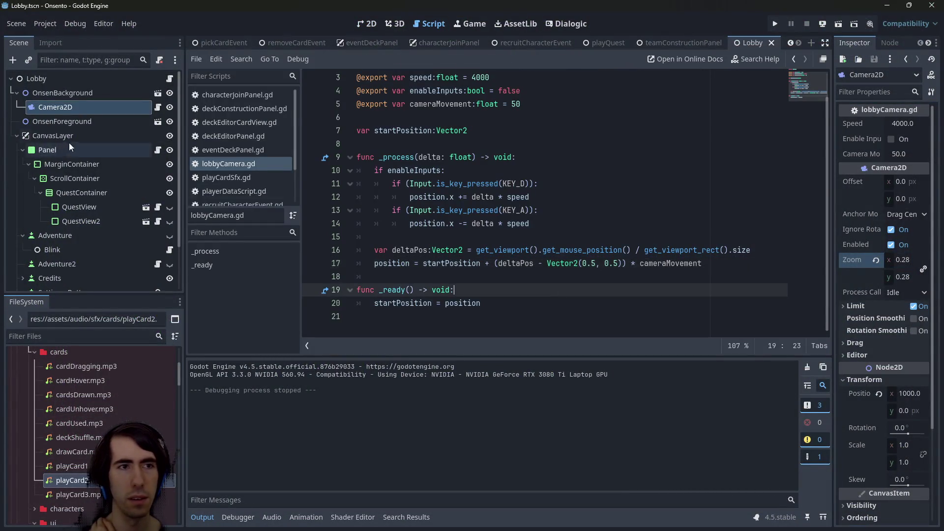
right_click(104, 108)
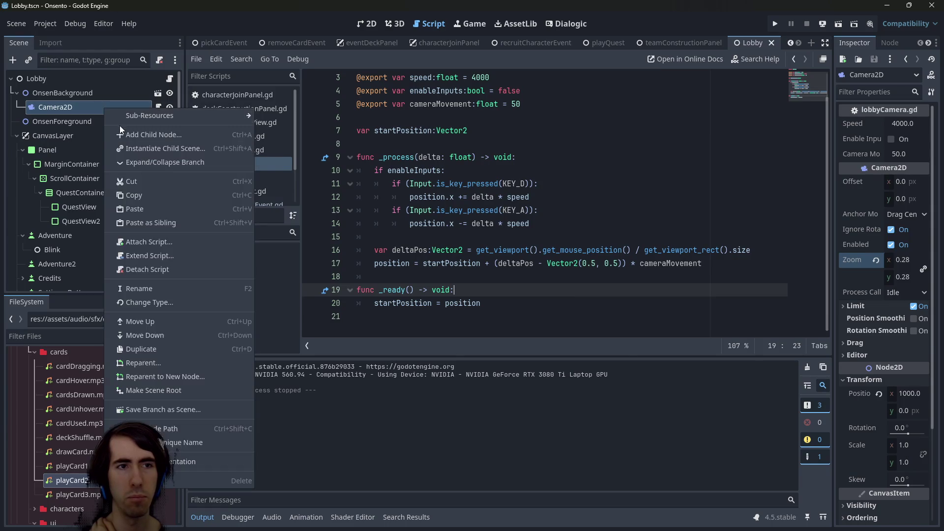
left_click(123, 131)
double_click(316, 141)
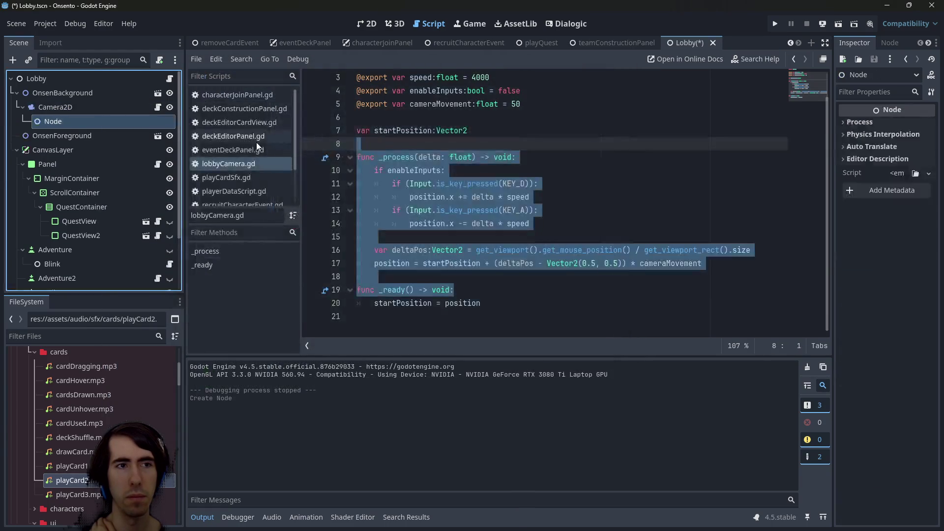
left_click(450, 264)
left_click(487, 282)
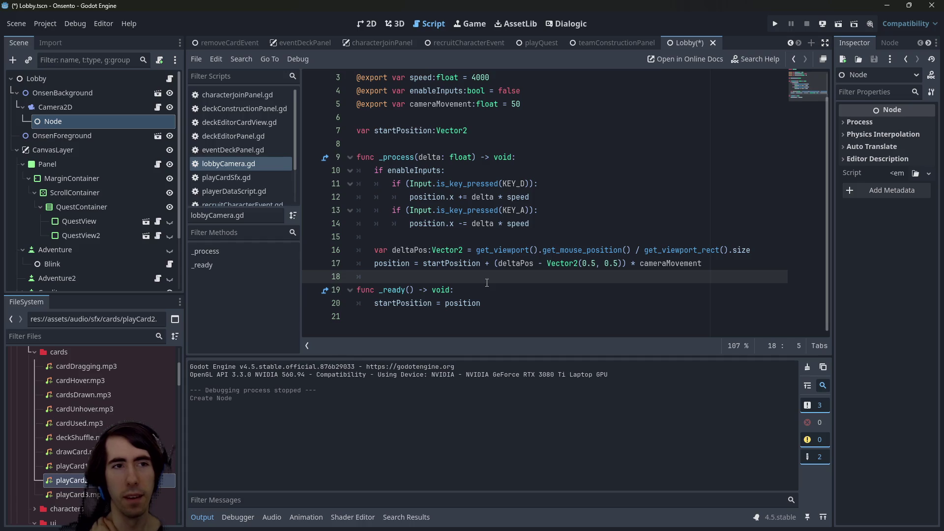
Rename the new child node to CameraMovement and begin attaching a script to it.
left_click(100, 120)
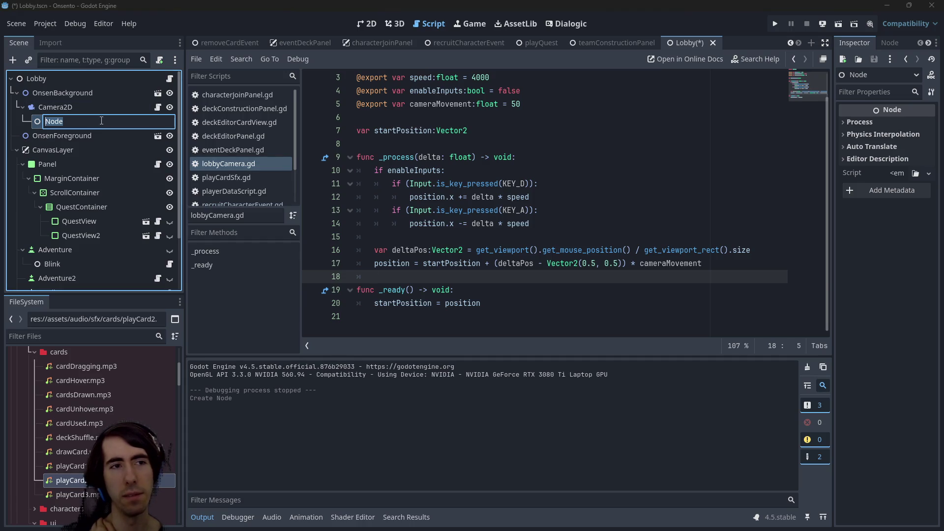
type("CameraD")
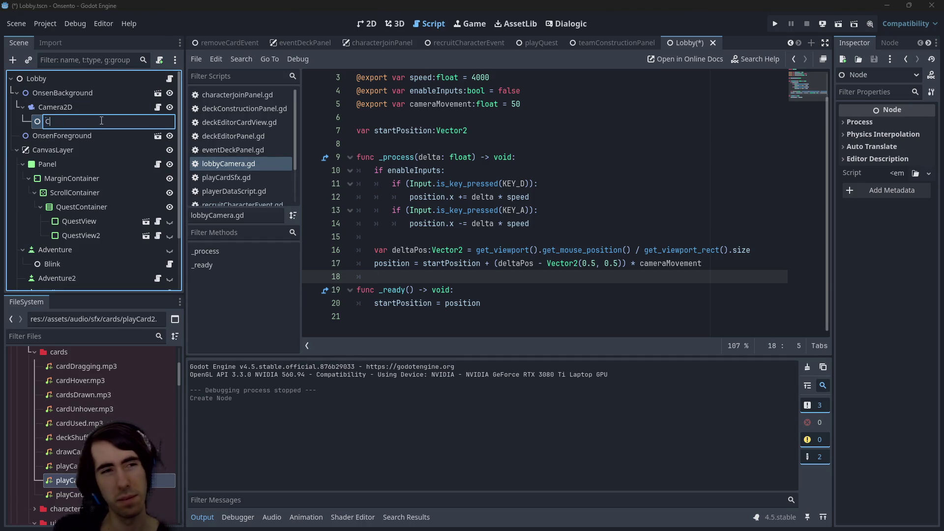
type("isplacement")
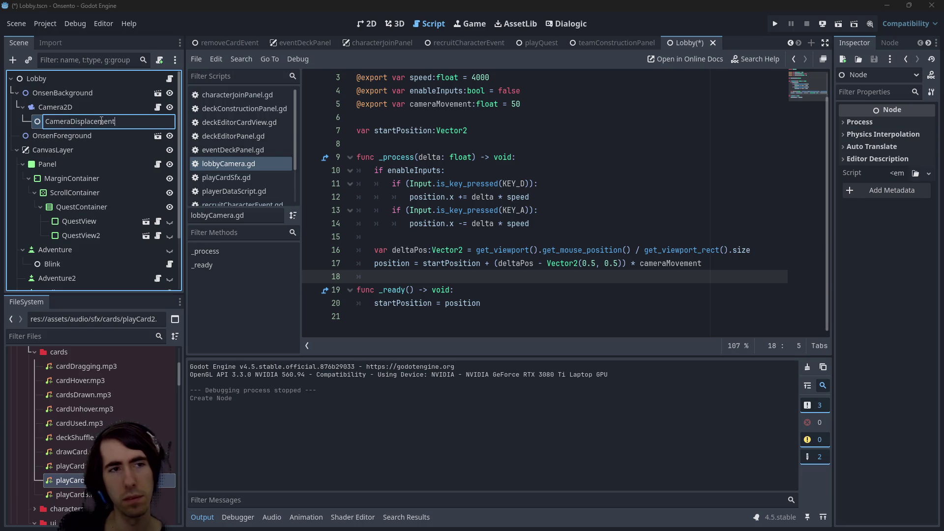
key("ctrl+a")
type("CameraMovem")
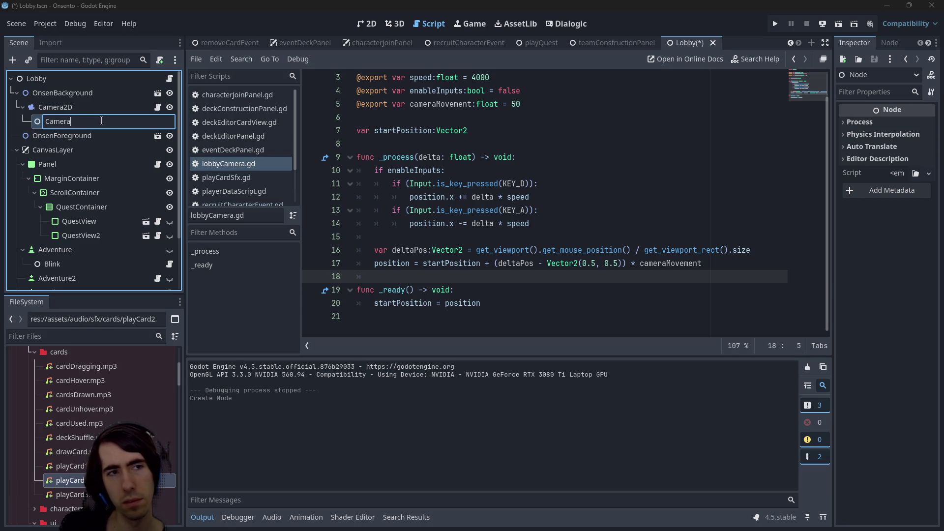
type("ent")
key("Return")
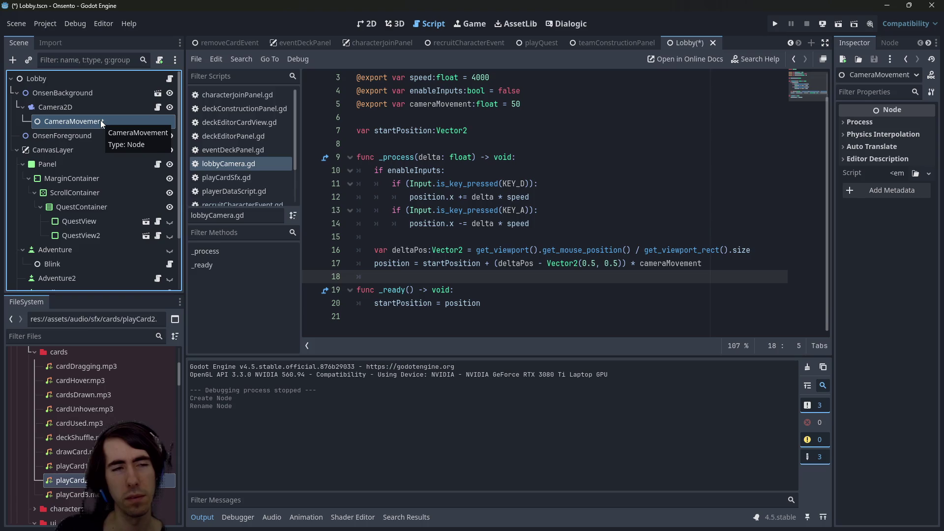
key("Delete")
key("Escape")
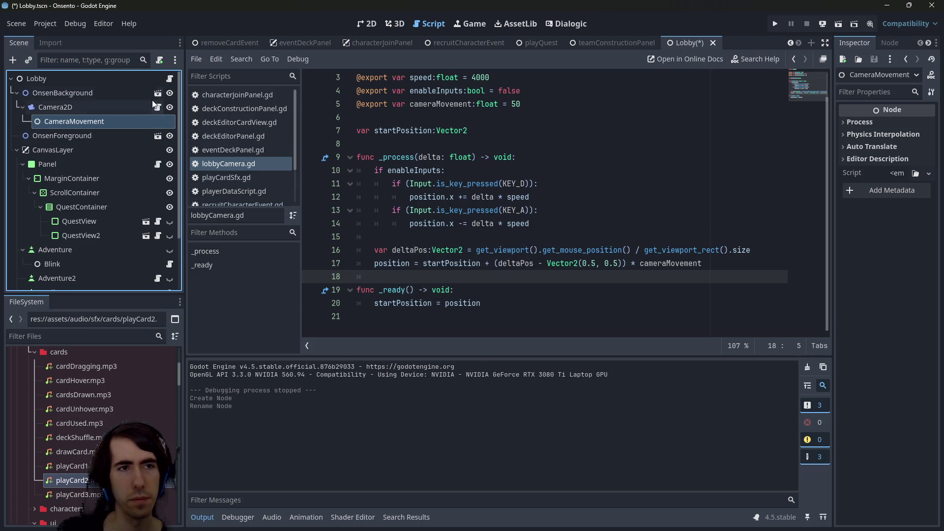
left_click(160, 60)
Set the new script's path to res://scripts/cameraMovement.gd.
left_click(576, 251)
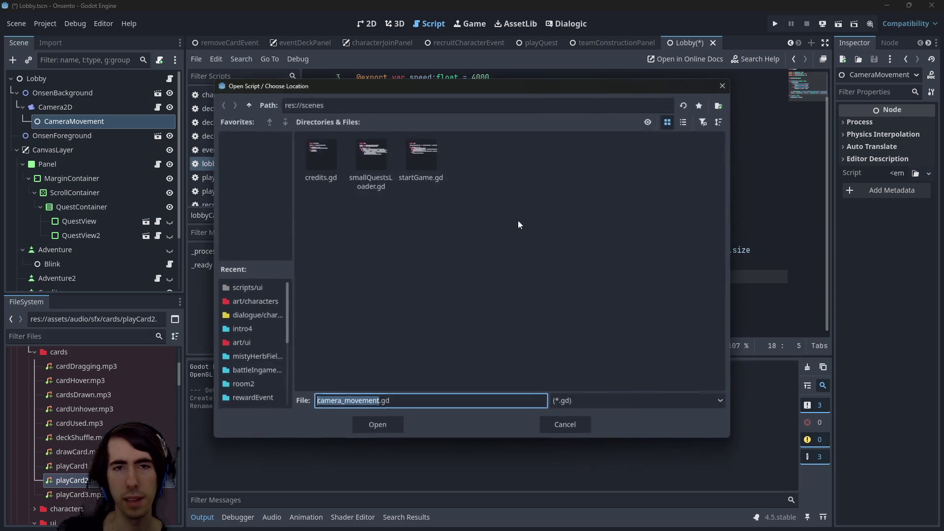
left_click(248, 105)
double_click(438, 224)
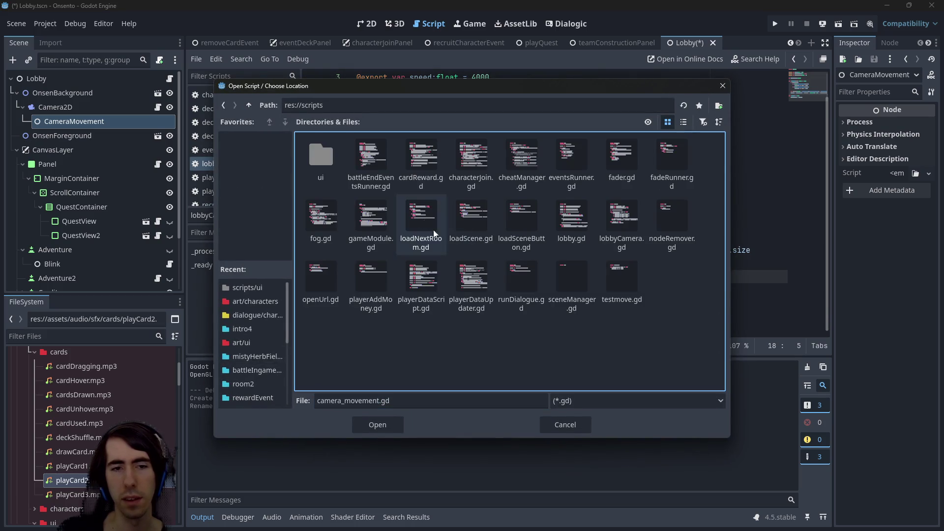
left_click(351, 400)
key("BackSpace")
key("BackSpace")
type("M")
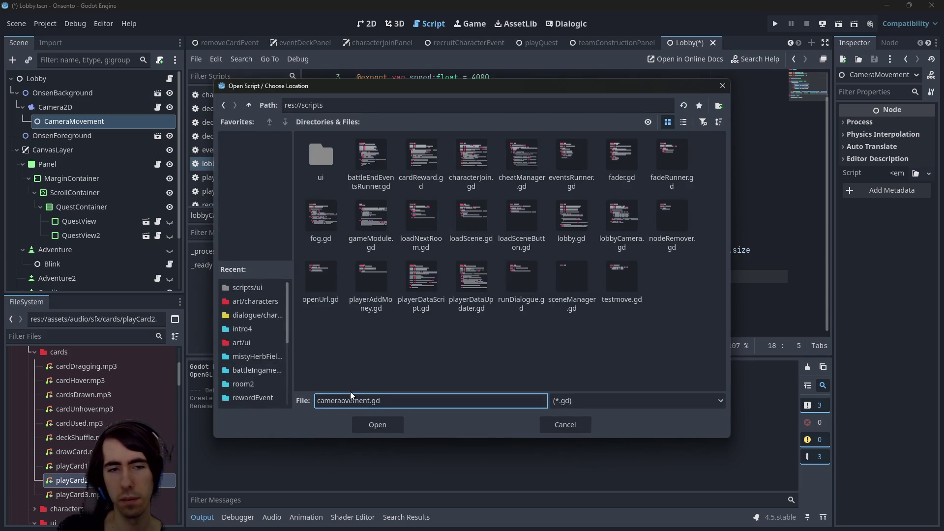
key("Return")
Create the script, then select lines 5–20 of camera code in lobbyCamera.gd.
left_click(417, 343)
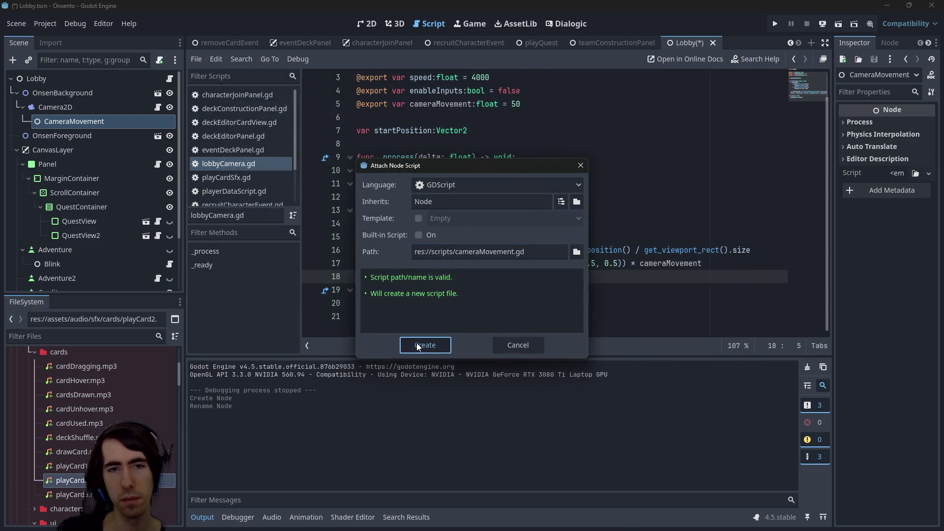
key("alt+Left")
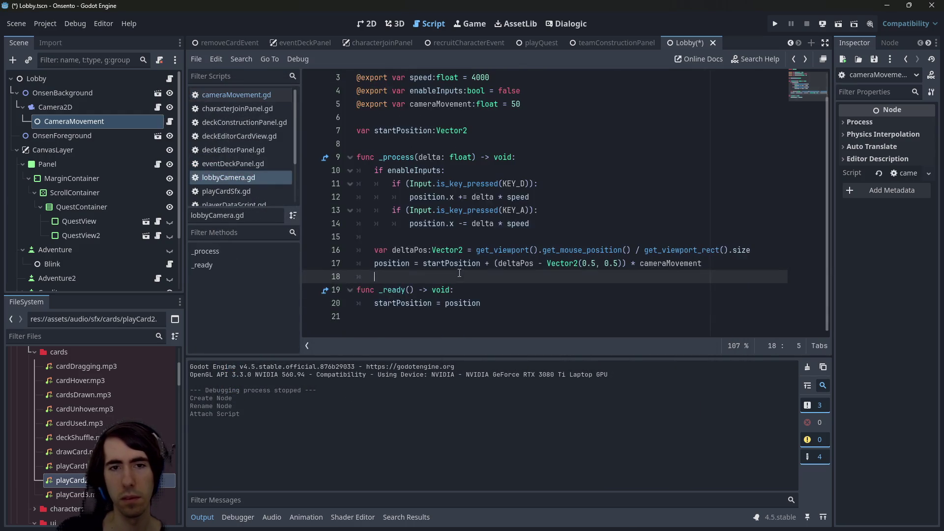
mouse_move(535, 306)
left_mouse_down()
mouse_move(344, 156)
mouse_move(345, 102)
left_mouse_up()
key("ctrl+c")
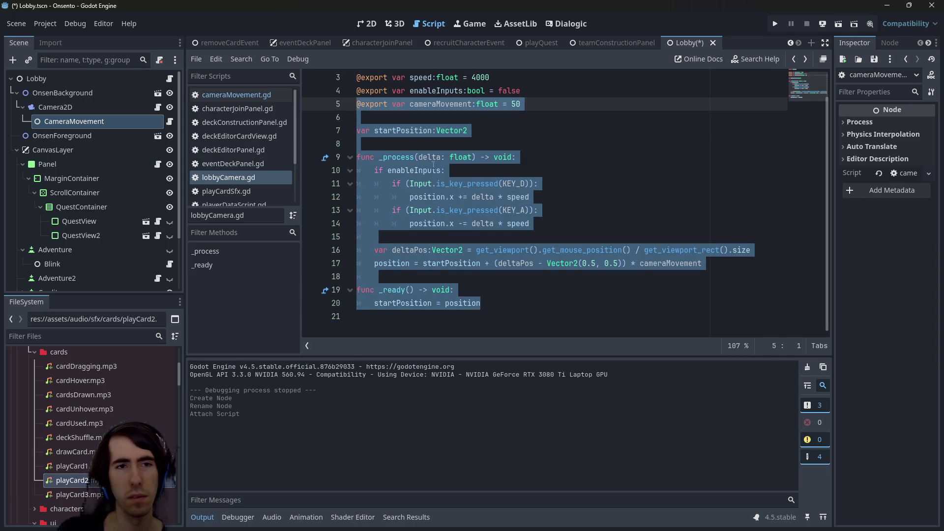
Paste the camera code into cameraMovement.gd below extends Node and save.
key("alt+Right")
key("Return")
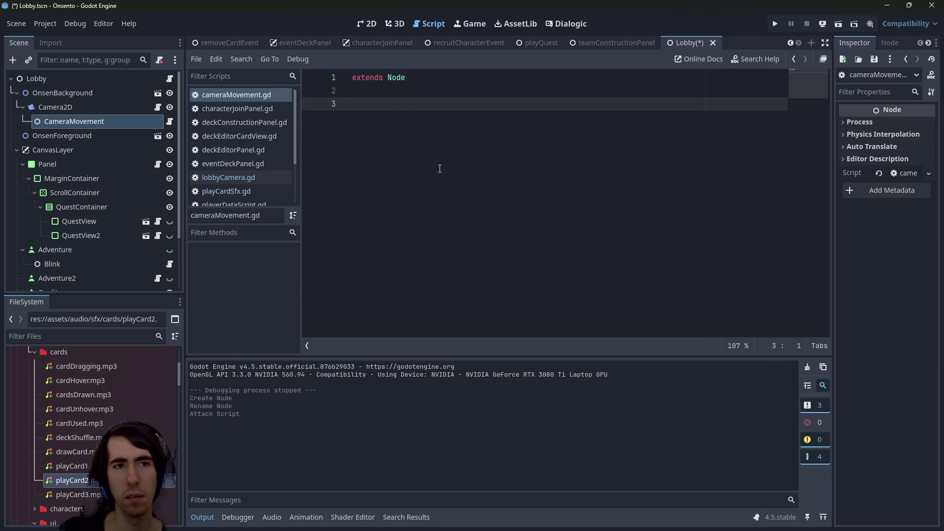
key("ctrl+v")
left_click(380, 112)
key("ctrl+s")
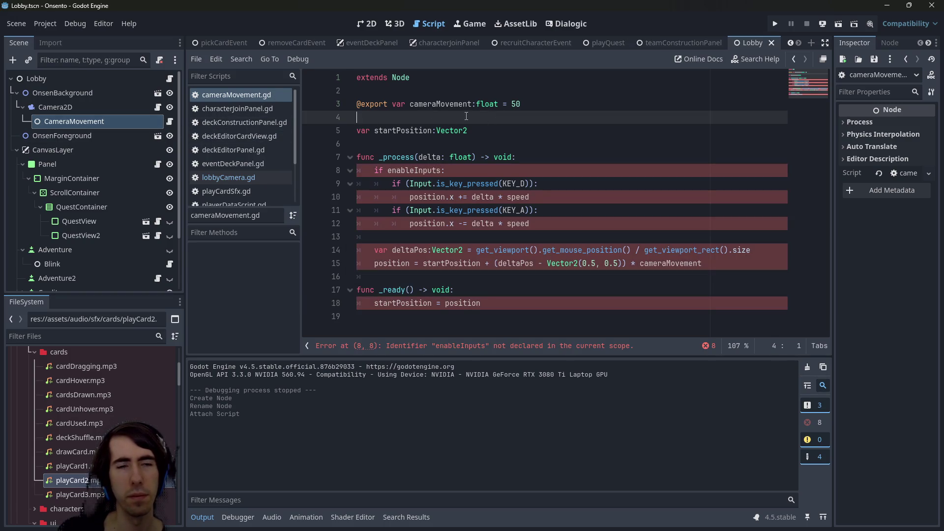
Delete the enableInputs keyboard-movement block on lines 8–13.
left_click(460, 174)
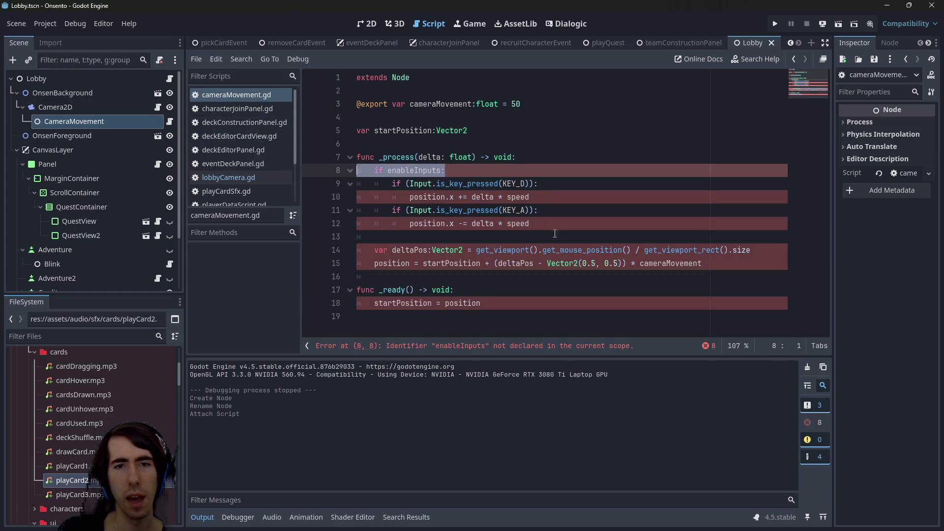
left_click_drag(366, 237, 311, 170)
key("BackSpace")
key("BackSpace")
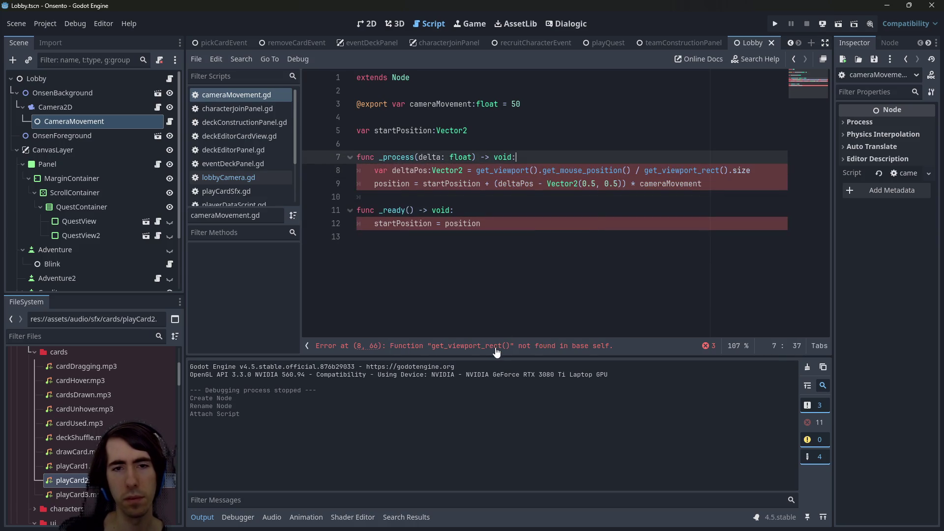
Inspect the get_viewport_rect error line and open a new line inside _process.
left_click(497, 352)
double_click(496, 352)
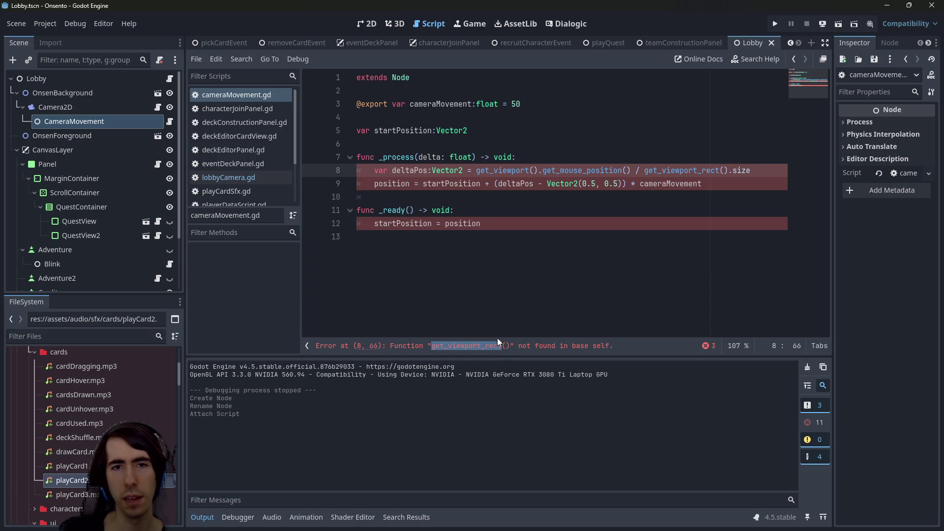
left_click(511, 350)
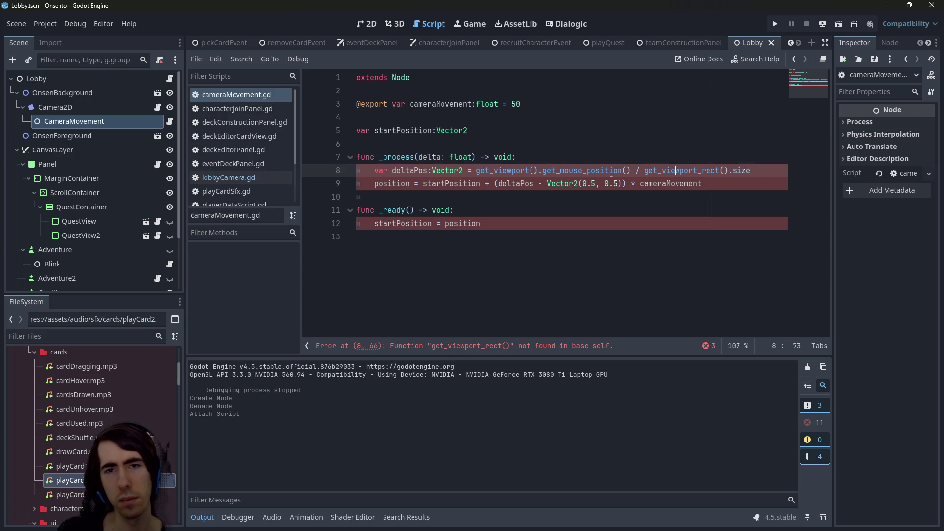
left_click(626, 163)
key("Return")
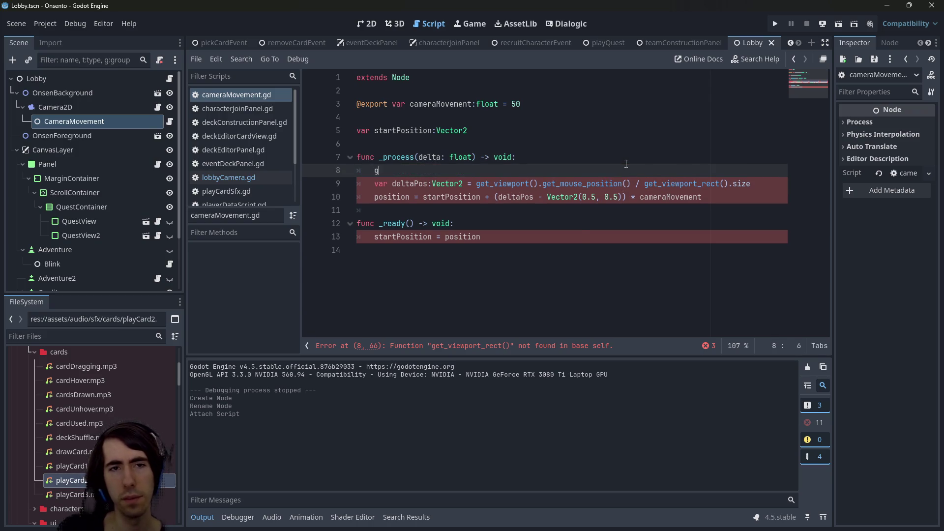
Write get_viewport().get_visible_rect() on line 8 using autocompletion.
type("get_viewp")
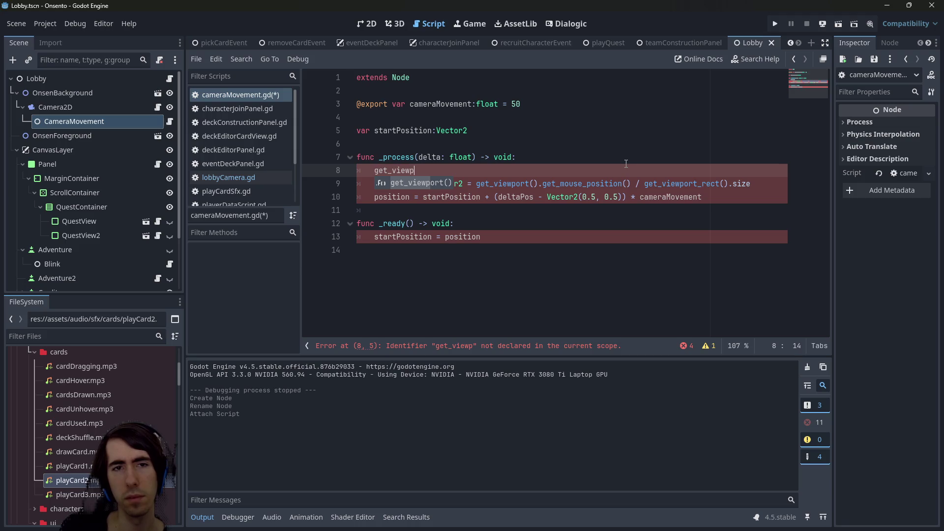
key("Return")
type(".")
type("get_vi")
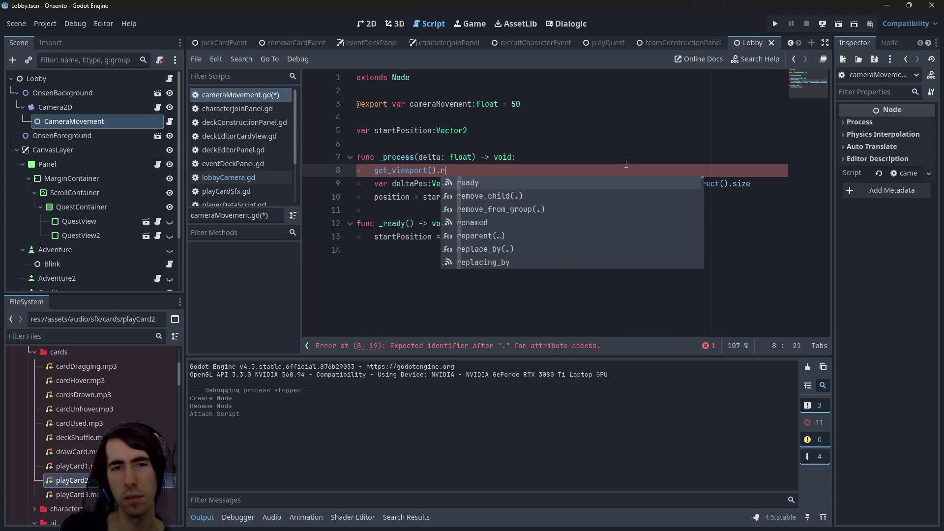
key("Return")
key("ctrl+shift+Left")
key("ctrl+shift+Left")
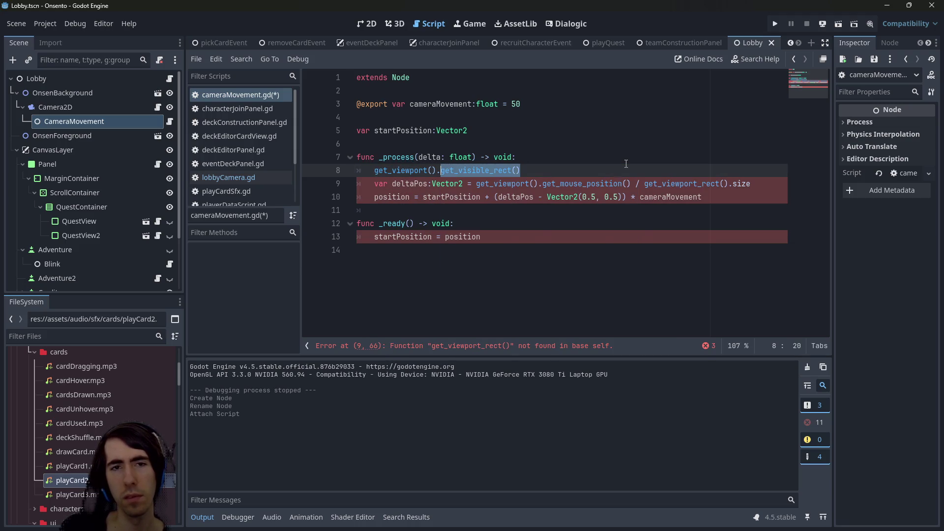
Look up get_visible_rect() in the Viewport class documentation.
left_click(474, 173, "ctrl")
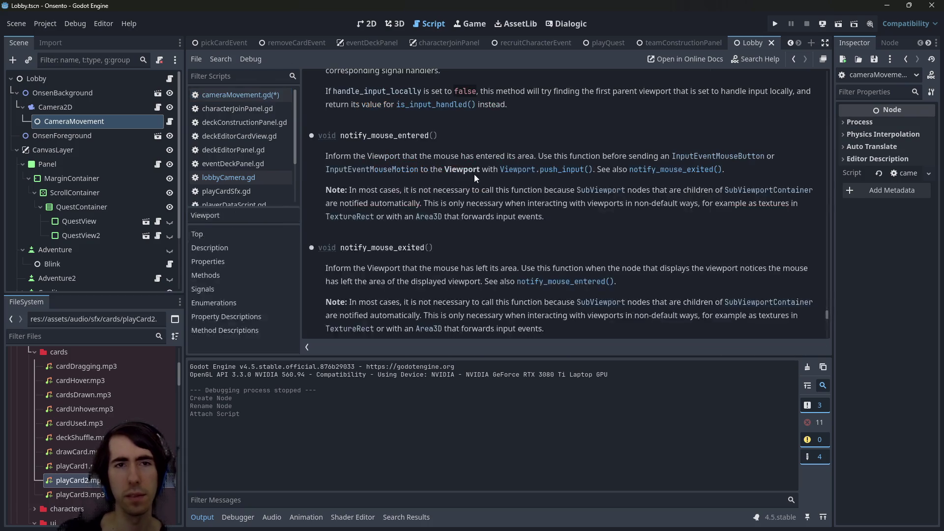
scroll(482, 173, "up", 3)
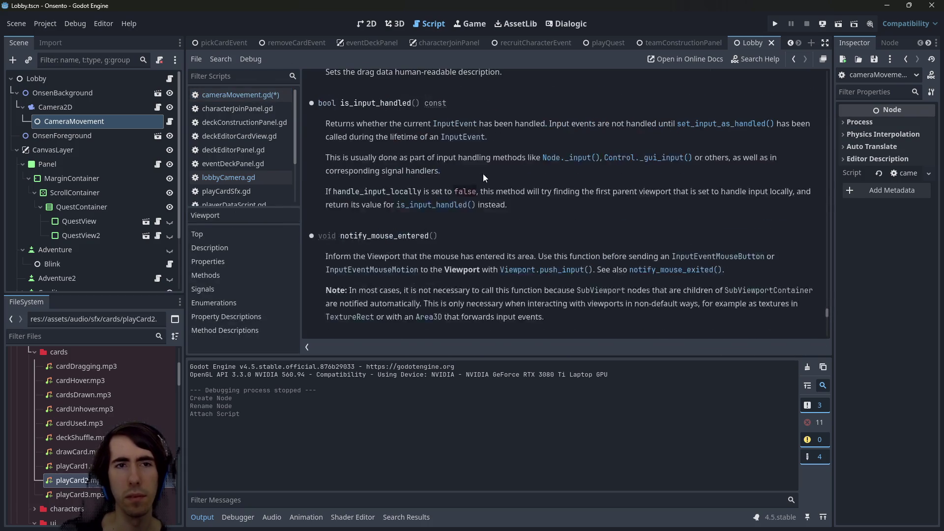
key("ctrl+f")
type("visibl")
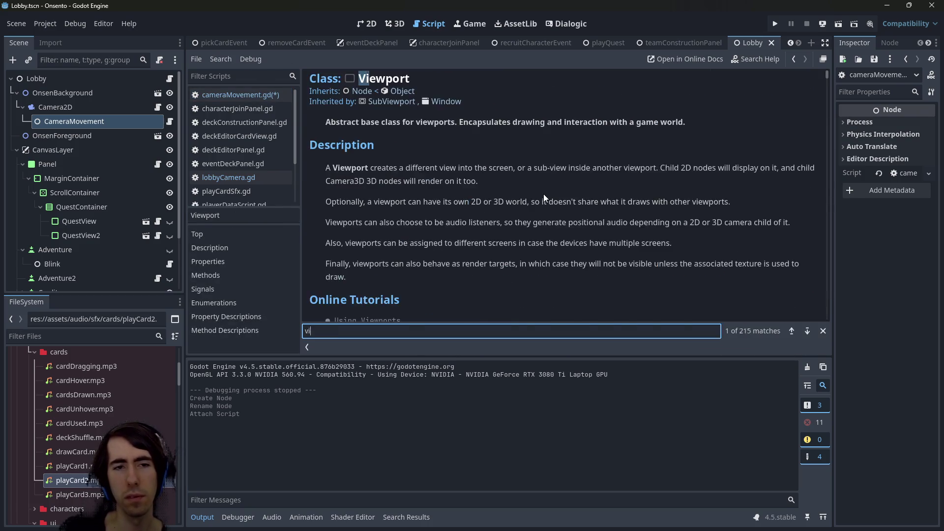
type("e_tranct")
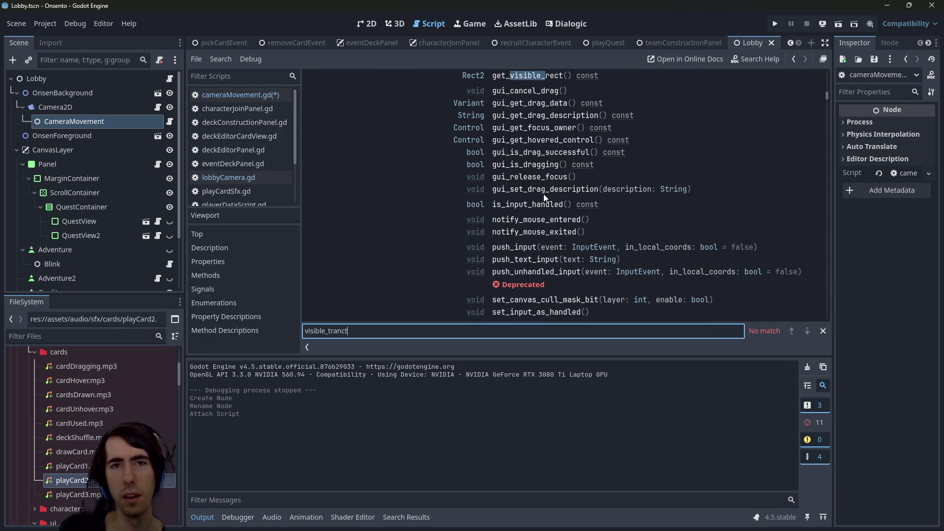
left_click(517, 76)
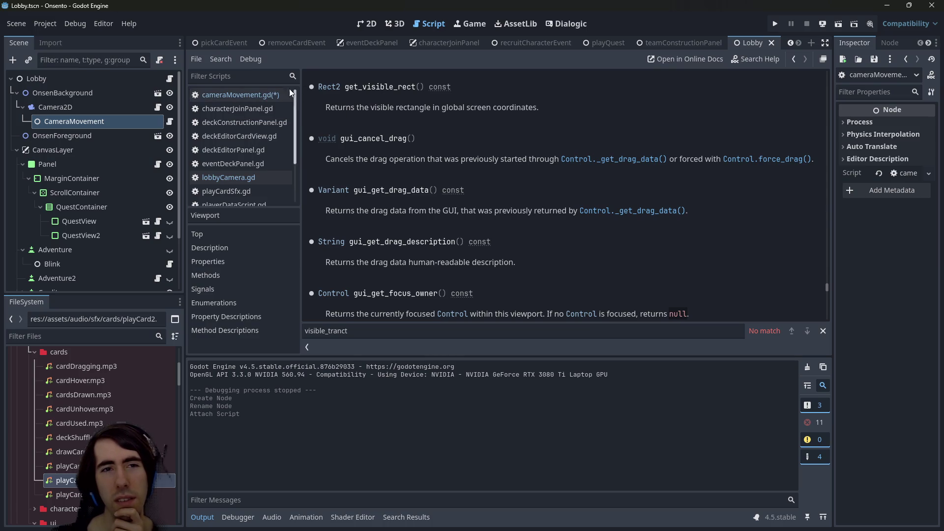
Read the Rect2 class documentation, then return to cameraMovement.gd.
left_click(324, 86)
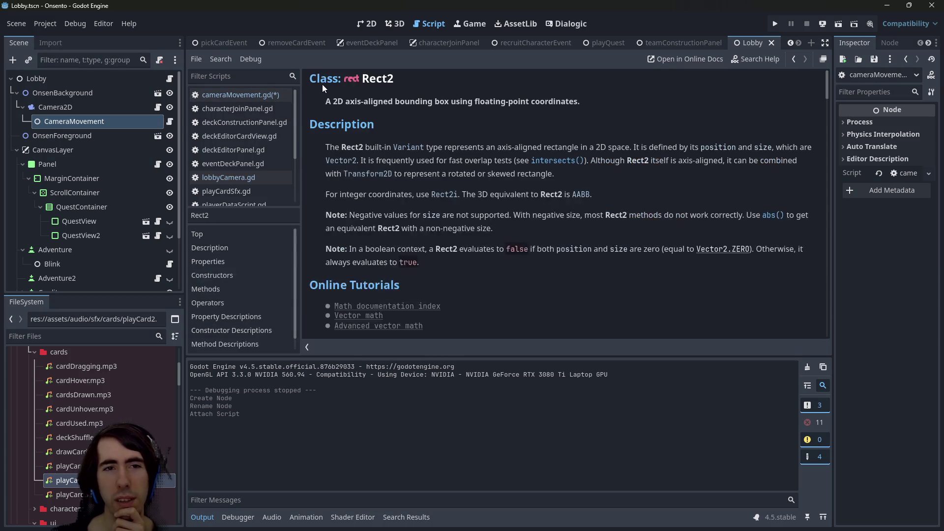
scroll(380, 169, "down", 5)
scroll(380, 170, "down", 2)
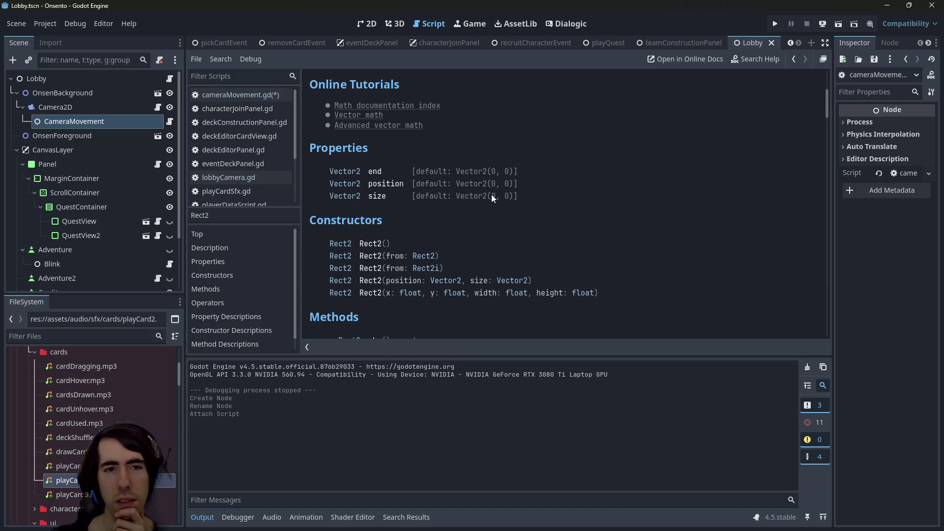
scroll(491, 194, "down", 4)
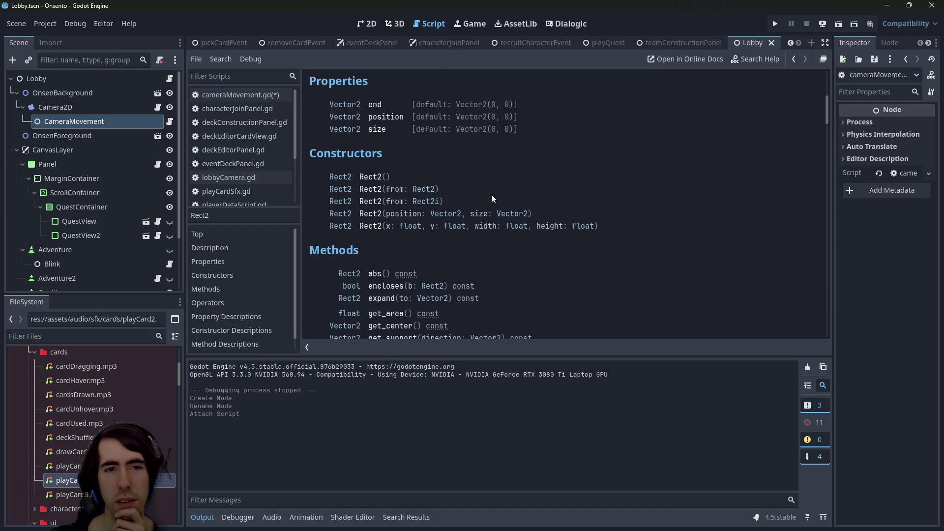
left_click(237, 97)
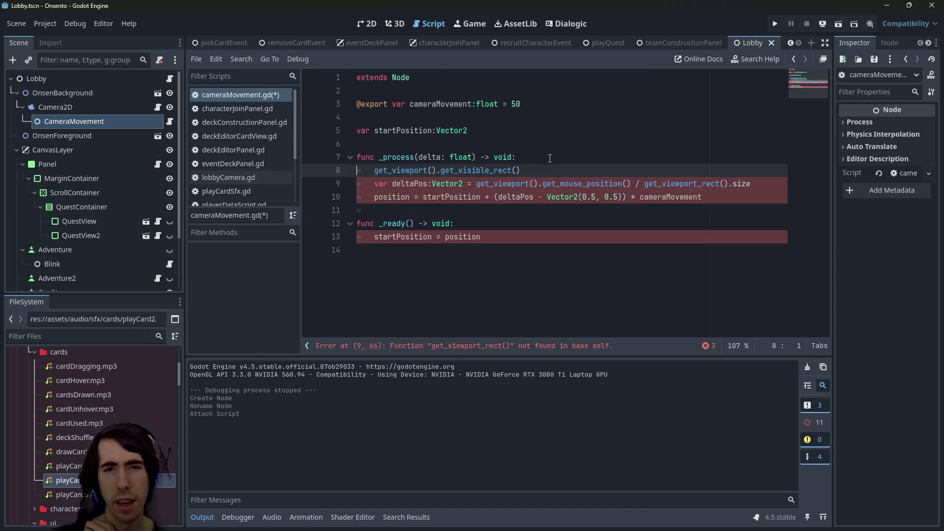
Change line 9's get_viewport_rect() to get_viewport().get_visible_rect() and save.
double_click(481, 170)
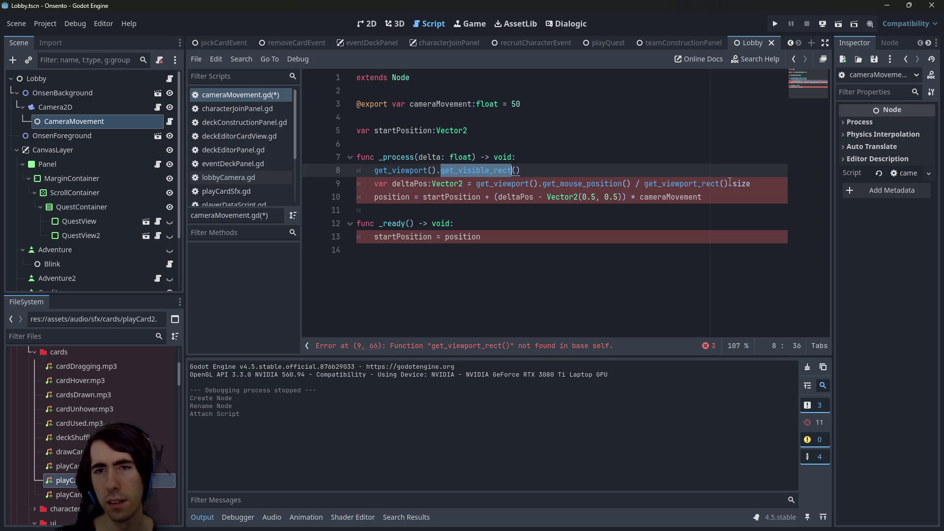
left_click(731, 183)
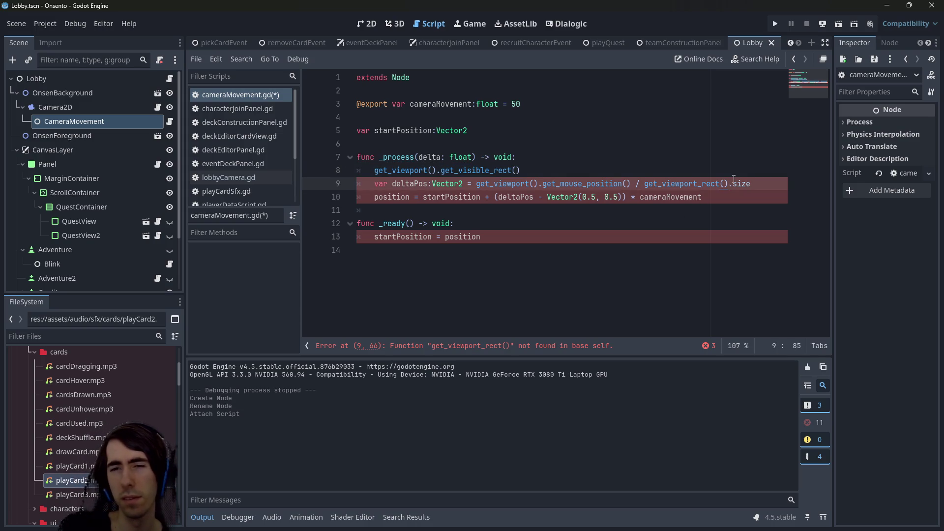
key("BackSpace")
key("BackSpace")
key("BackSpace")
type("(")
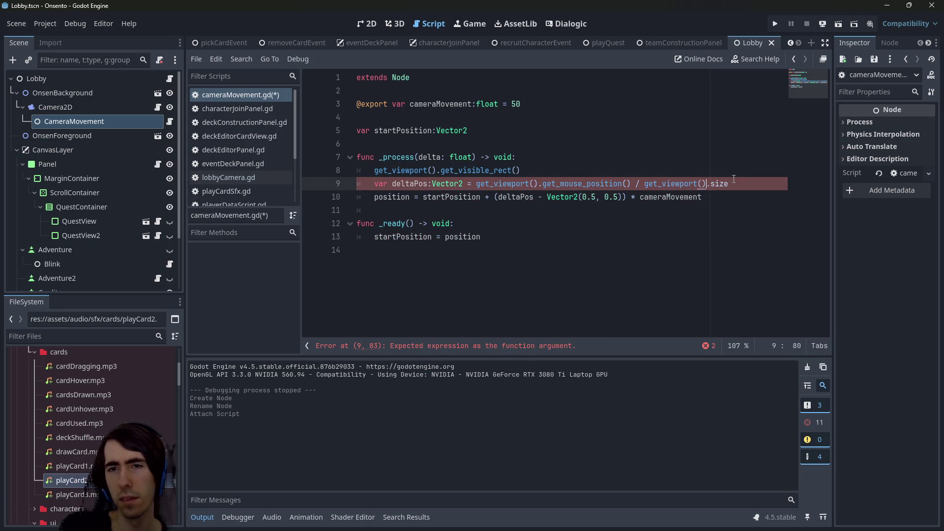
type(".get_visible_rect()")
key("ctrl+s")
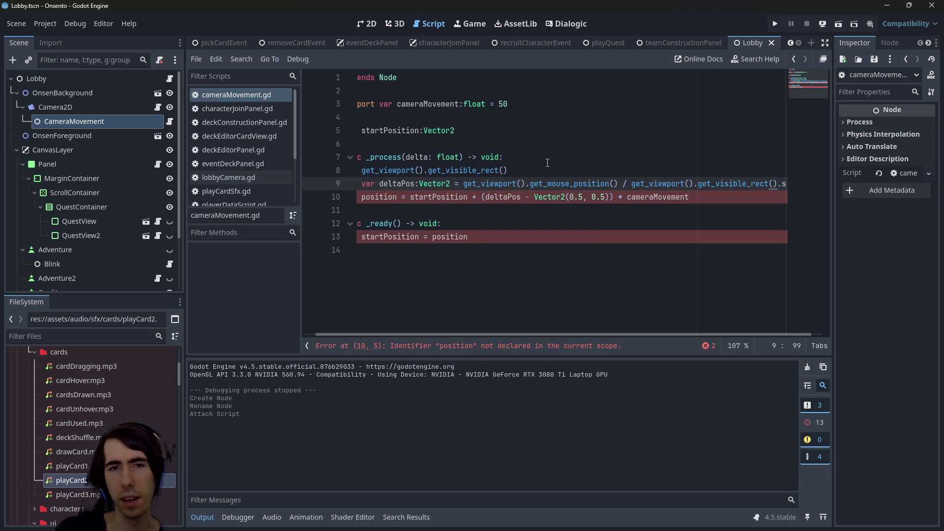
Delete the scratch get_visible_rect line 8.
left_click_drag(548, 169, 333, 170)
key("BackSpace")
key("BackSpace")
key("ctrl+s")
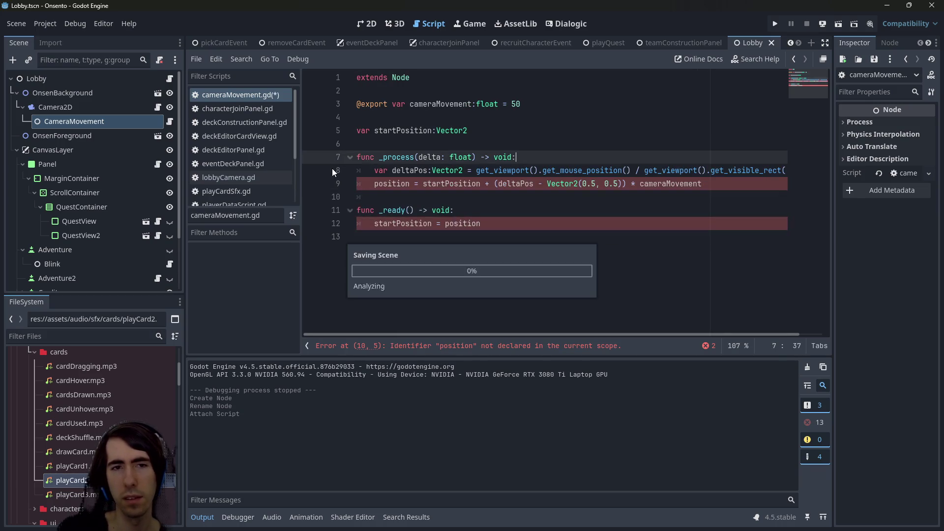
key("Up")
key("Up")
key("Up")
key("Up")
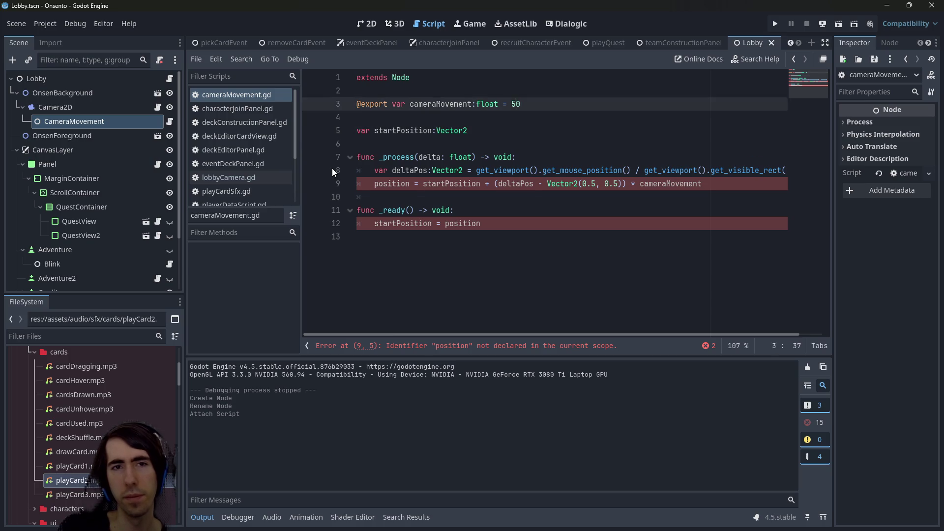
key("Return")
type("@export var camera:Ca")
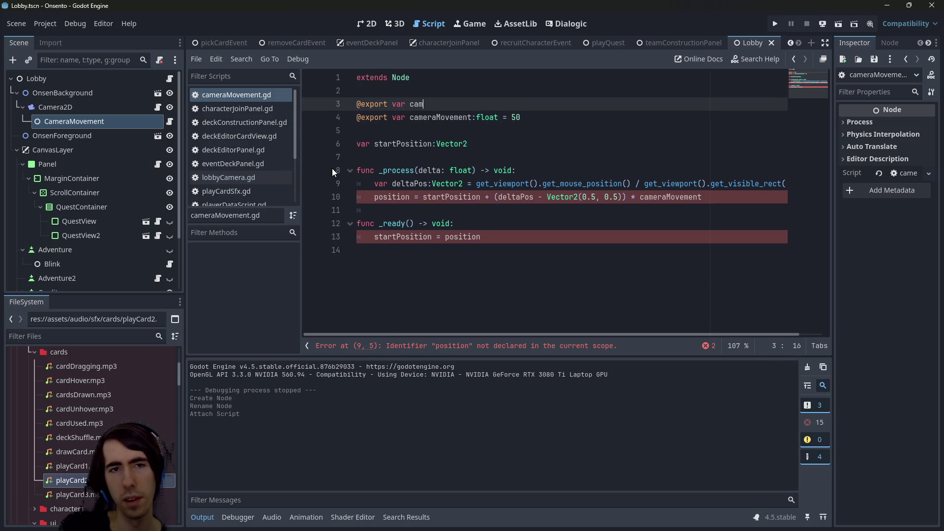
type("mera")
key("Return")
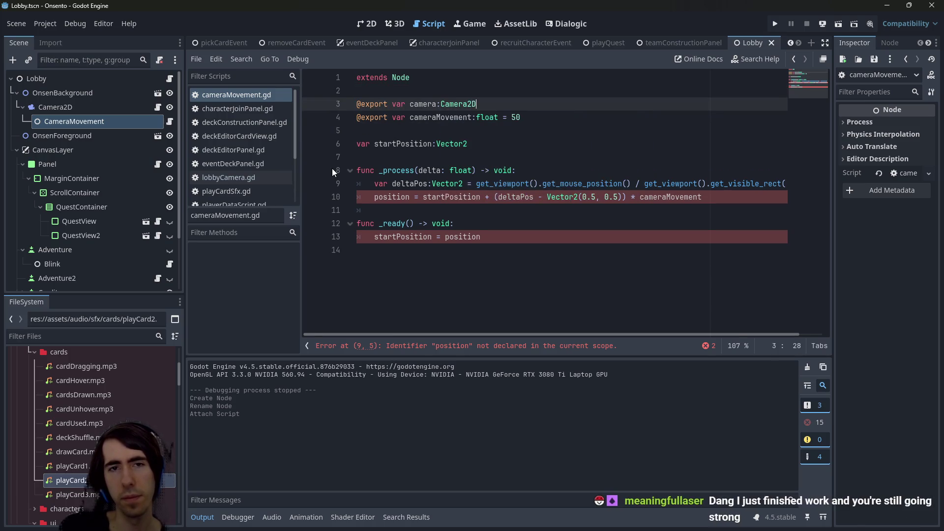
key("ctrl+s")
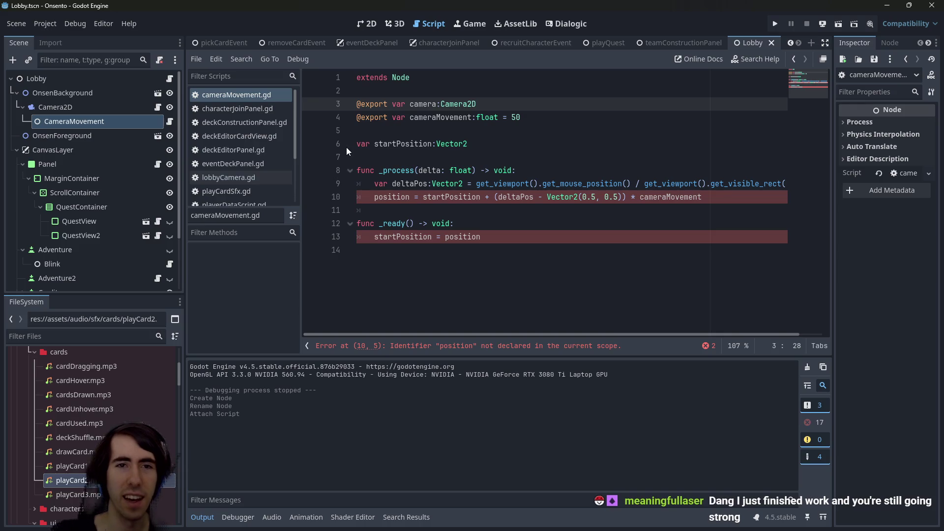
Select the exported camera variable on line 3, then place the caret before position on line 10.
double_click(428, 103)
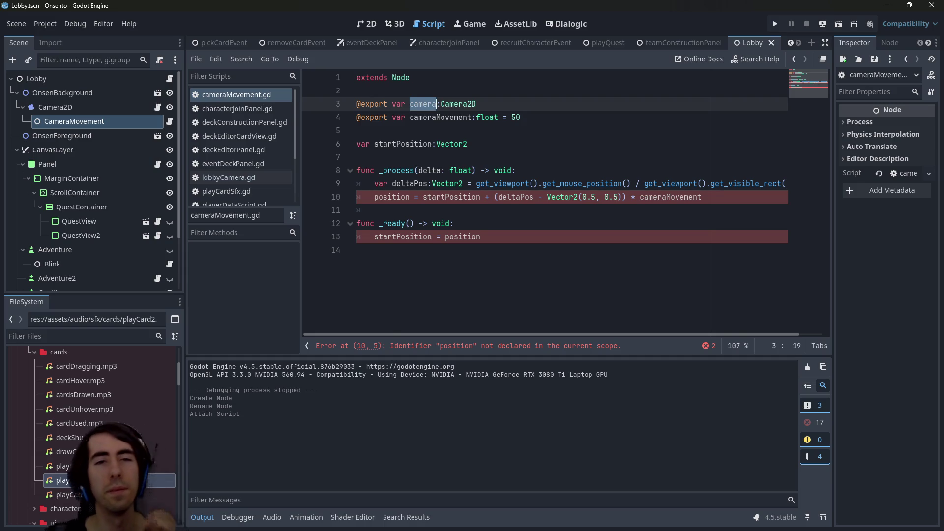
double_click(428, 99)
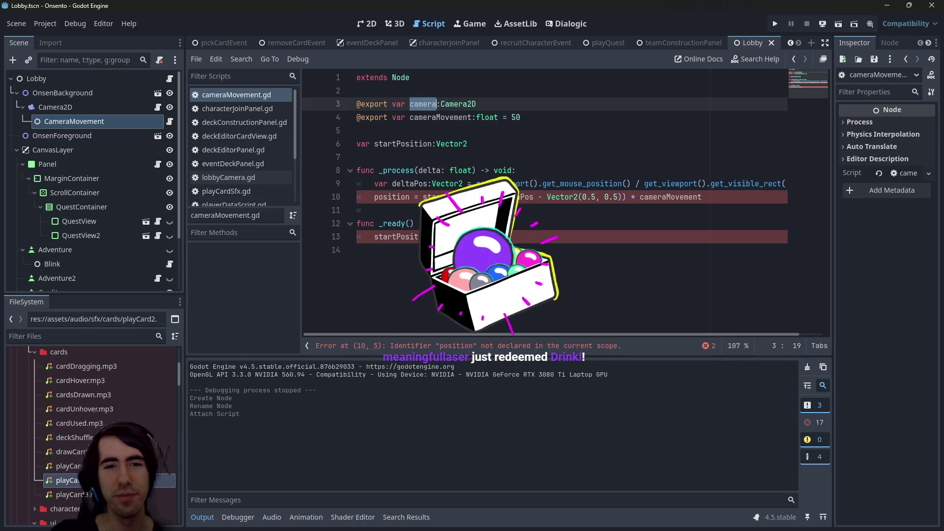
left_click(375, 196)
Prefix position with 'camera.' on lines 10 and 13 and save.
type("camera.")
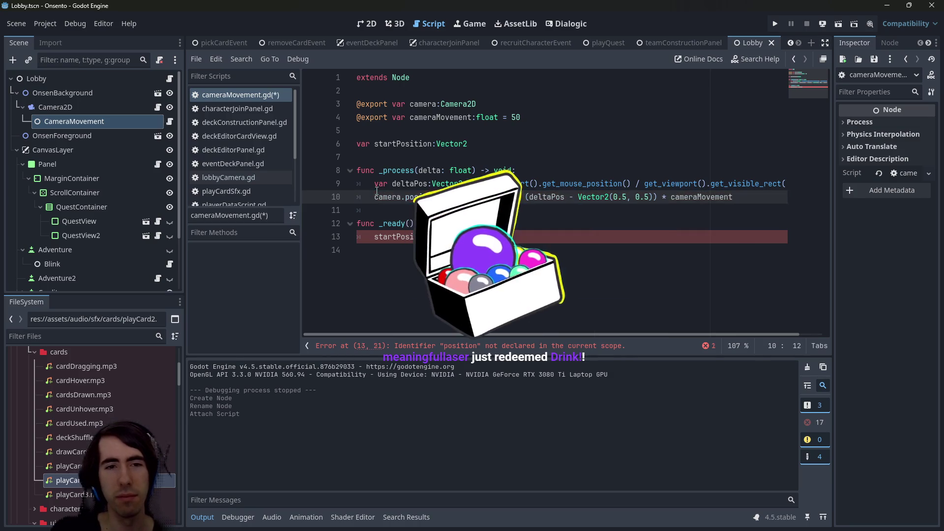
key("Down")
key("Down")
key("Down")
key("ctrl+Left")
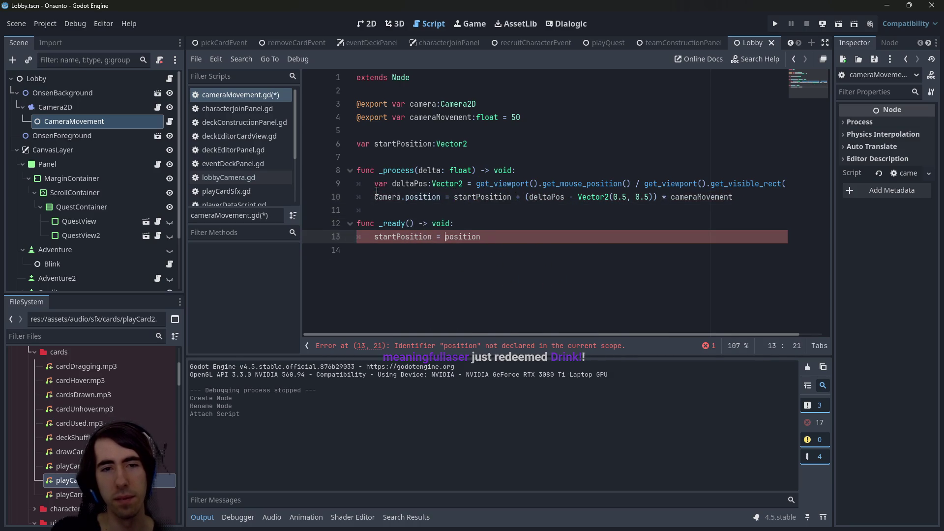
type("camera.")
key("ctrl+s")
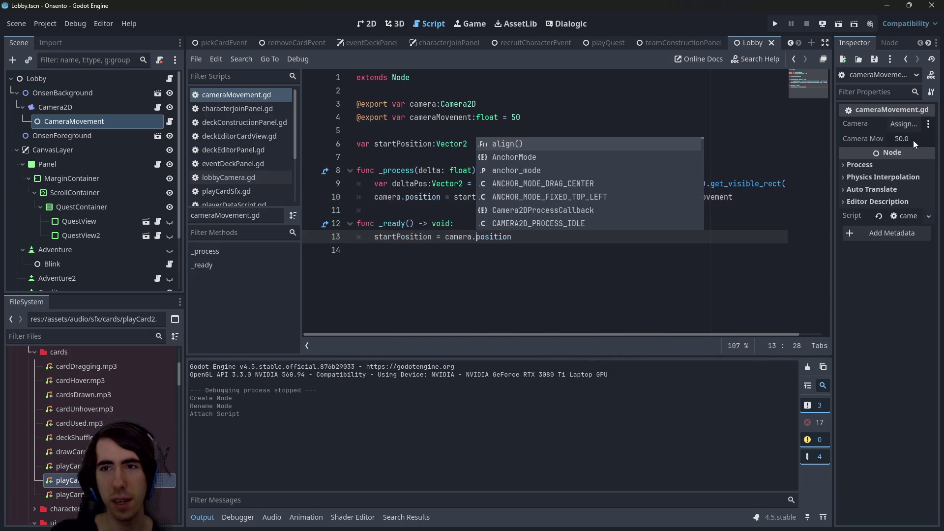
Assign the Camera2D node to CameraMovement's camera property.
left_click(899, 125)
double_click(448, 168)
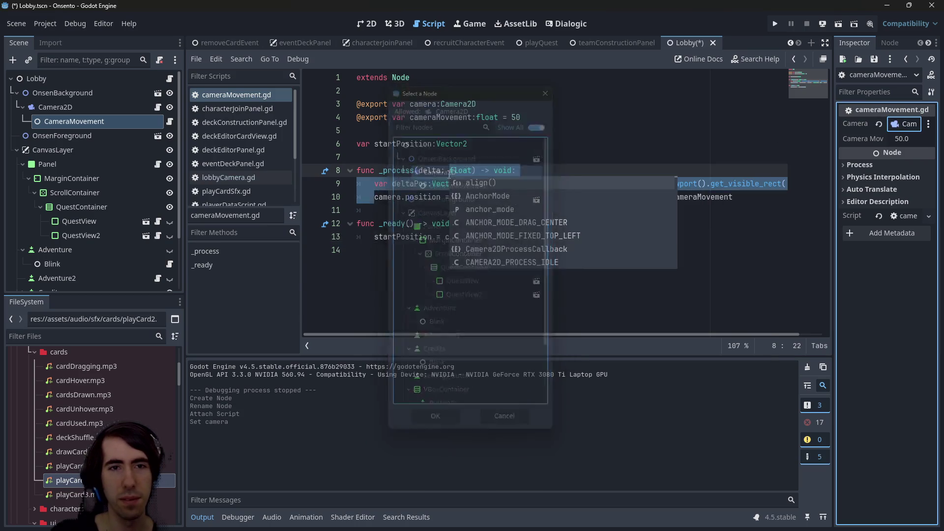
left_click(374, 130)
In lobbyCamera.gd, undo away the cameraMovement and startPosition lines and save.
left_click(128, 110)
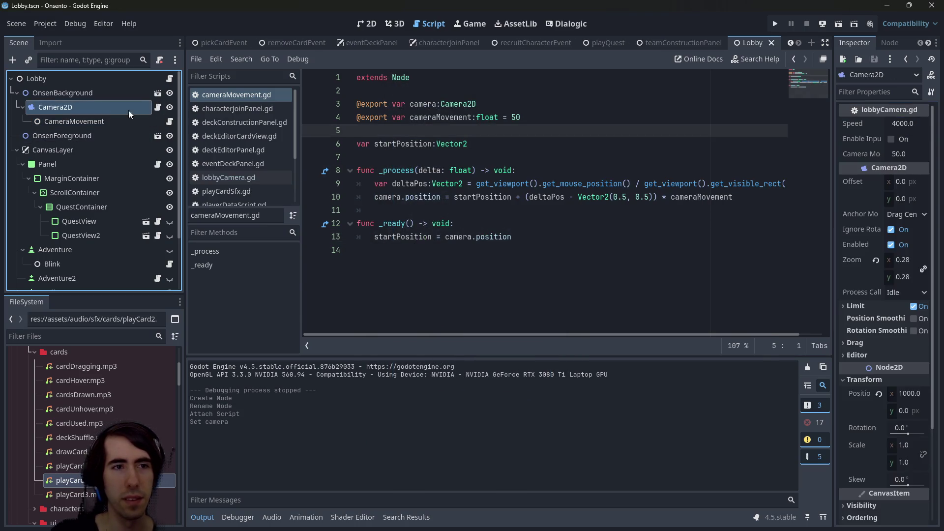
left_click(157, 106)
left_click(502, 320)
key("ctrl+z")
key("ctrl+z")
key("ctrl+z")
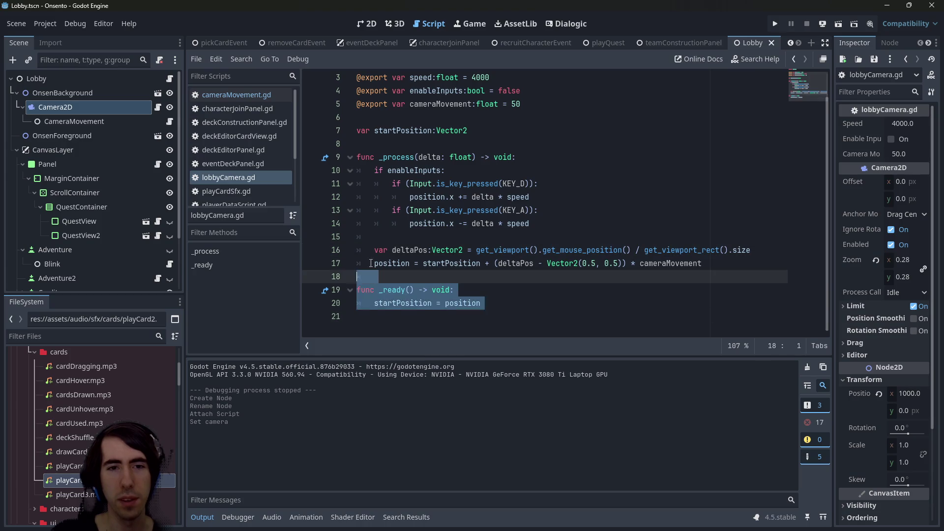
key("ctrl+z")
key("ctrl+z")
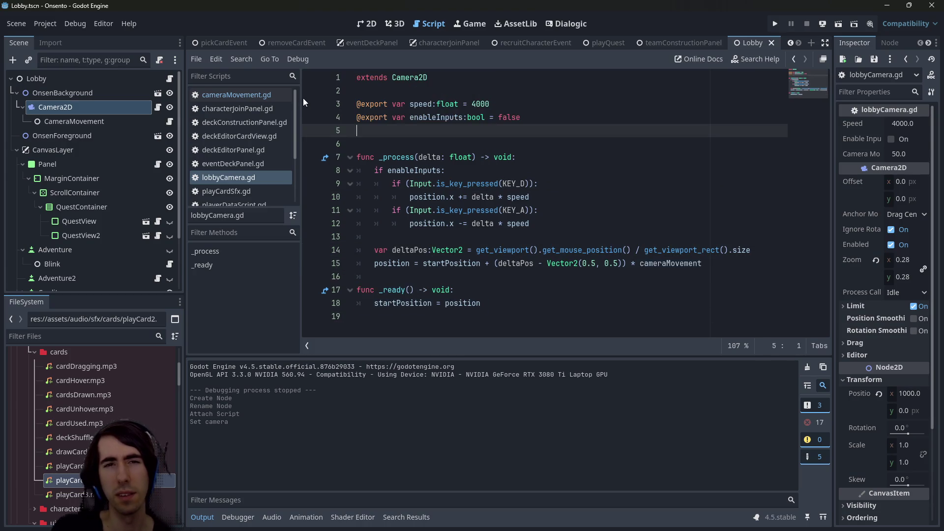
key("ctrl+s")
Delete the mouse-offset code and _ready function from lobbyCamera.gd, then run the Lobby scene.
left_click(511, 317)
left_click_drag(511, 318, 291, 222)
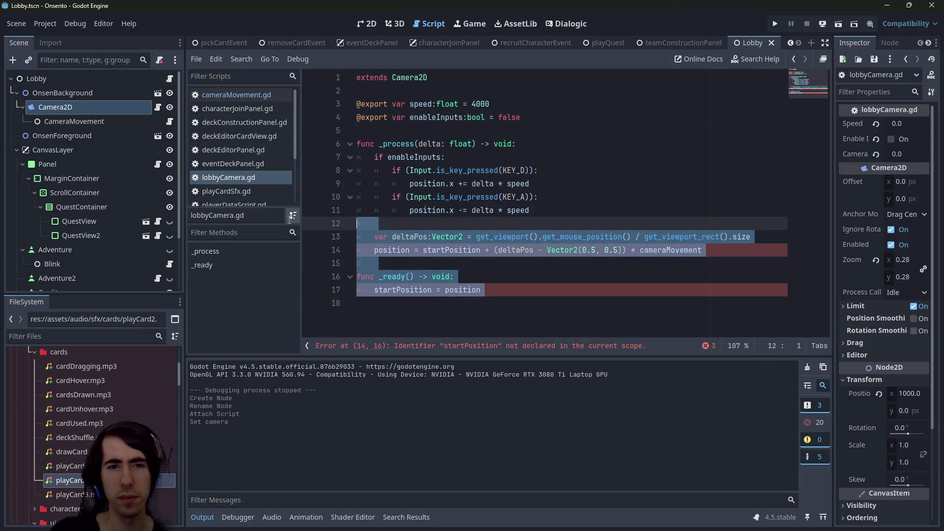
key("BackSpace")
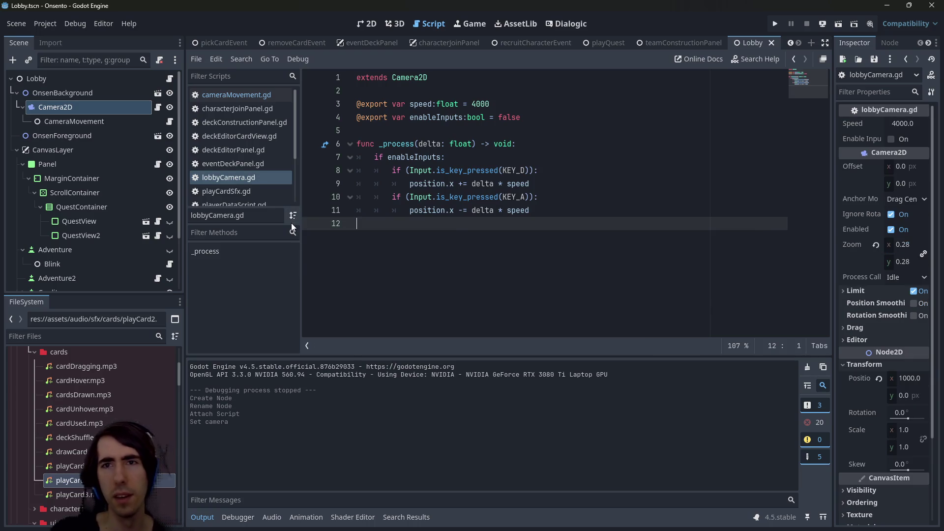
left_click(838, 17)
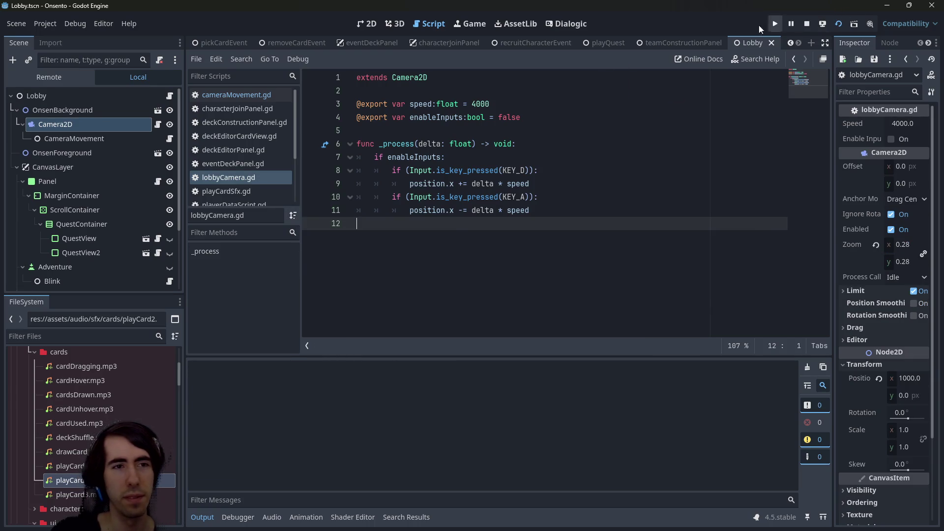
Open and close the deck customization screen three times in the running game.
left_click(116, 134)
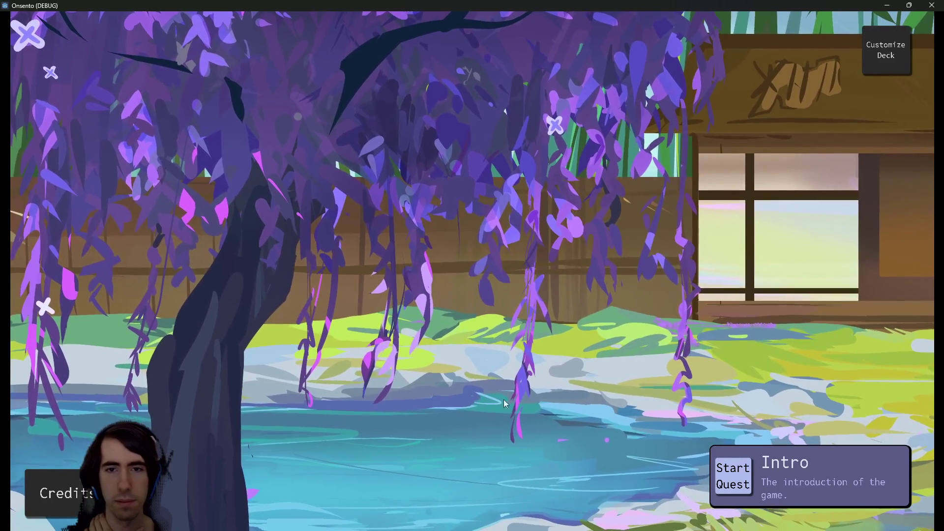
left_click(886, 49)
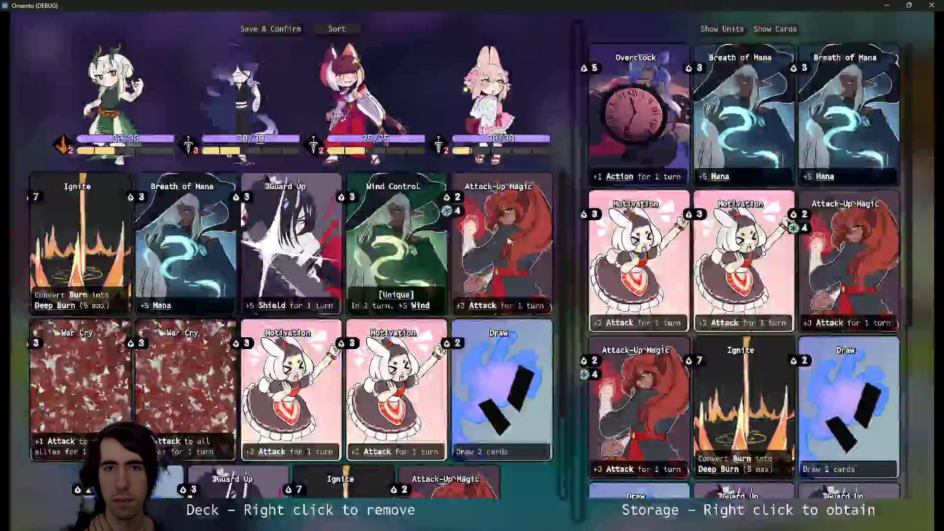
left_click(270, 29)
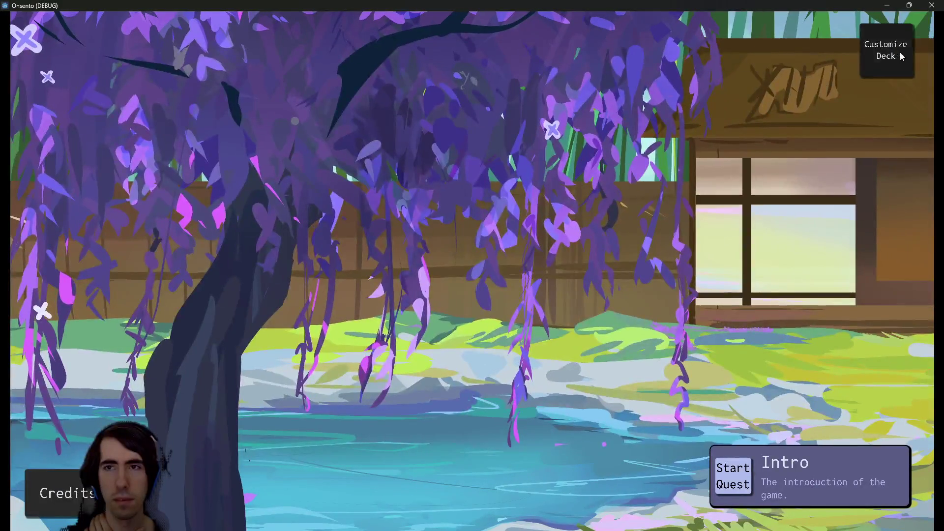
left_click(886, 50)
left_click(271, 30)
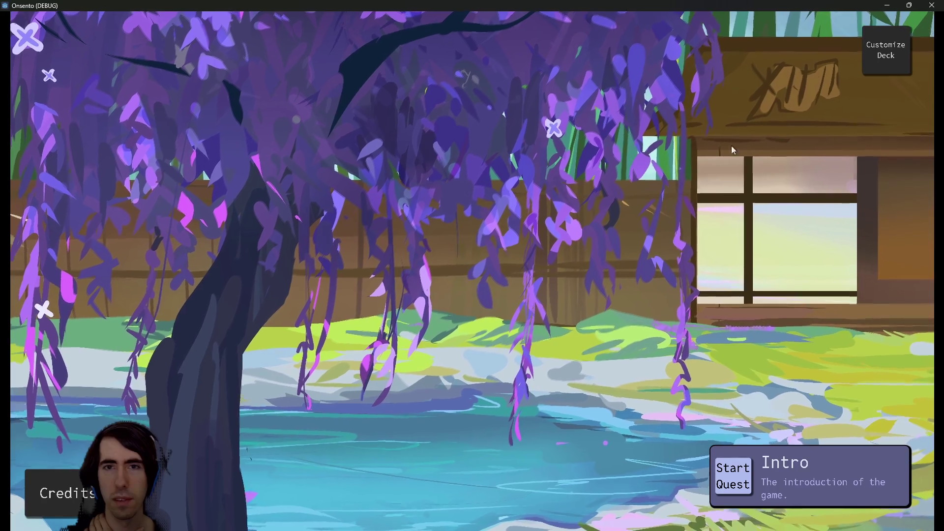
left_click(891, 43)
left_click(273, 29)
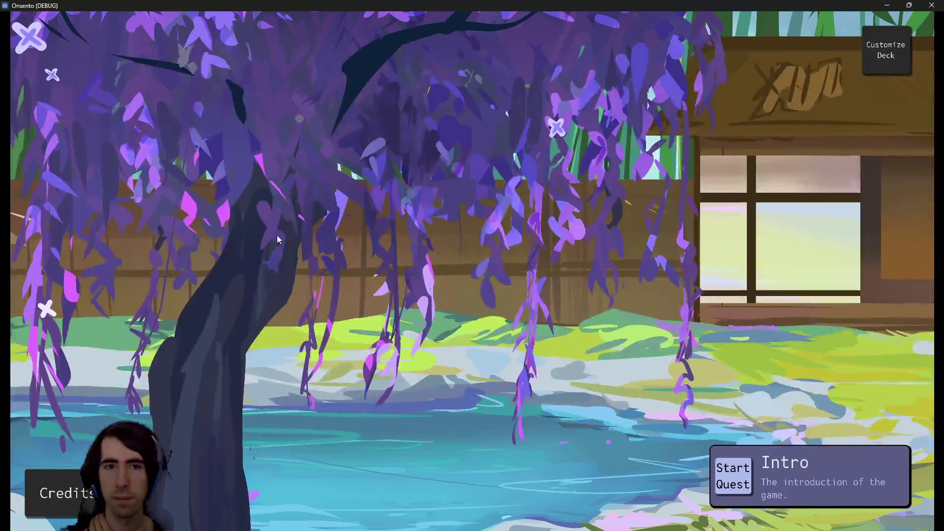
Reopen the deck screen, save and leave it, reopen it, then quit the game.
left_click(886, 50)
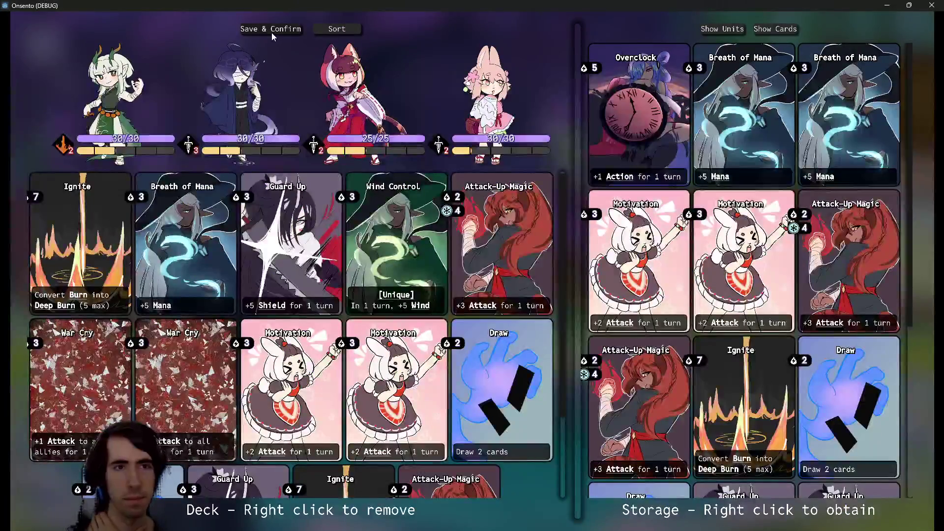
left_click(270, 30)
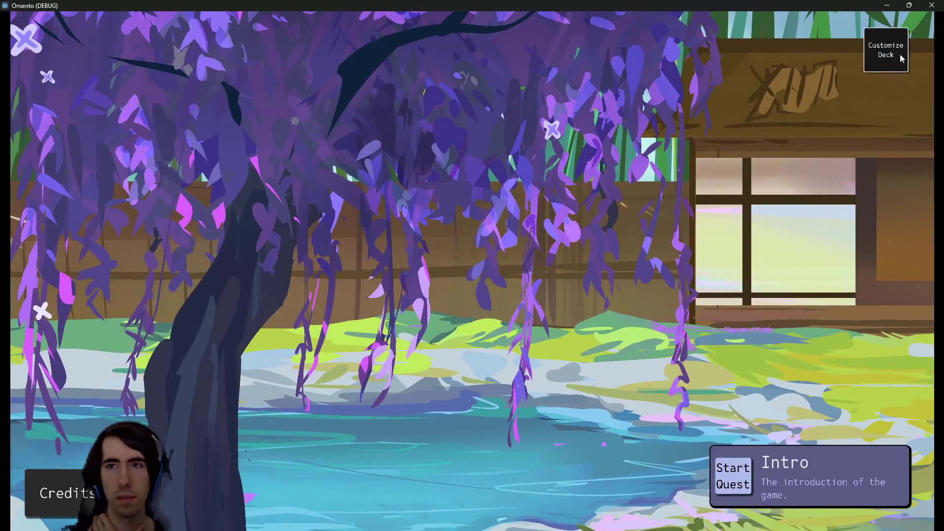
left_click(888, 47)
left_click(931, 5)
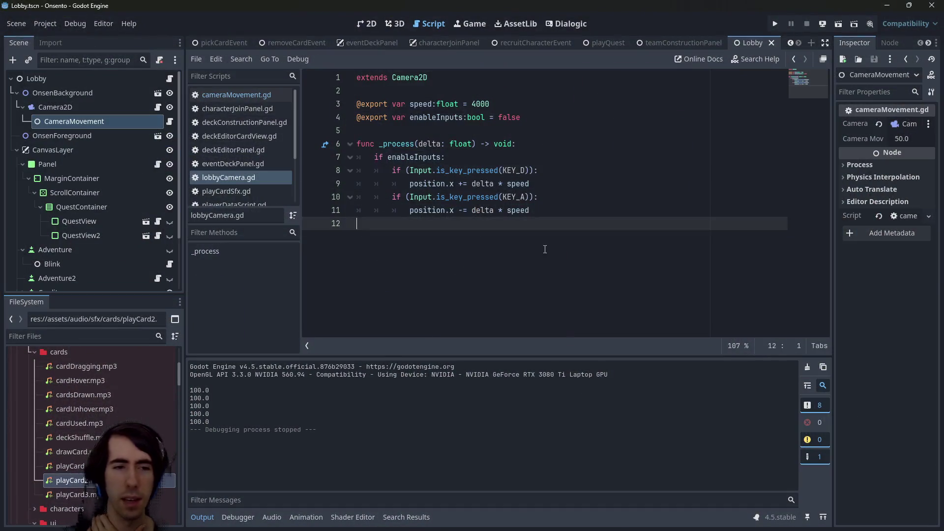
key("alt+shift+o")
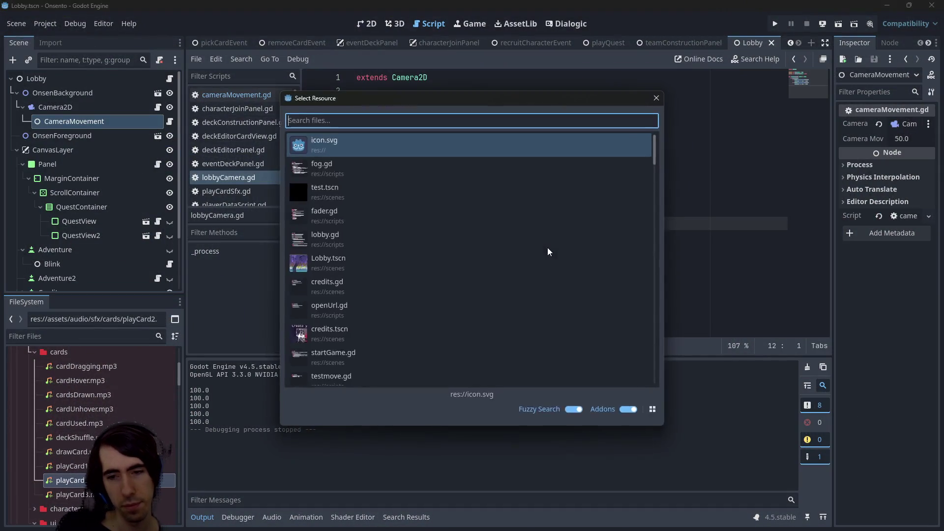
type("deckeditor")
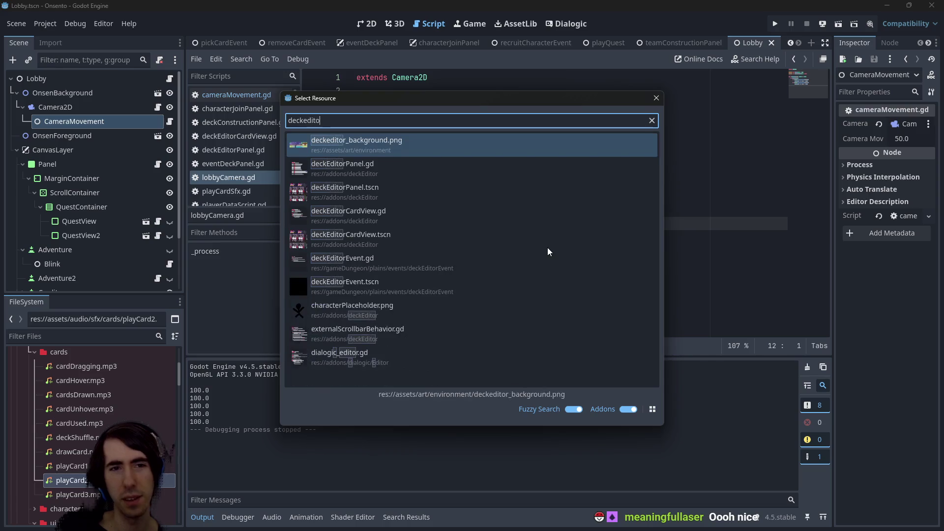
key("Down")
key("Down")
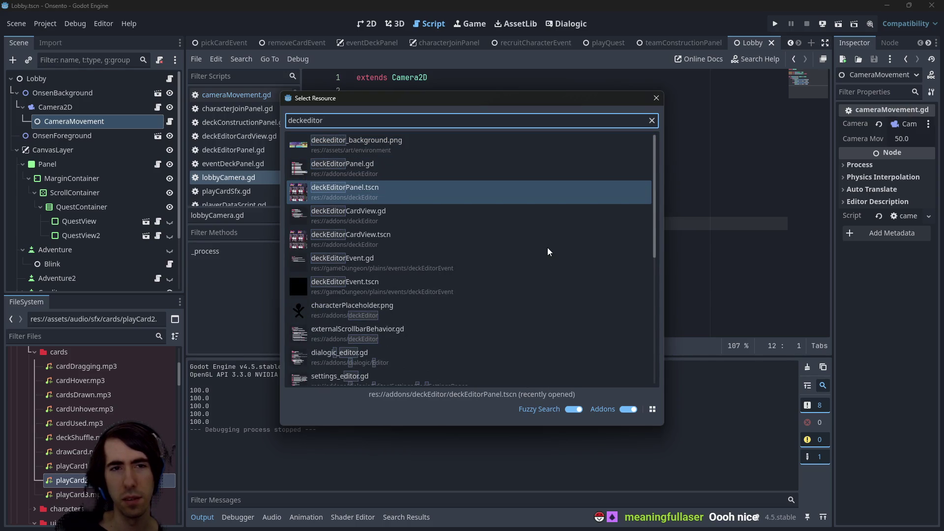
key("Escape")
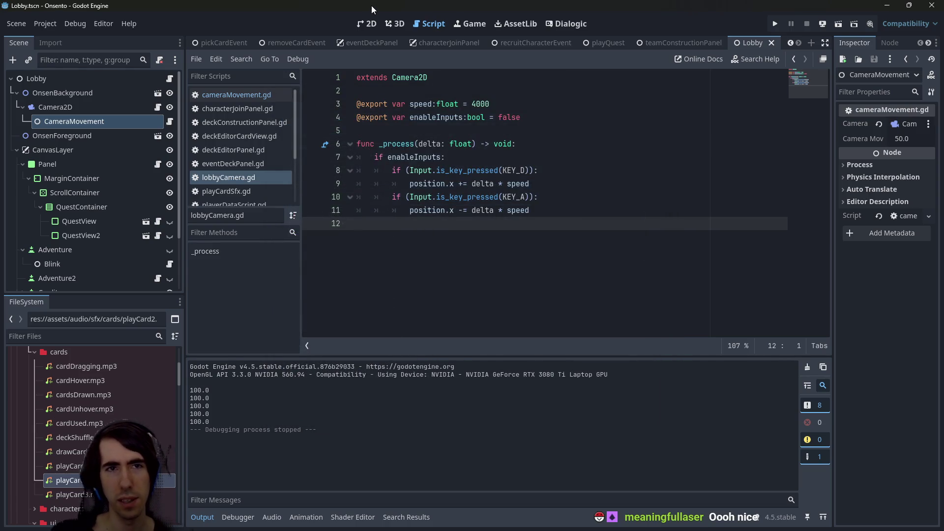
left_click(368, 24)
Inspect the OnsenBackground node, briefly opening and closing the onsenBackground scene.
scroll(610, 195, "up", 8)
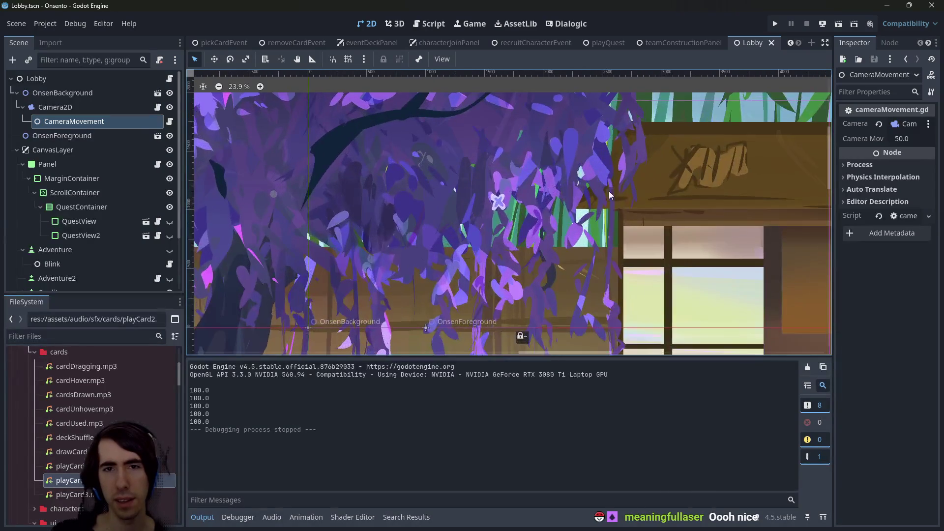
scroll(610, 195, "down", 4)
left_click(615, 162)
scroll(560, 202, "down", 3)
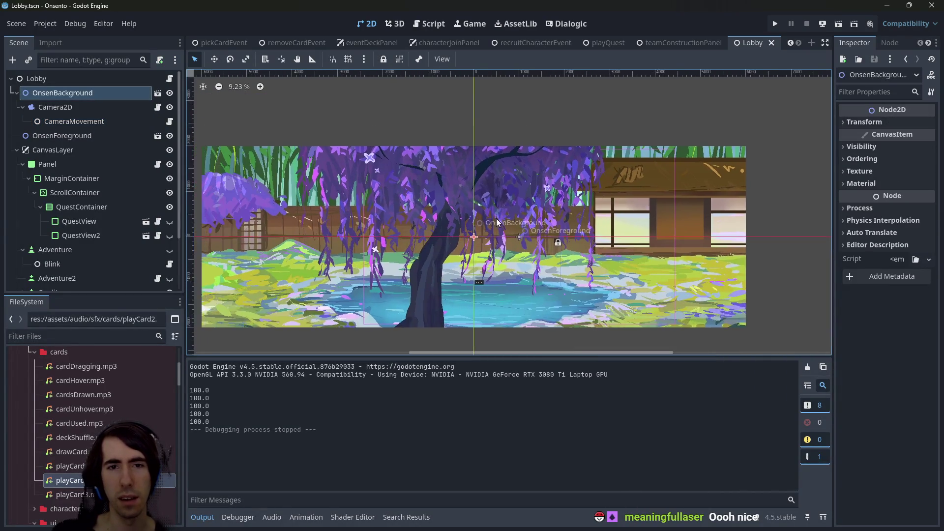
scroll(497, 222, "up", 3)
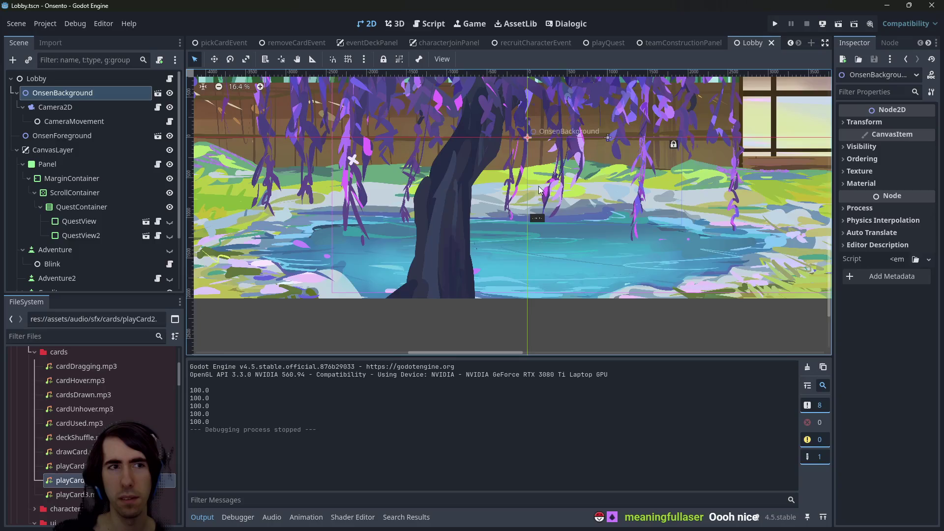
scroll(539, 187, "down", 2)
scroll(648, 214, "down", 2)
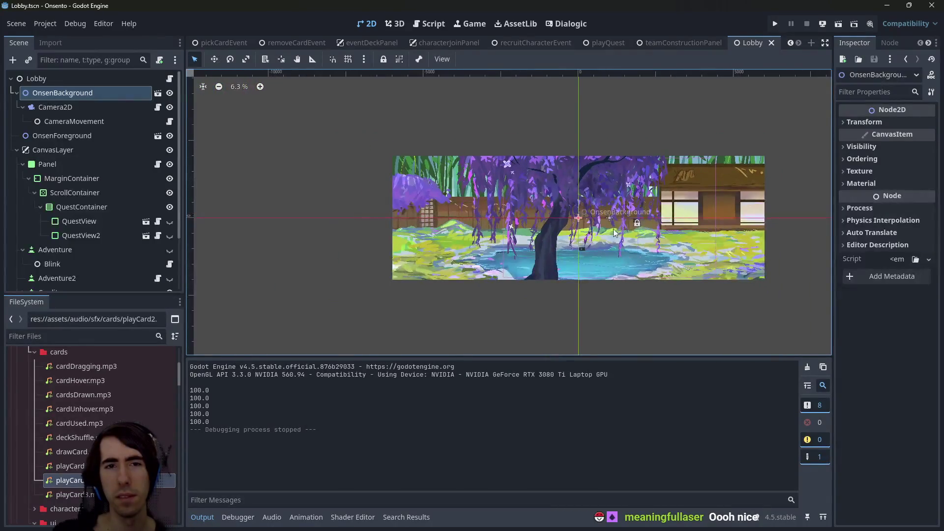
scroll(613, 231, "up", 9)
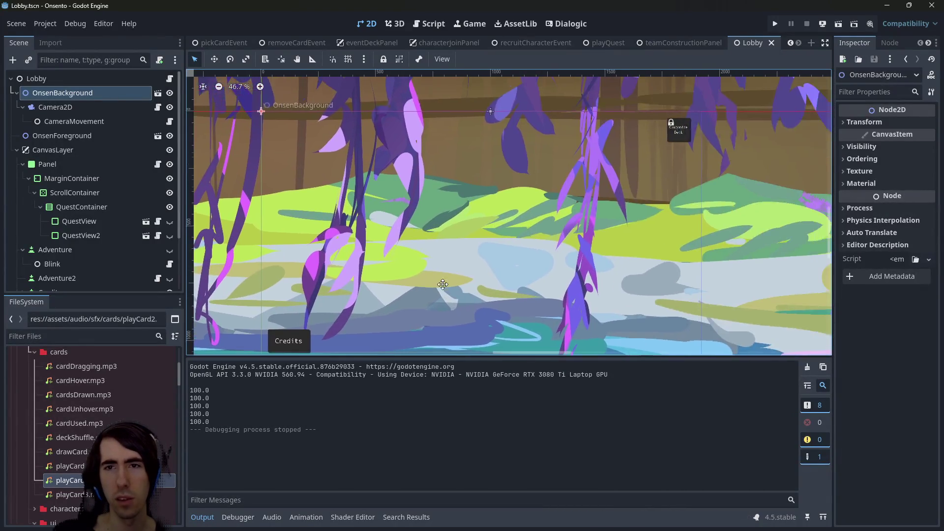
scroll(558, 226, "up", 4)
double_click(627, 158)
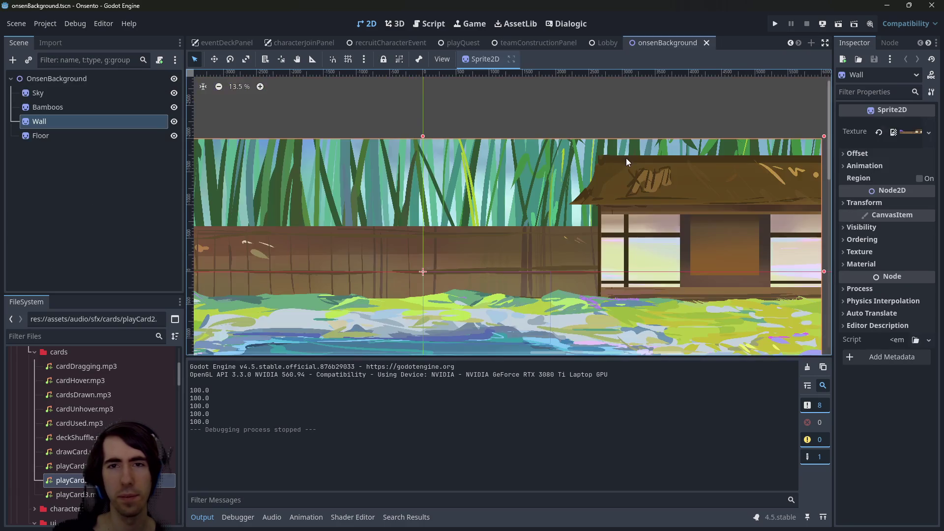
middle_click(663, 43)
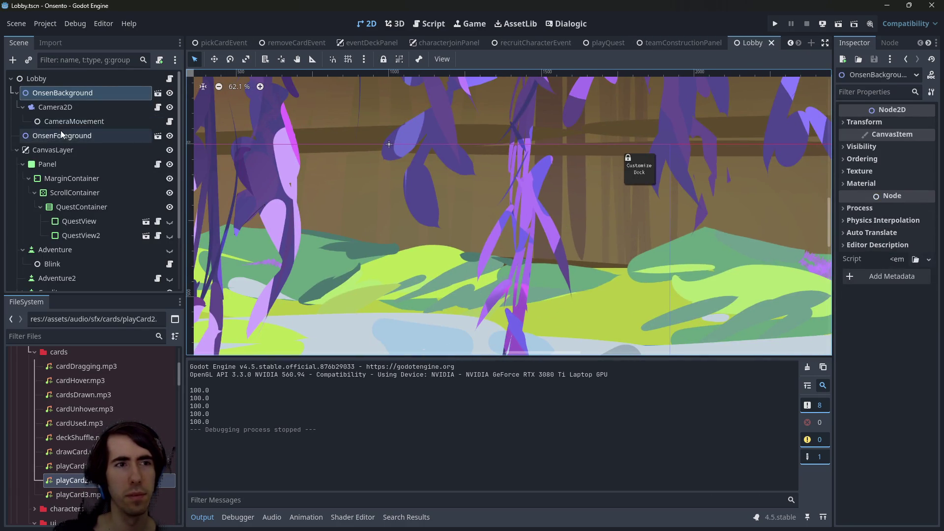
Select the Lobby root node and open its lobby.gd script.
left_click(64, 107)
left_click(59, 79)
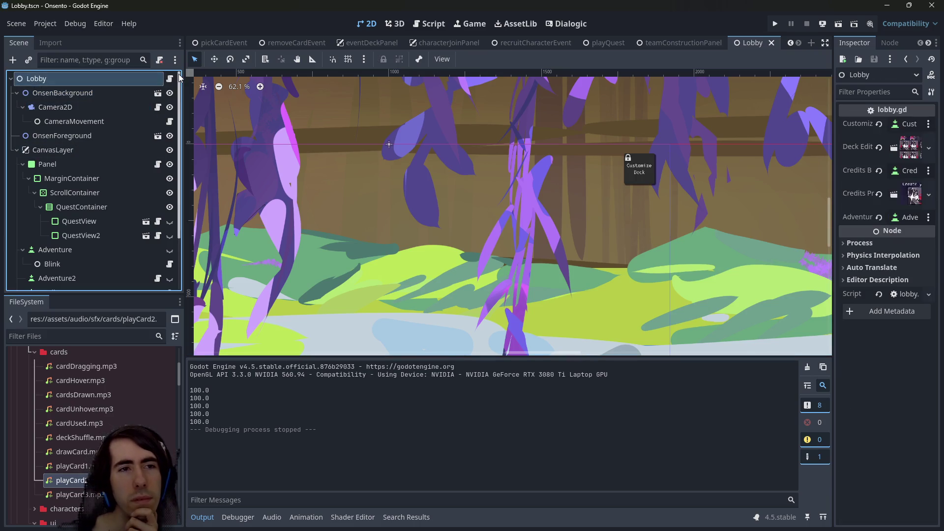
left_click(170, 79)
scroll(502, 177, "down", 1)
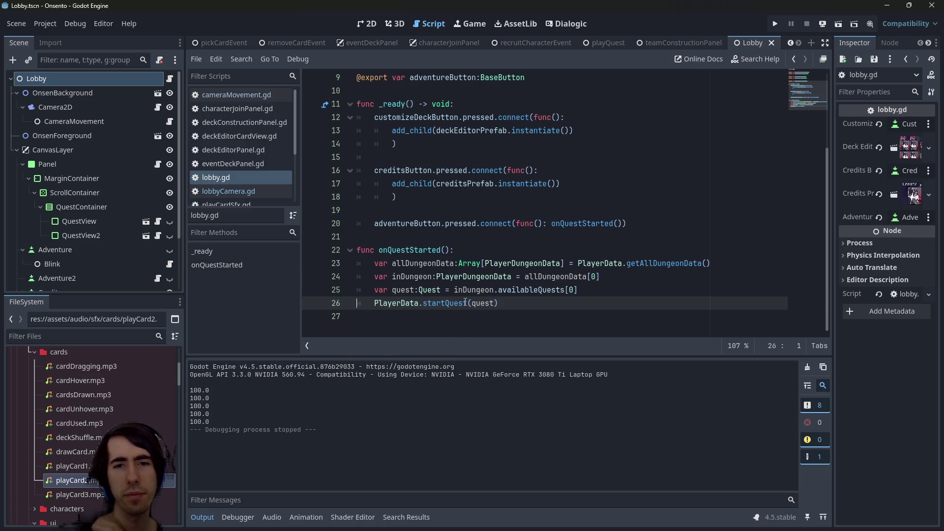
scroll(465, 301, "up", 2)
scroll(465, 302, "down", 2)
left_click(476, 184)
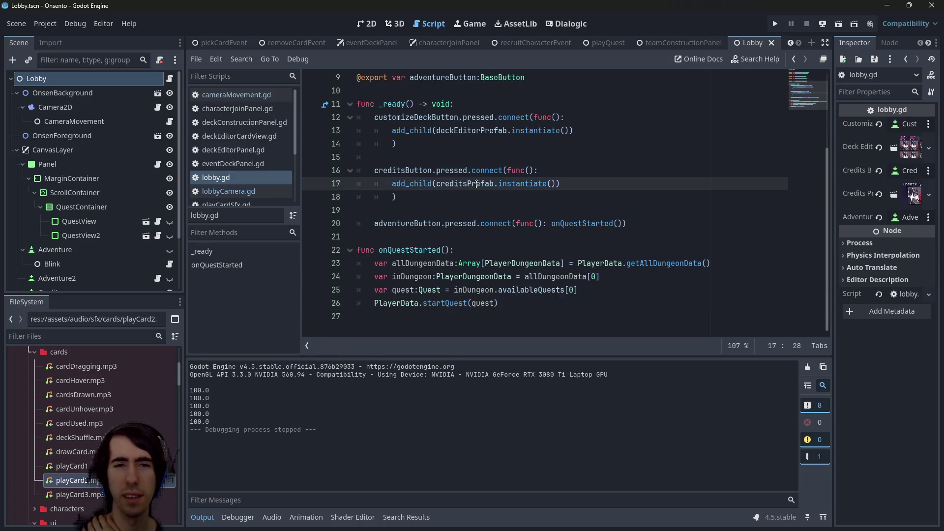
double_click(477, 184)
scroll(476, 230, "up", 4)
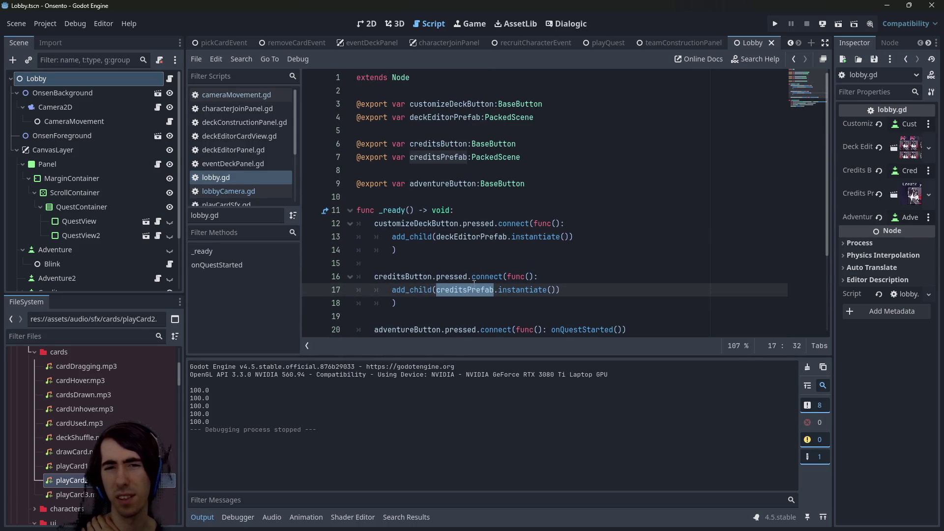
double_click(475, 236)
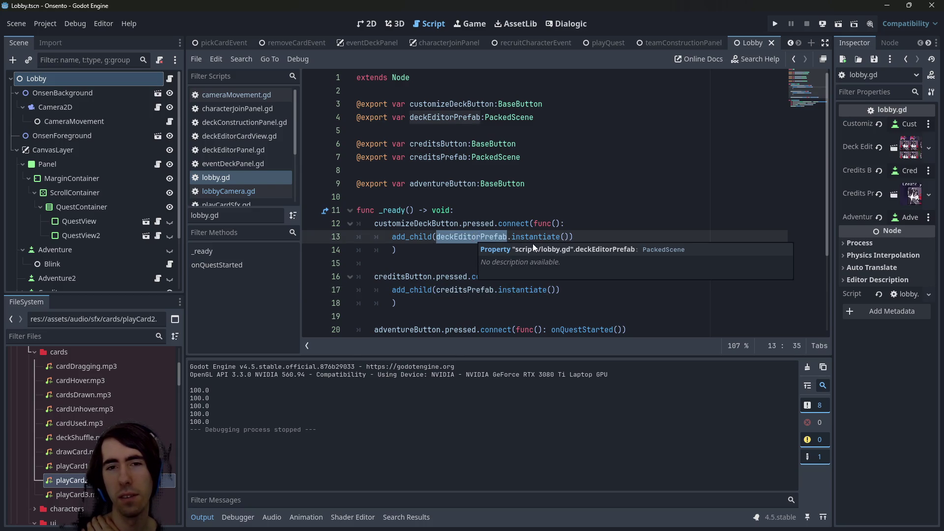
mouse_move(538, 238)
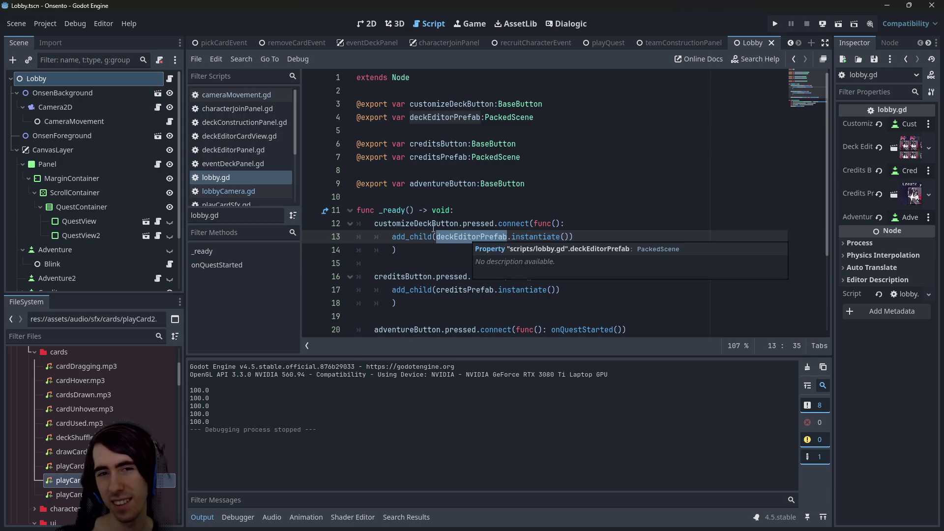
double_click(435, 224)
scroll(435, 231, "down", 1)
scroll(435, 231, "up", 1)
mouse_move(434, 235)
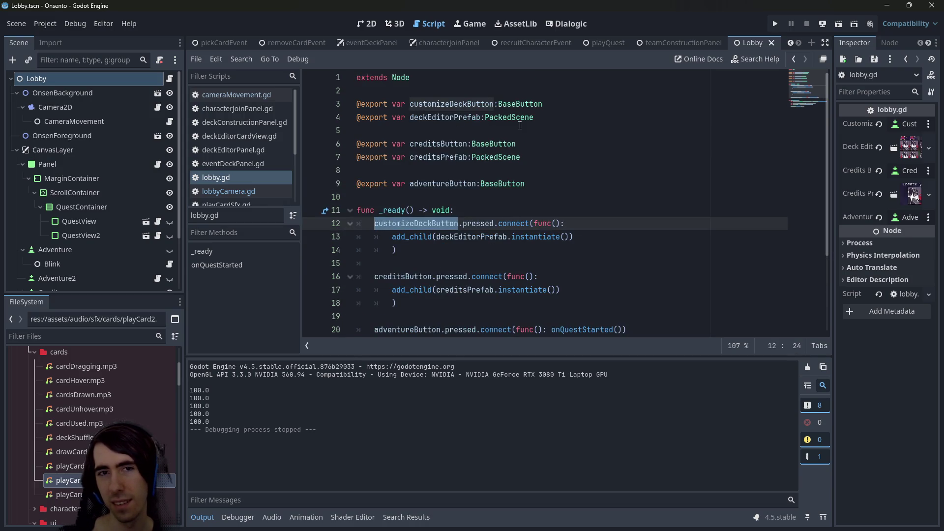
mouse_move(493, 142)
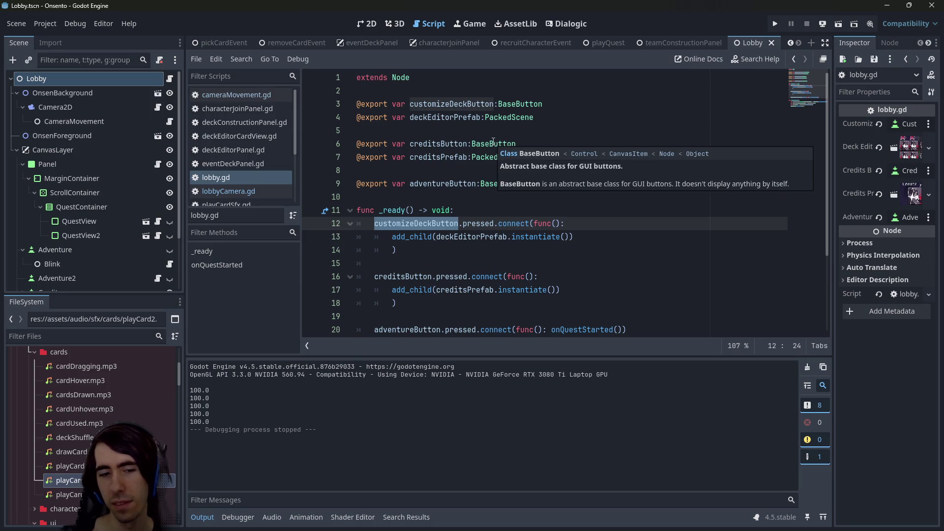
double_click(506, 237)
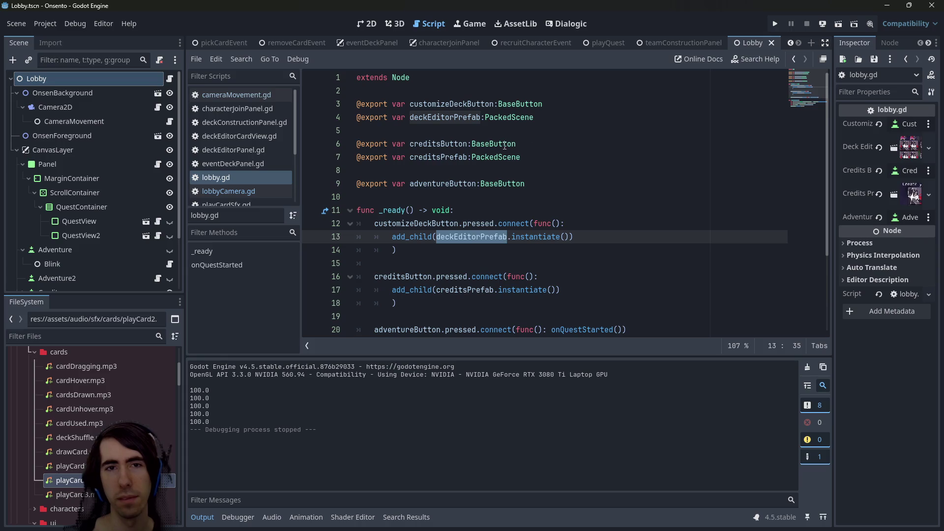
double_click(506, 117)
left_click(517, 237)
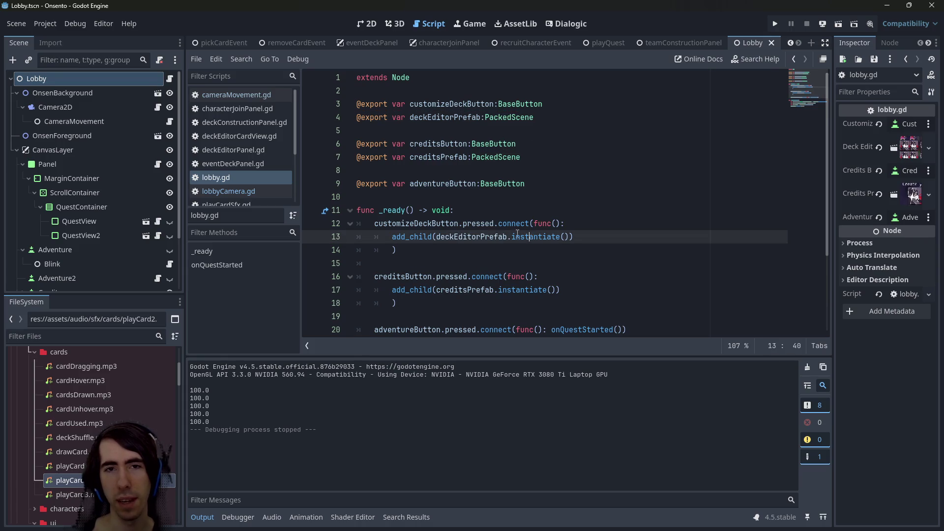
double_click(524, 119)
mouse_move(516, 125)
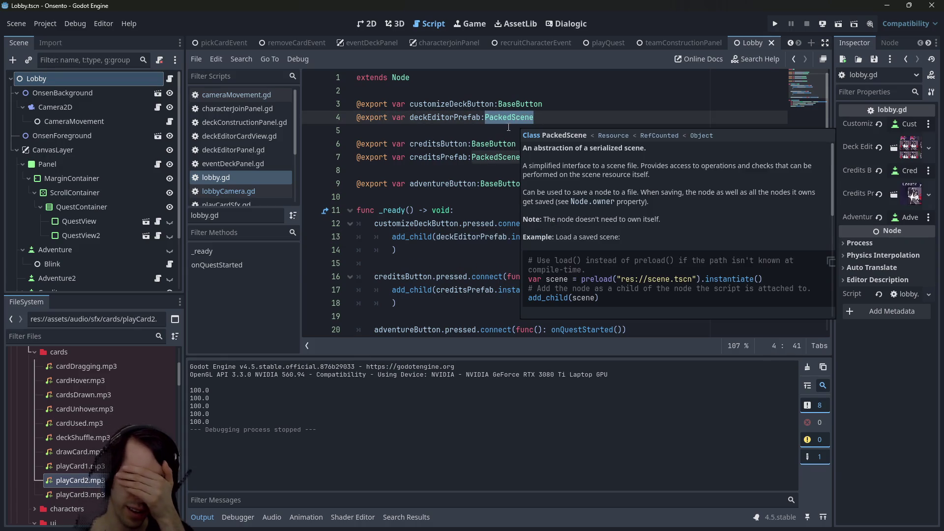
key("shift+alt+o")
type("play")
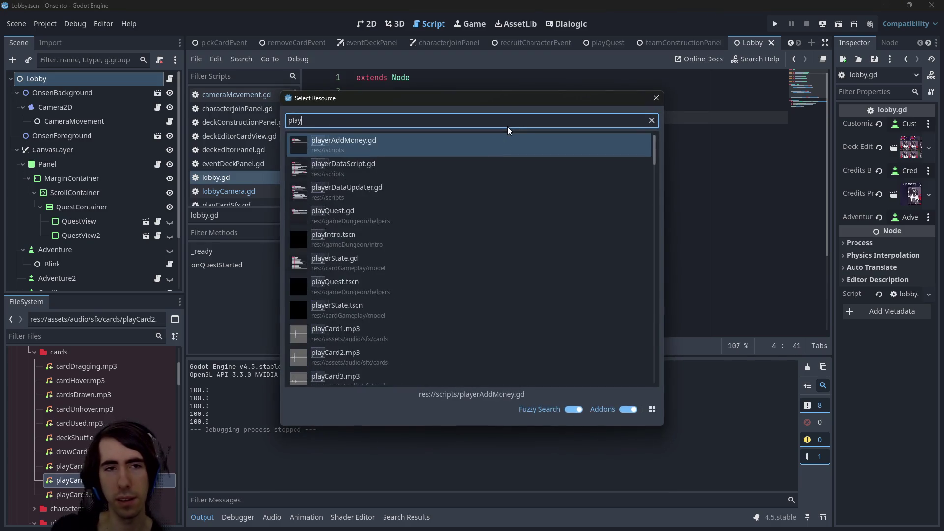
type("erdata")
key("Down")
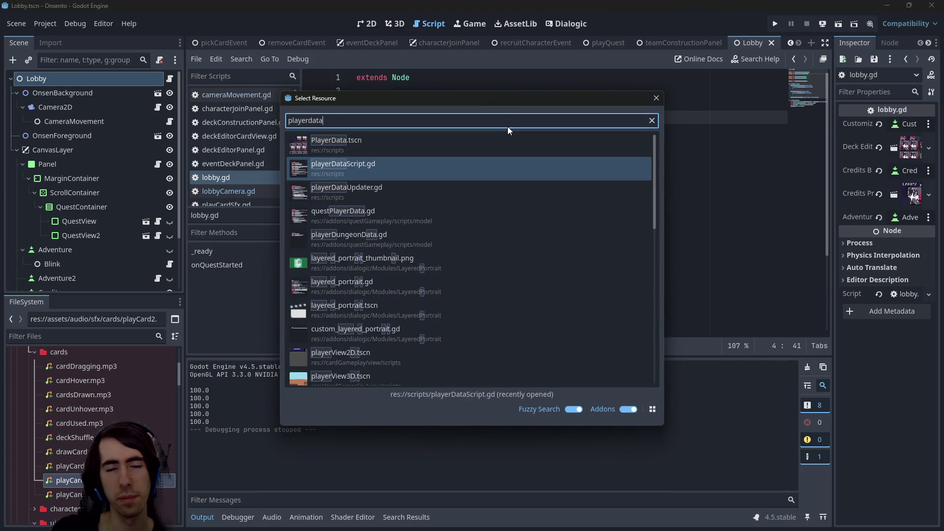
key("Return")
key("ctrl+f")
type("load")
key("Return")
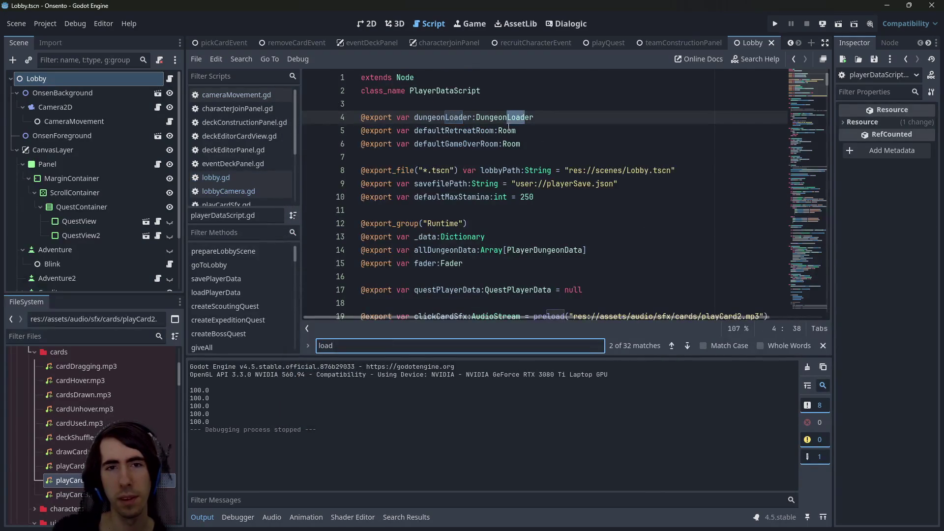
key("Return")
key("Return")
key("Return")
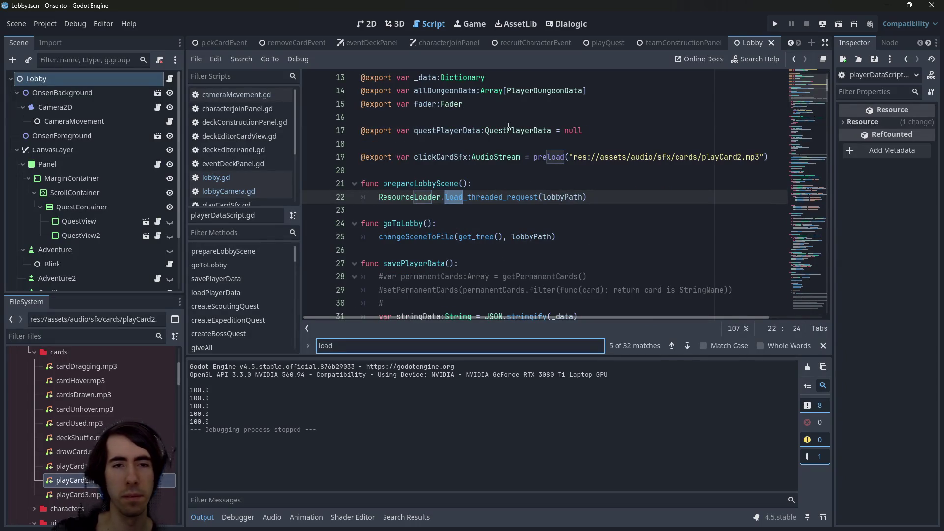
double_click(431, 185)
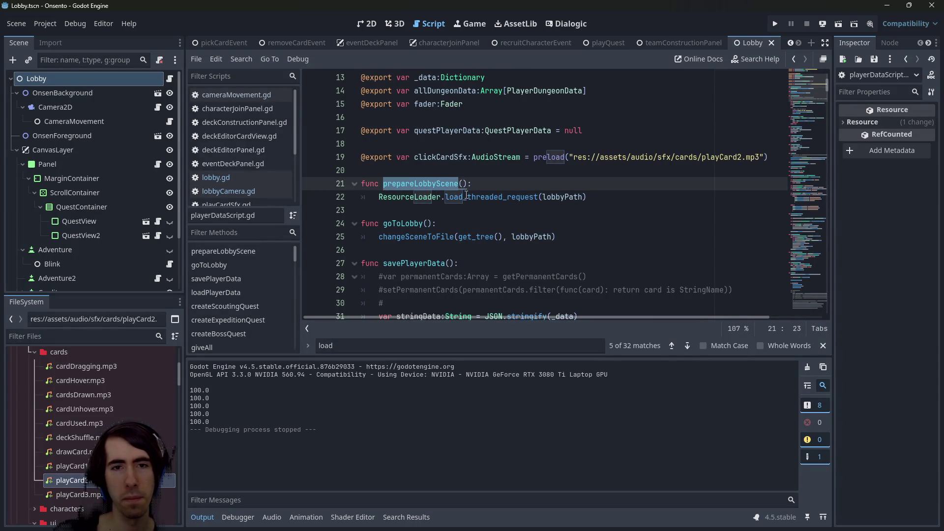
mouse_move(479, 199)
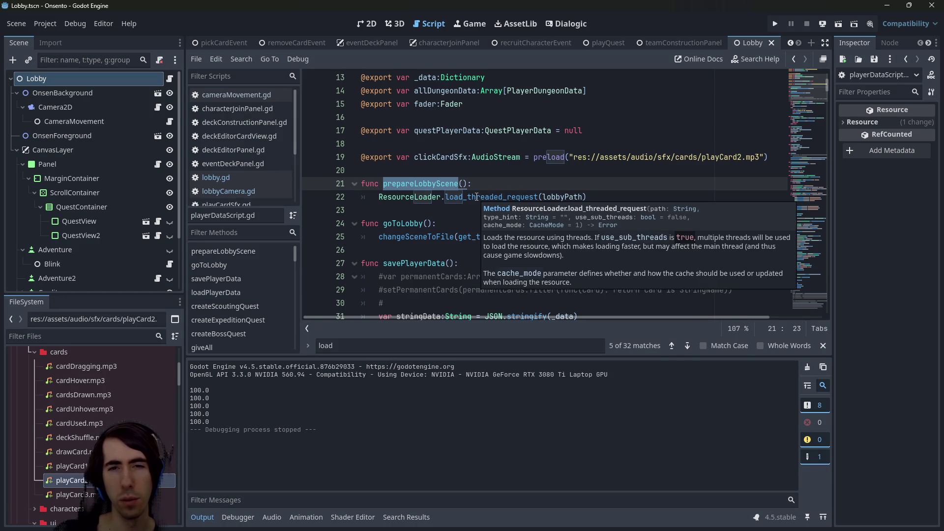
left_click(477, 197)
key("alt+Left")
key("alt+Left")
key("alt+Left")
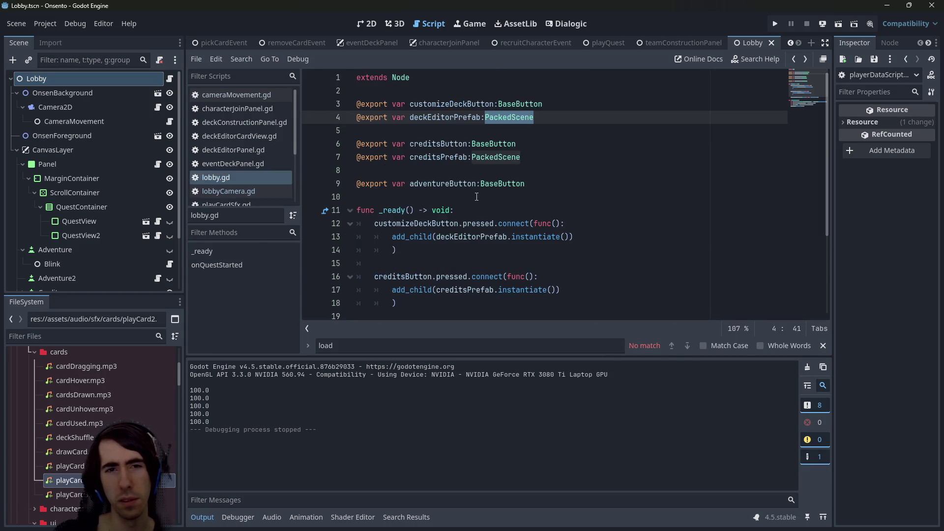
Go back to cameraMovement.gd, then quick-open deckEditorPanel.tscn and view it in 2D.
key("alt+Left")
key("alt+Left")
key("alt+Left")
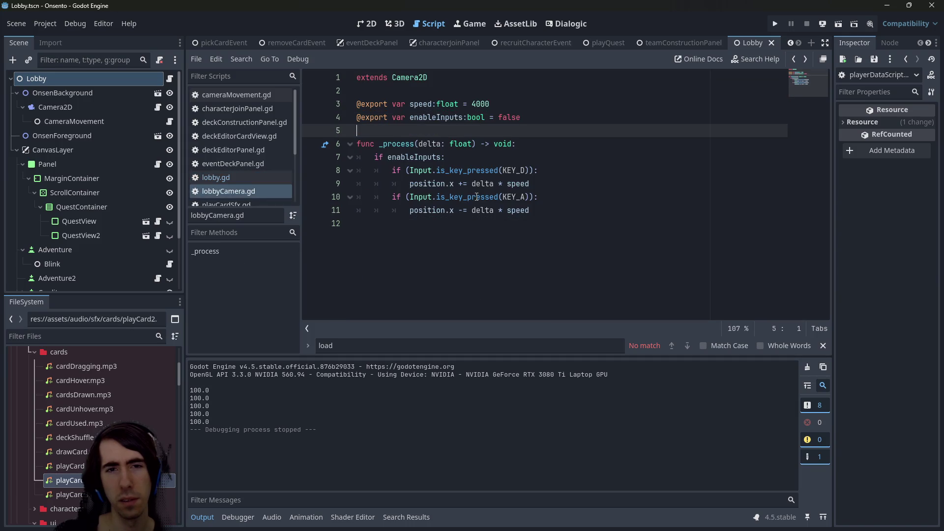
key("alt+Left")
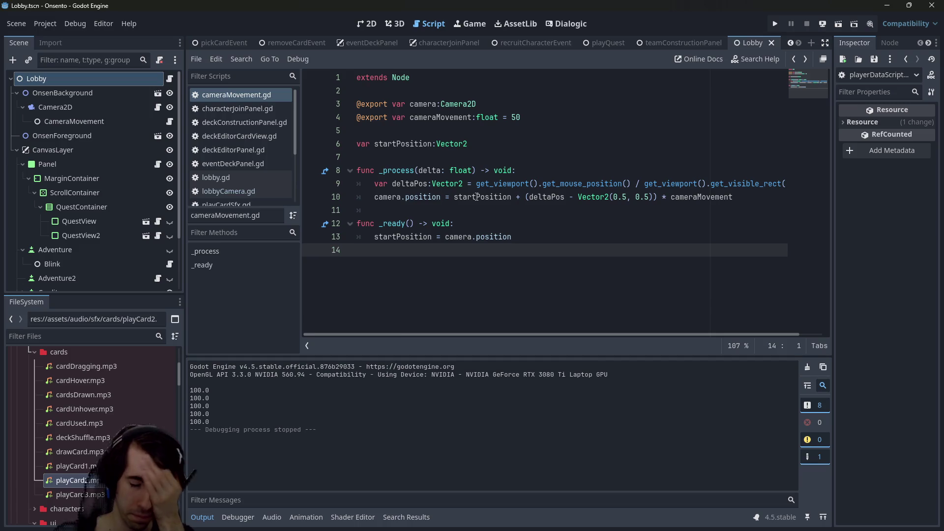
key("alt+shift+o")
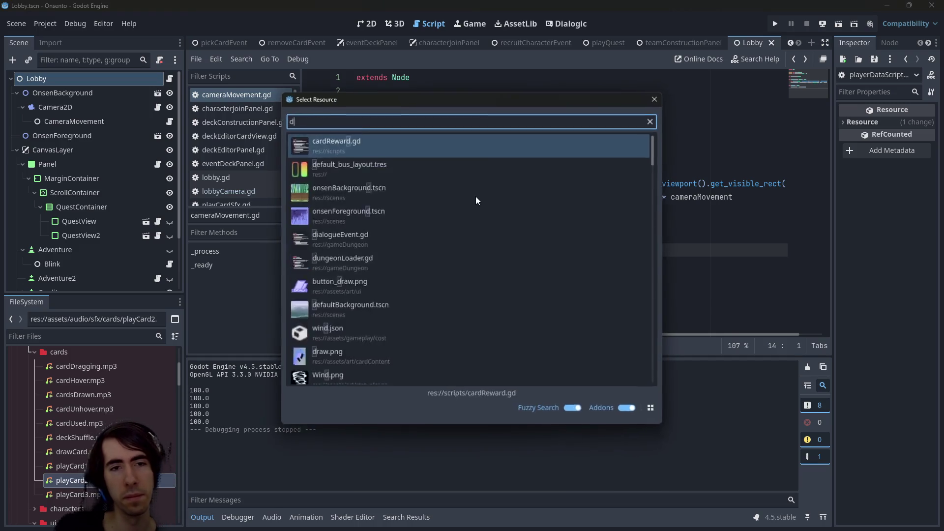
type("deckeditorpanel")
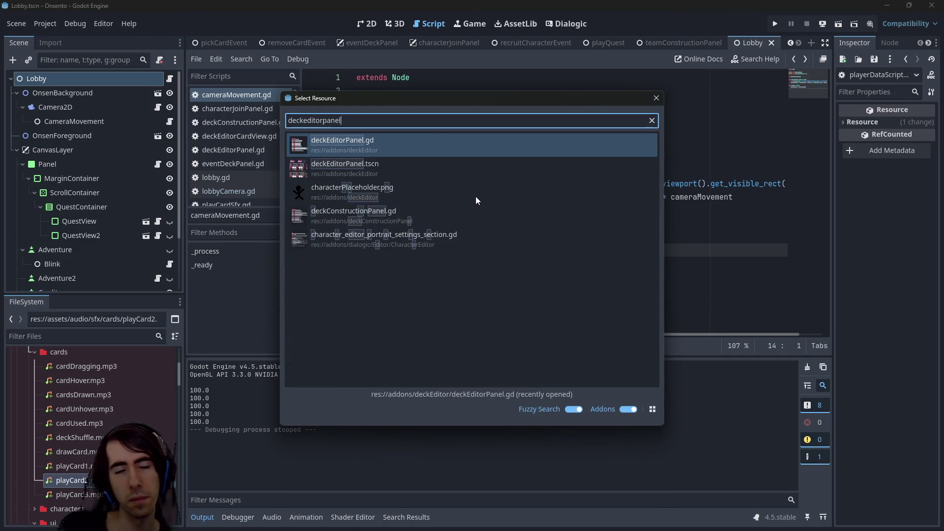
key("Down")
key("Return")
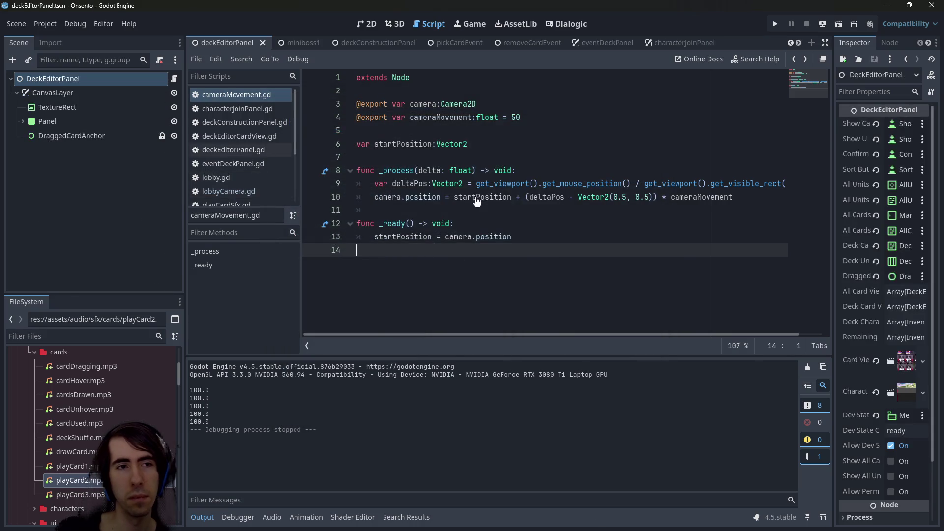
left_click(360, 25)
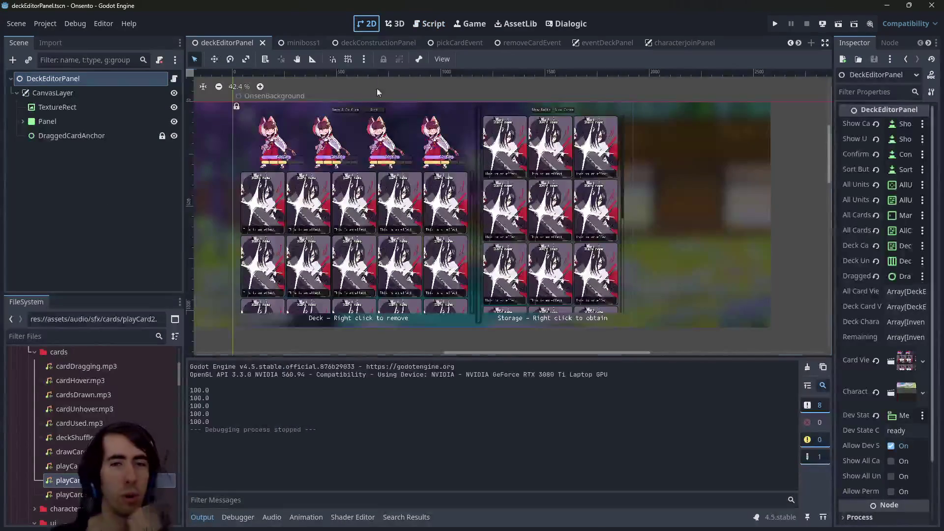
Browse the scene, selecting DraggedCardAnchor, CanvasLayer and the fifth deck card.
scroll(467, 212, "up", 2)
scroll(469, 230, "down", 3)
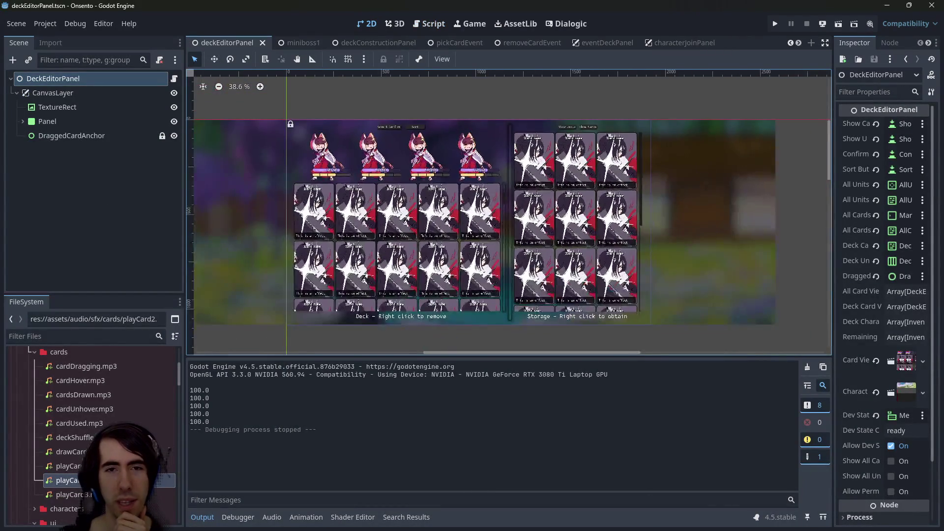
scroll(472, 231, "up", 3)
scroll(477, 233, "down", 3)
scroll(482, 236, "up", 2)
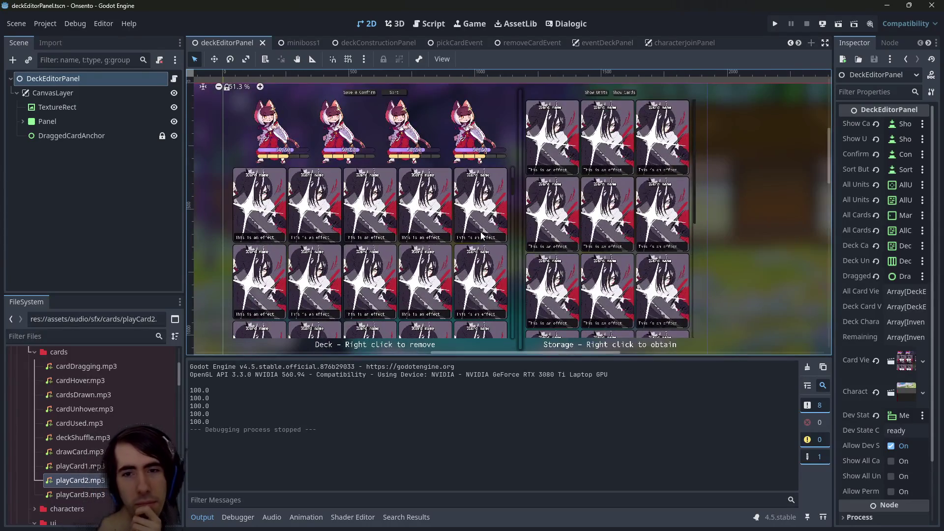
scroll(480, 231, "down", 1)
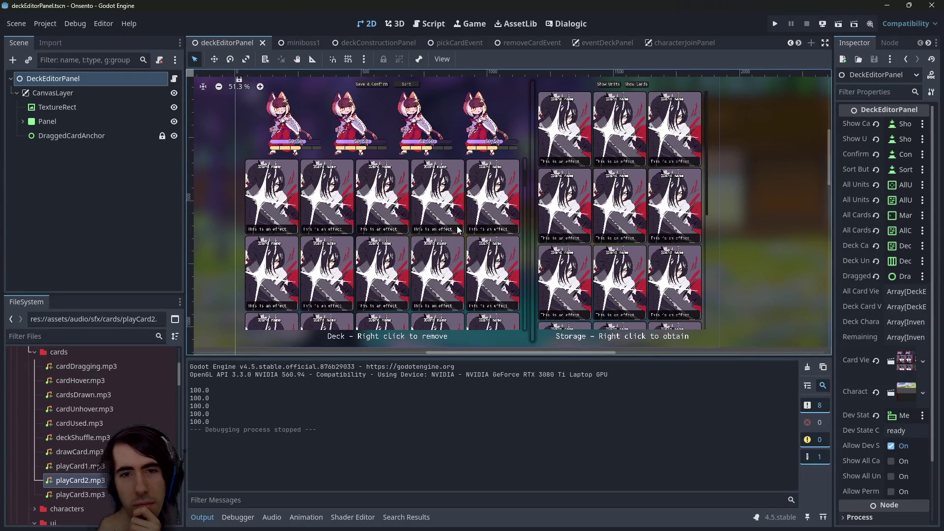
left_click(65, 140)
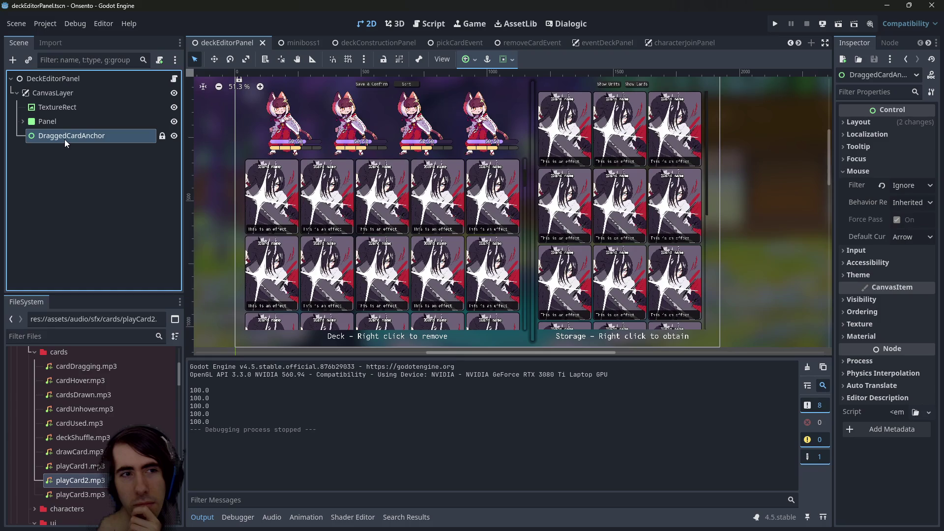
left_click(74, 91)
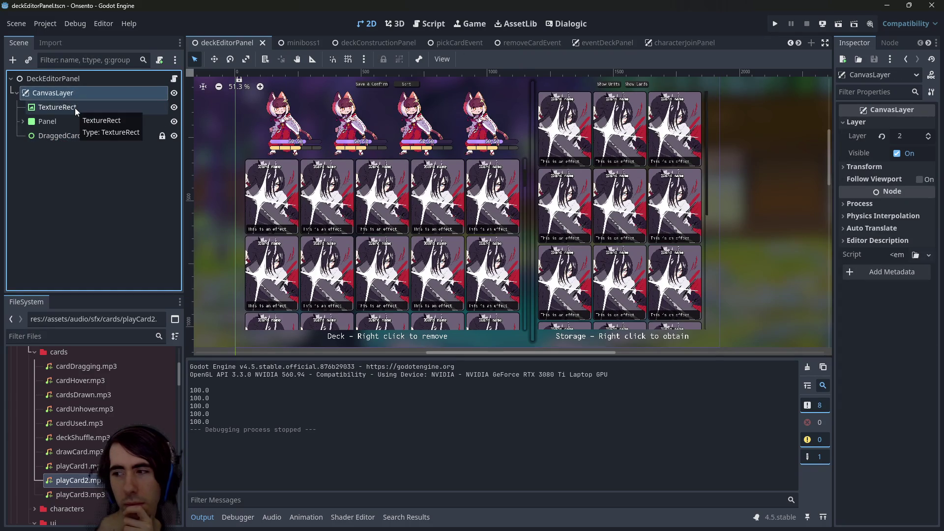
left_click(465, 234)
Collapse the scene tree and open the DeckEditorPanel root's deckEditorPanel.gd script.
scroll(88, 178, "up", 5)
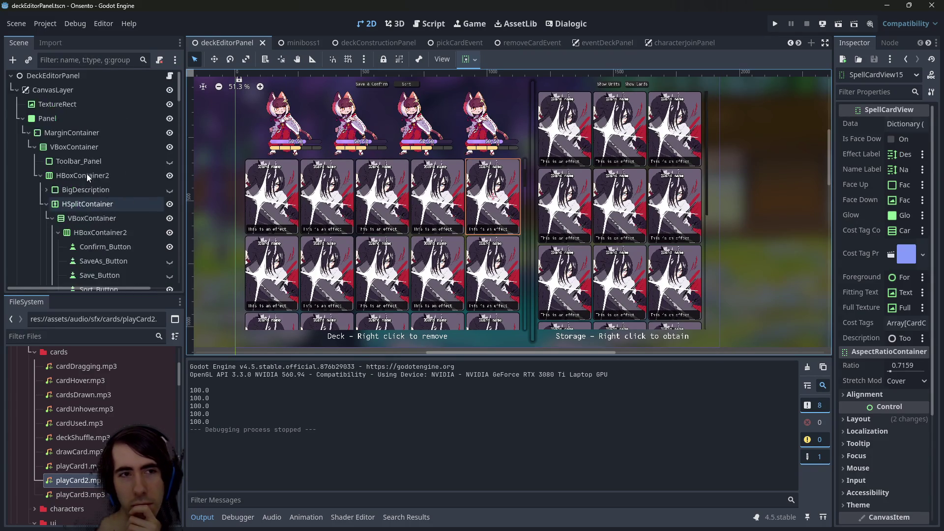
left_click(74, 90)
left_click(18, 93)
left_click(118, 80)
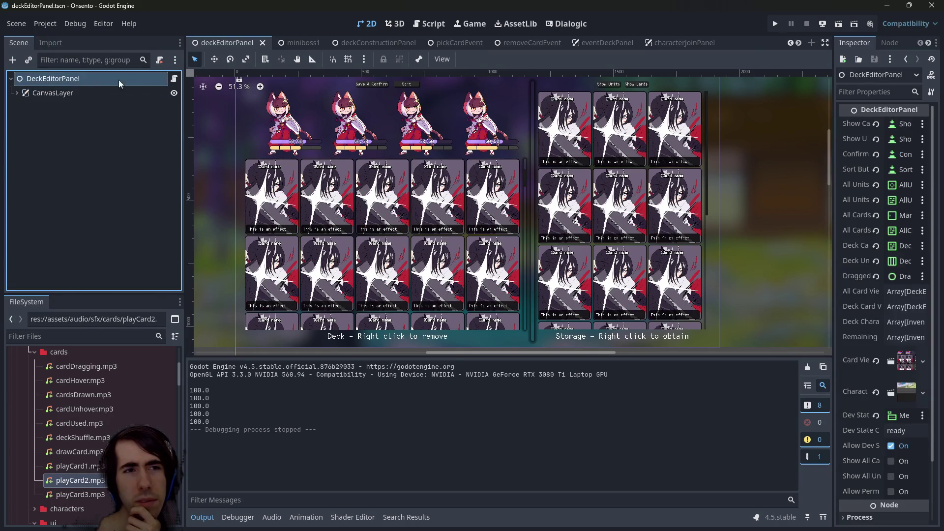
left_click(174, 79)
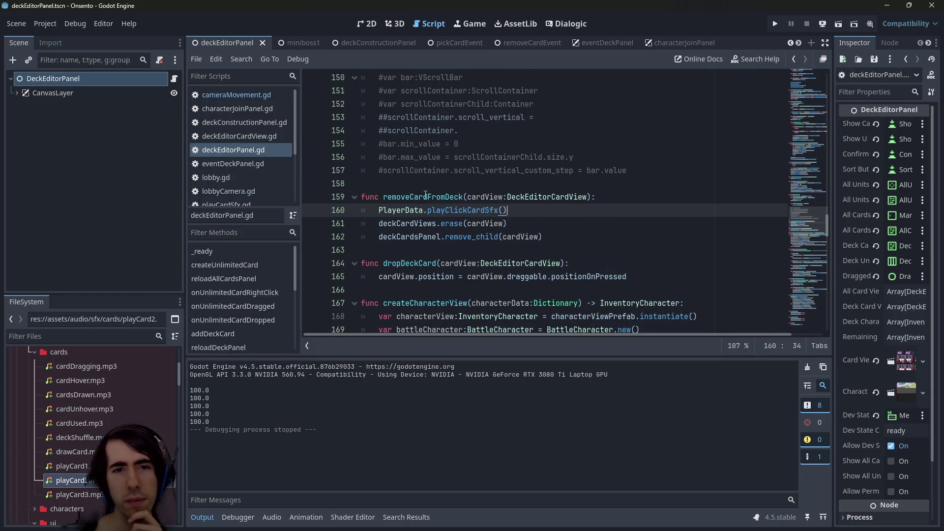
Review the removeCardFromDeck and createCharacterView functions and the characterData parameter.
double_click(426, 197)
scroll(482, 186, "down", 5)
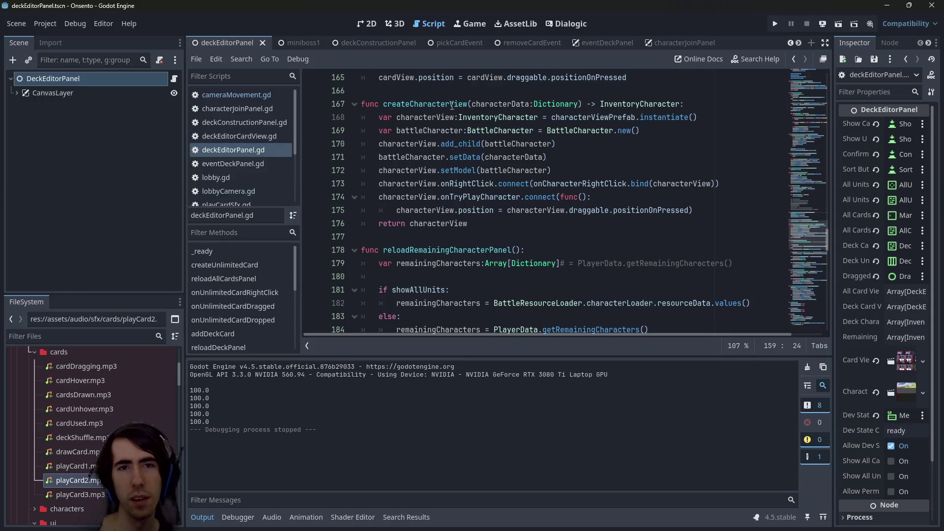
double_click(452, 105)
double_click(492, 105)
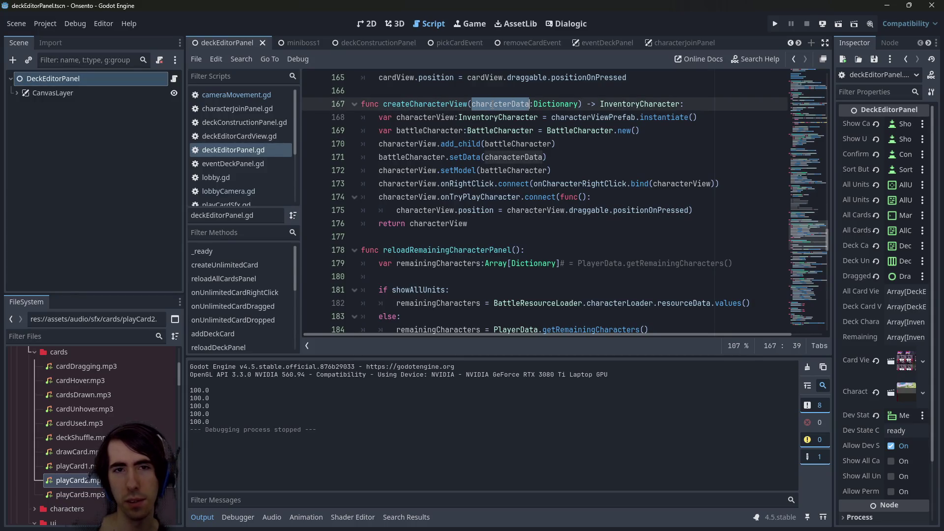
Start a new line after line 172, discarding a mistyped characterData entry.
left_click(579, 171)
key("Return")
type("characterData.dra")
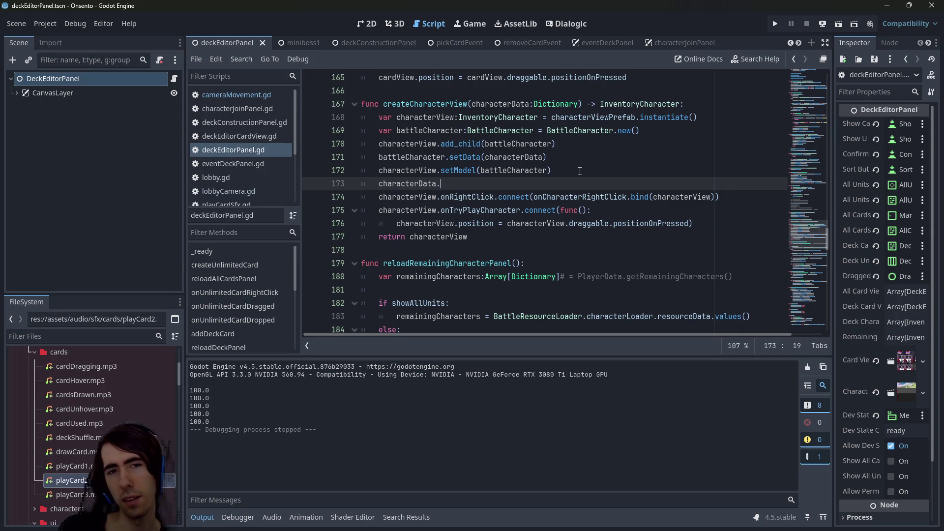
key("BackSpace")
key("BackSpace")
key("BackSpace")
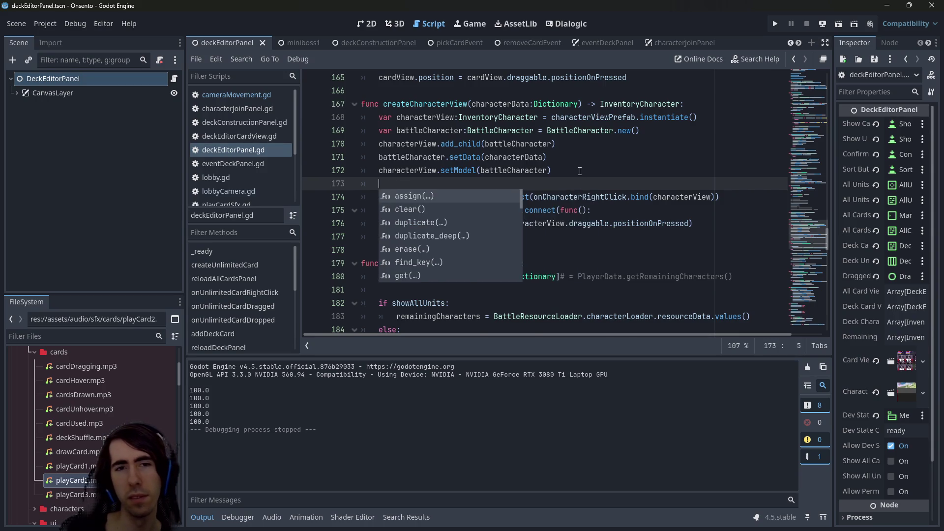
key("Return")
key("ctrl+z")
key("ctrl+z")
key("ctrl+z")
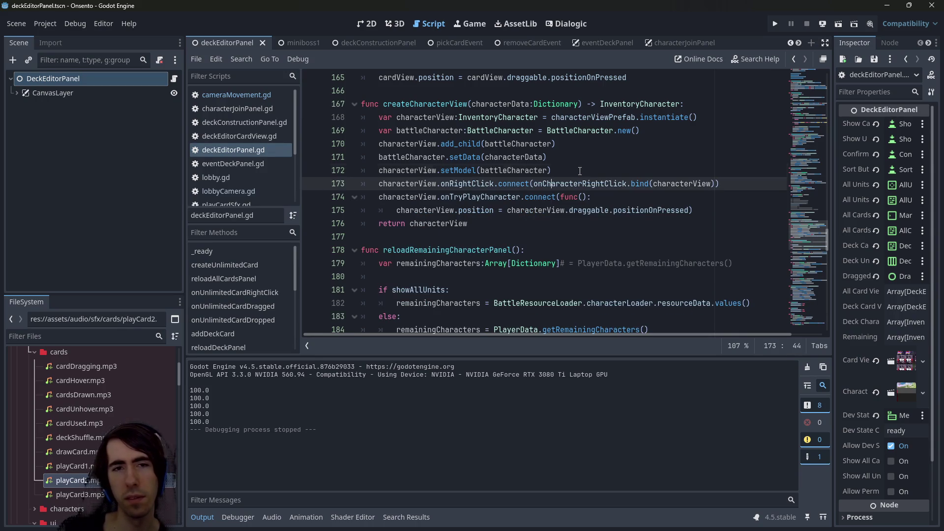
Write 'characterView.draggable.isDraggable = false' on line 173.
key("ctrl+c")
key("Down")
key("ctrl+v")
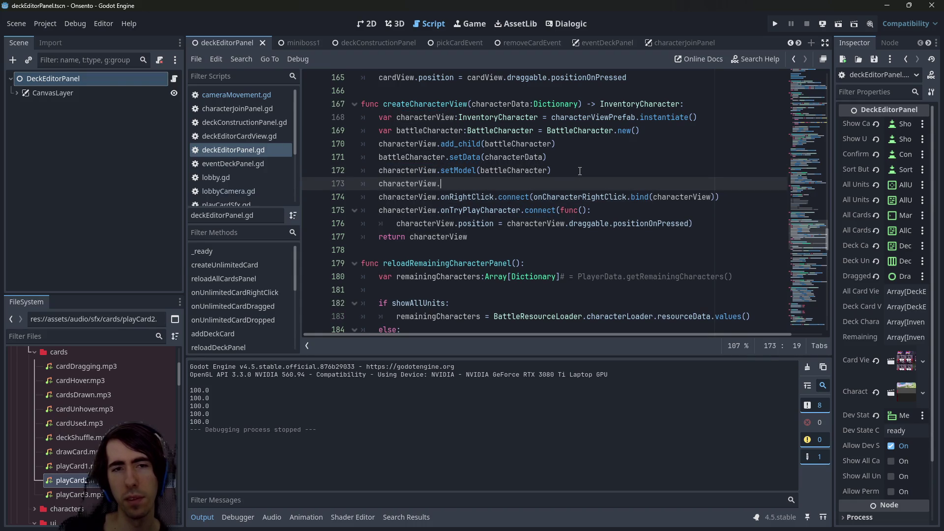
type(".dragga")
key("Return")
type(".")
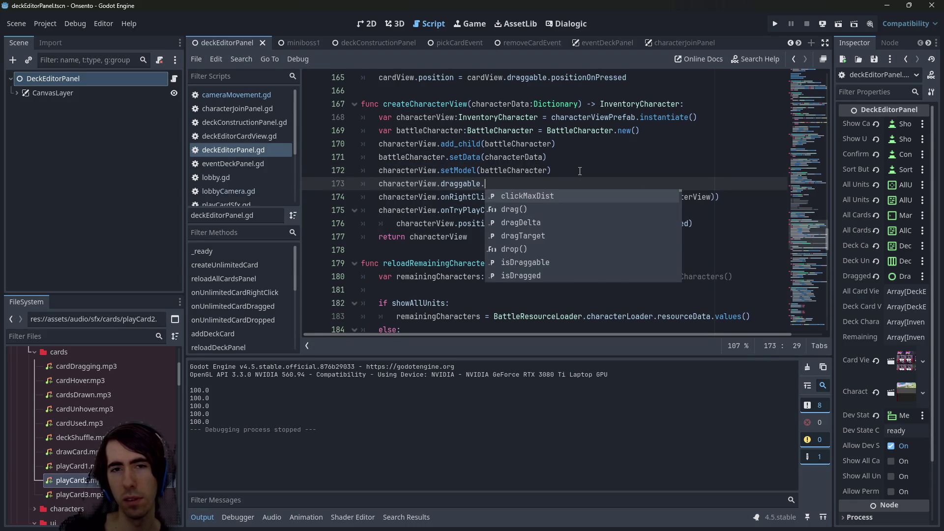
type("is")
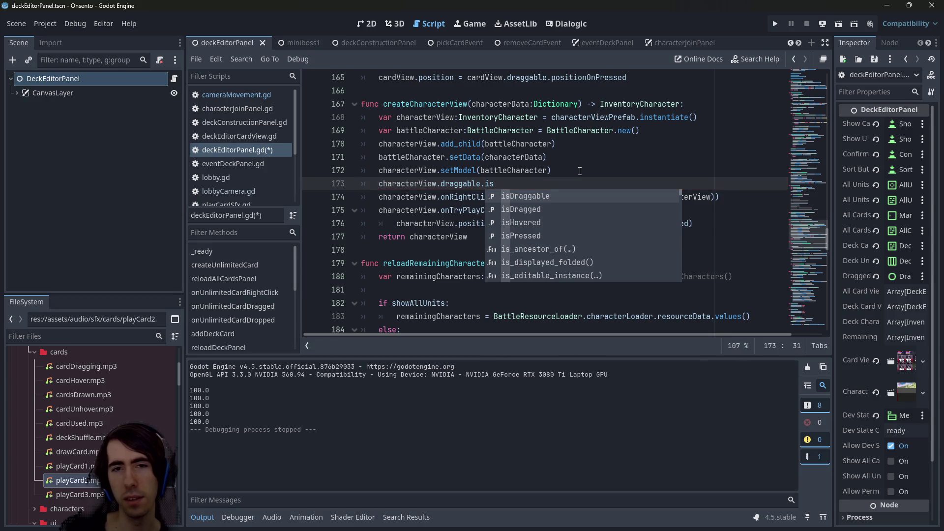
key("BackSpace")
key("BackSpace")
type("setIs")
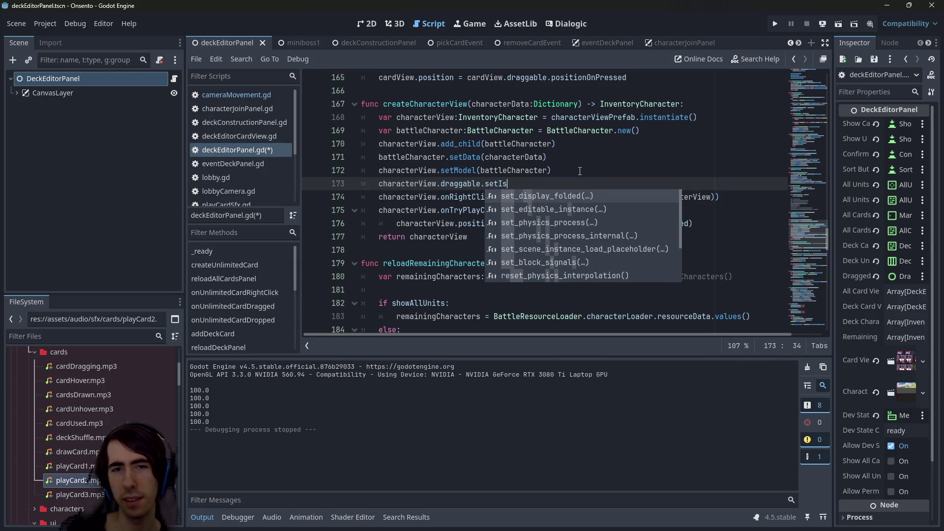
key("BackSpace")
key("BackSpace")
key("BackSpace")
type("isDragg")
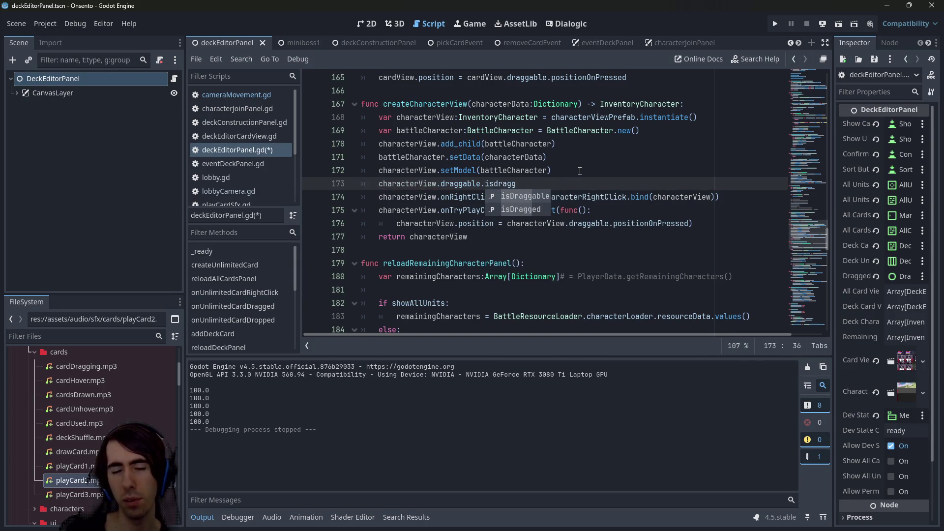
key("Return")
type("= false")
Save the deckEditorPanel.gd script.
key("ctrl+s")
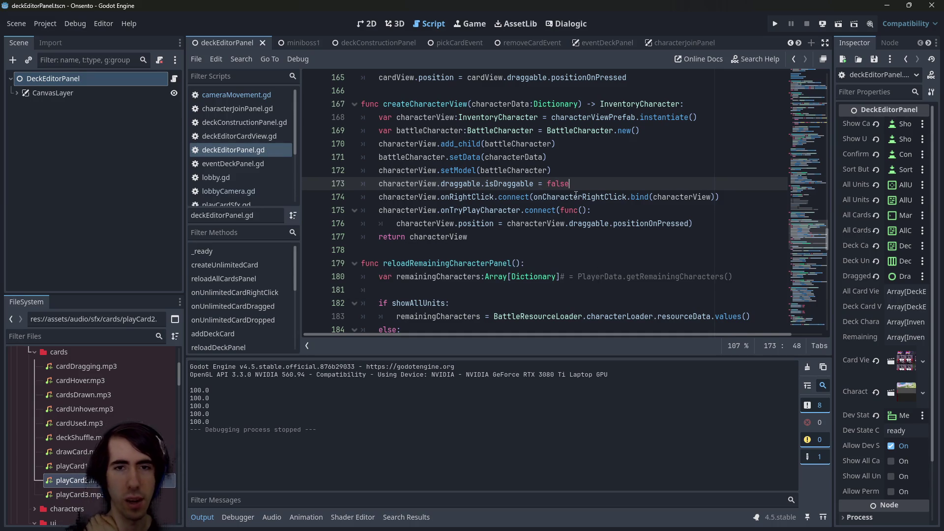
mouse_move(576, 196)
key("ctrl+f")
Search 'rightclick', cycle through every match, and select onRightClick on line 73.
type("rightclic")
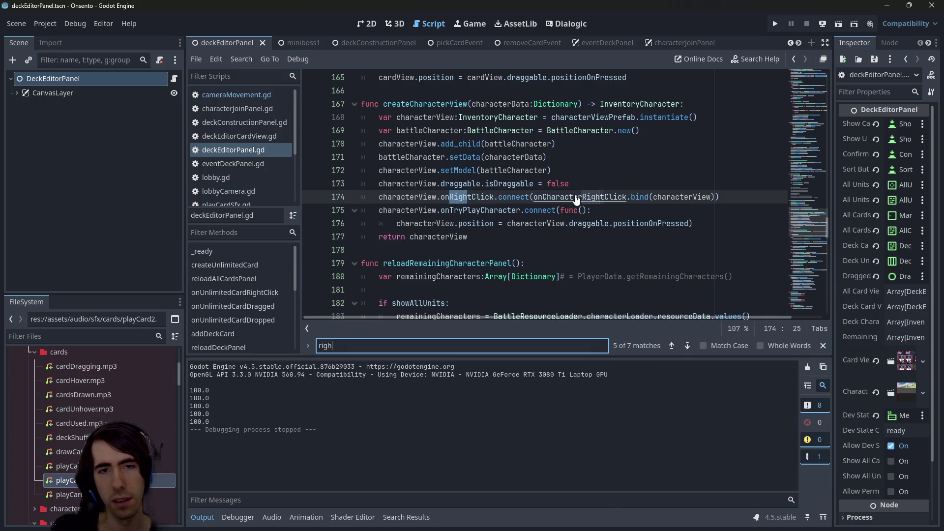
type("k")
key("Return")
key("Return")
key("Return")
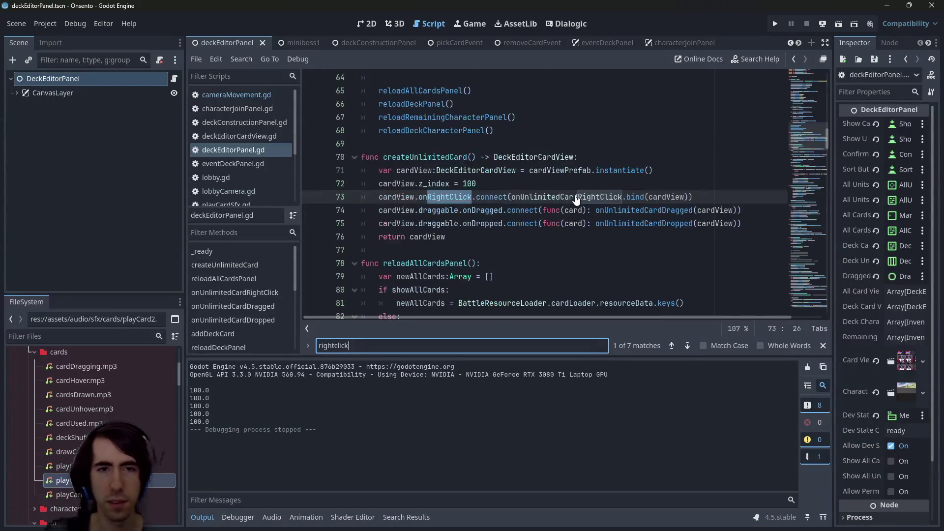
key("Return")
key("Return")
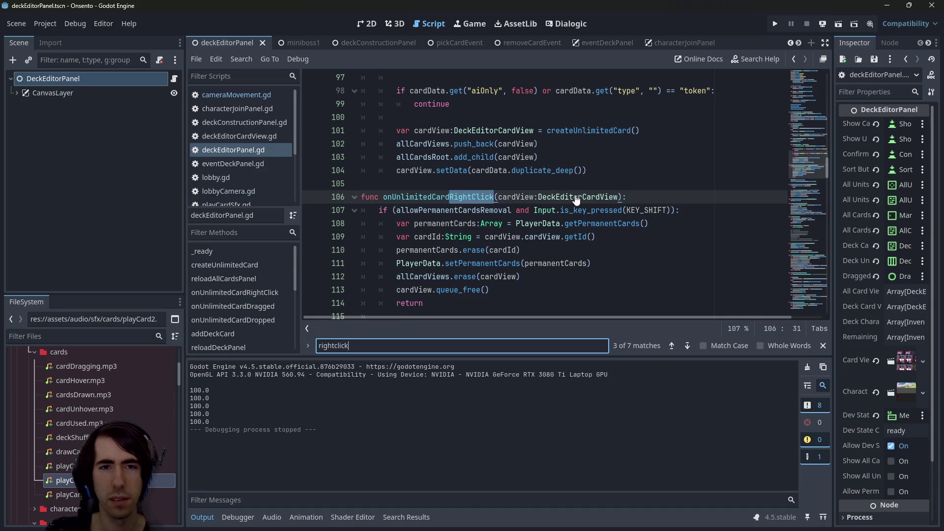
key("Return")
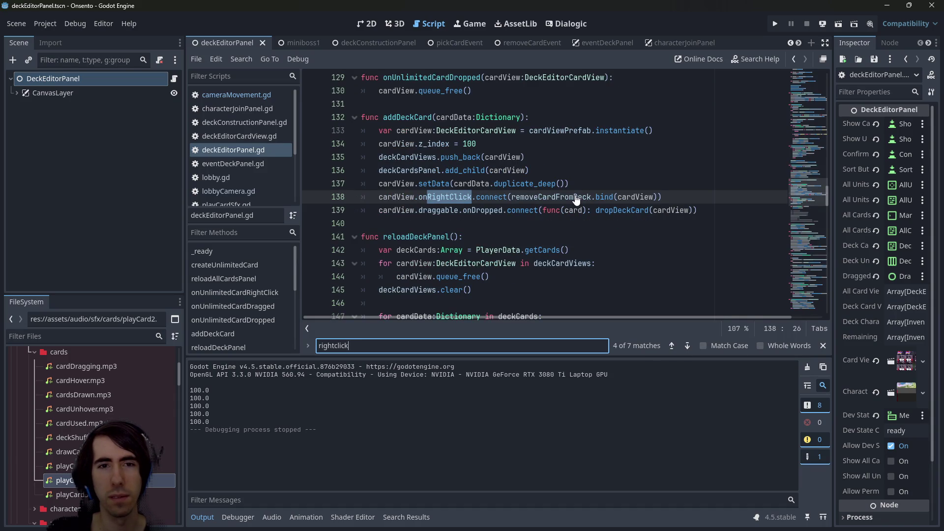
key("Return")
key("Return")
key("Return")
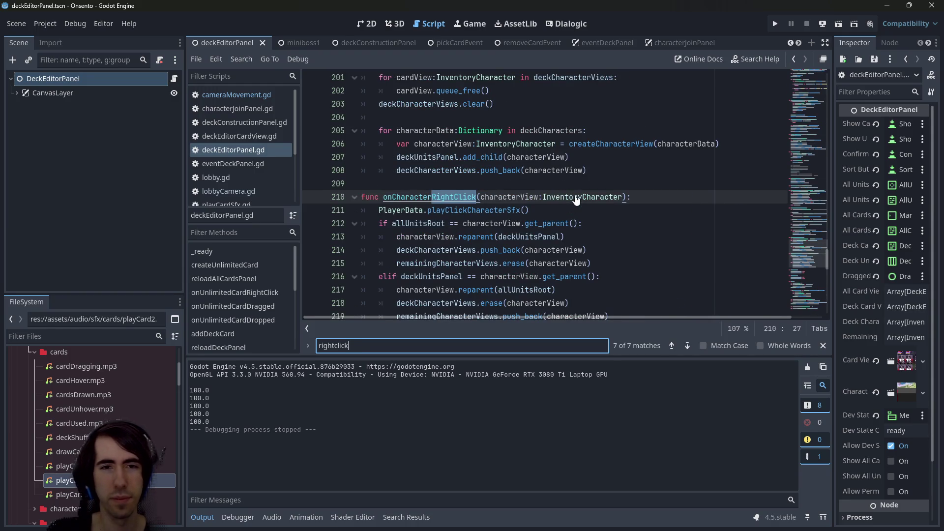
key("Return")
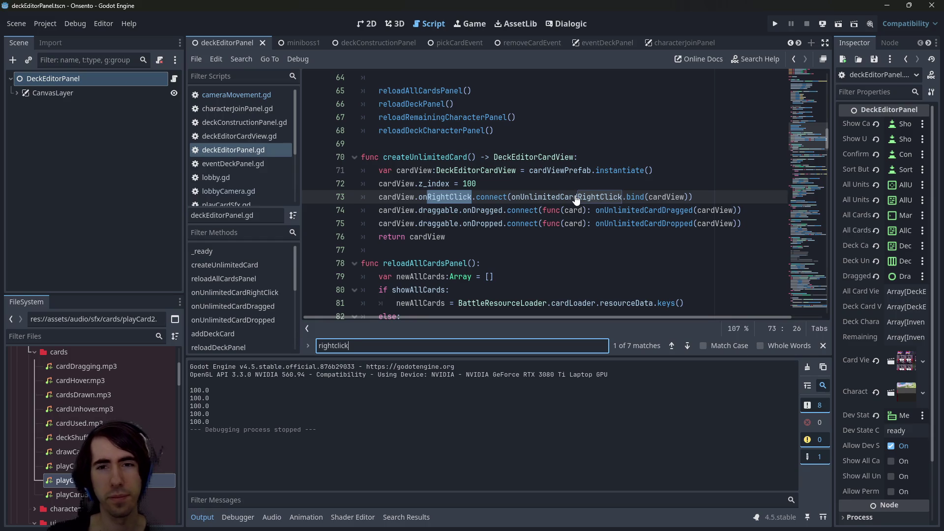
double_click(445, 197)
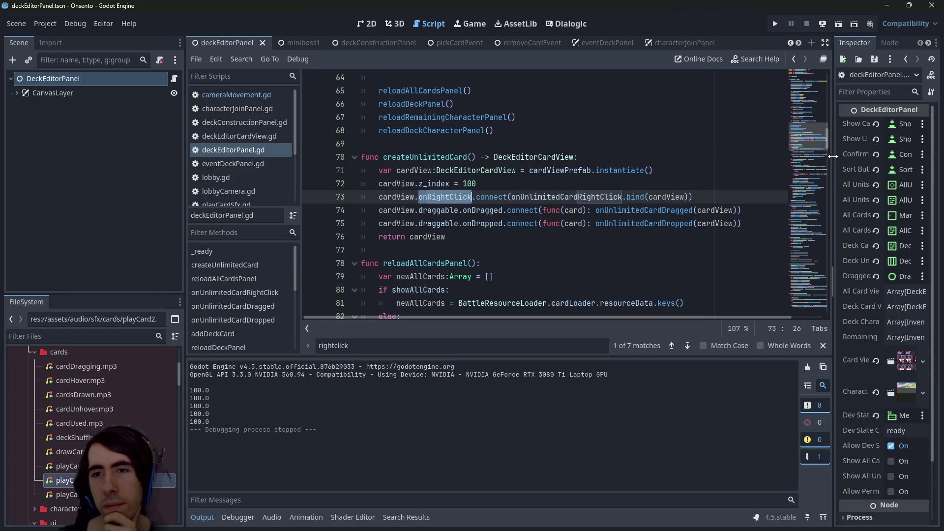
Widen the Inspector and expand the Card View Prefab and Character View Prefab properties.
left_click_drag(832, 157, 685, 167)
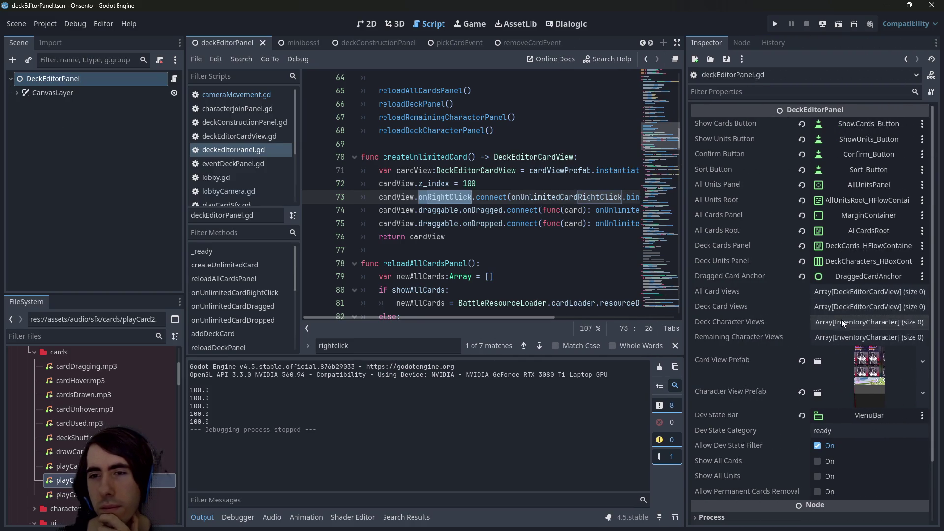
left_click(845, 296)
left_click(845, 296)
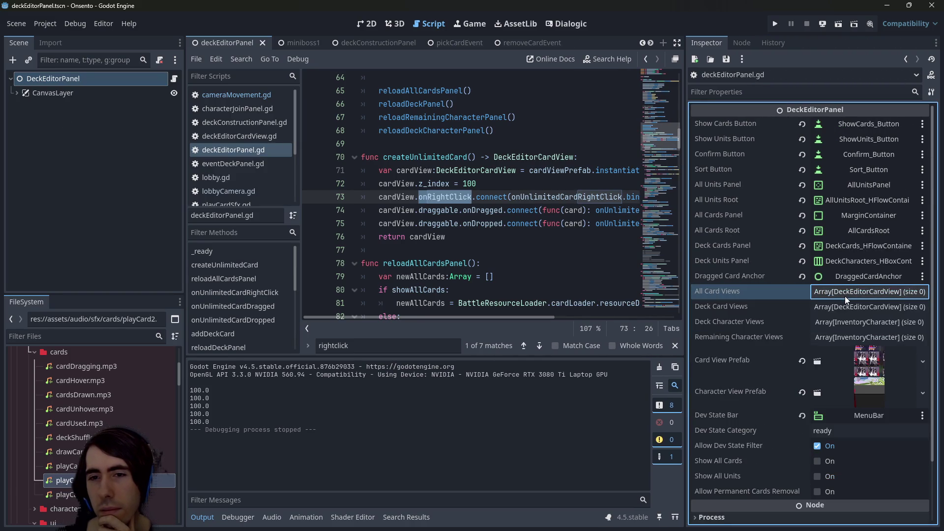
left_click(862, 367)
left_click(867, 310)
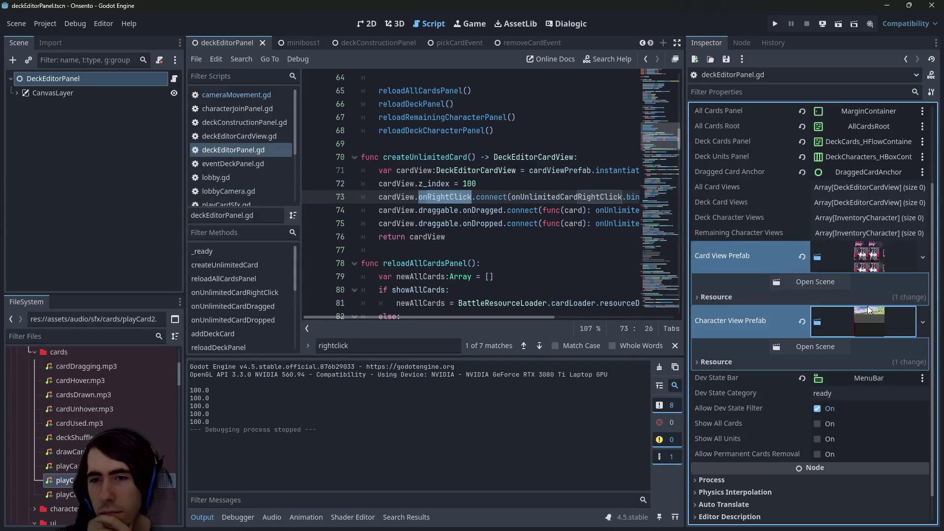
left_click(868, 311)
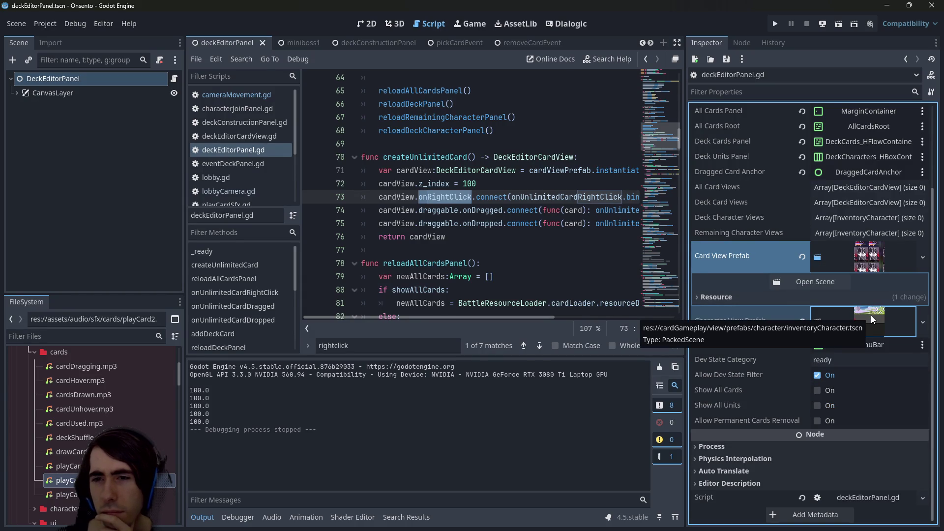
Find and open inventoryCharacter.tscn from the character view prefab resource search.
left_click(873, 320)
type("inven")
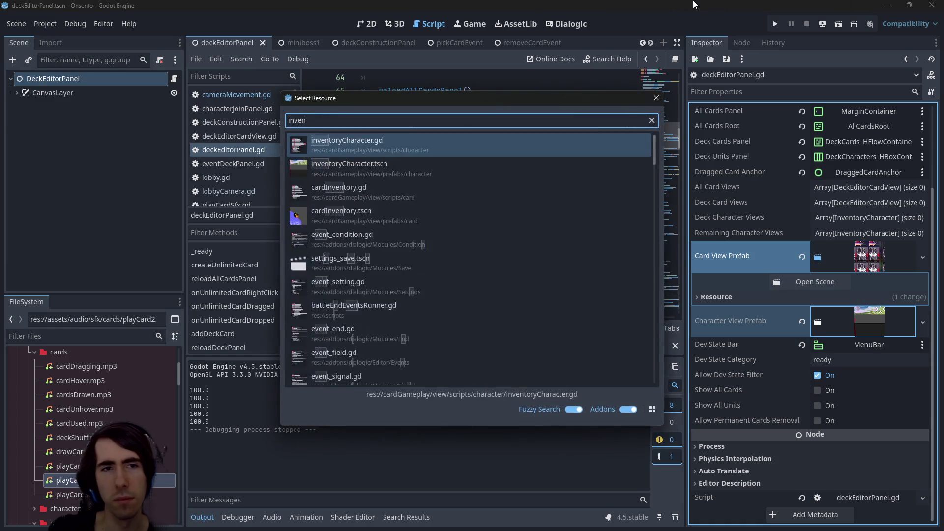
type("otry")
key("BackSpace")
key("BackSpace")
key("BackSpace")
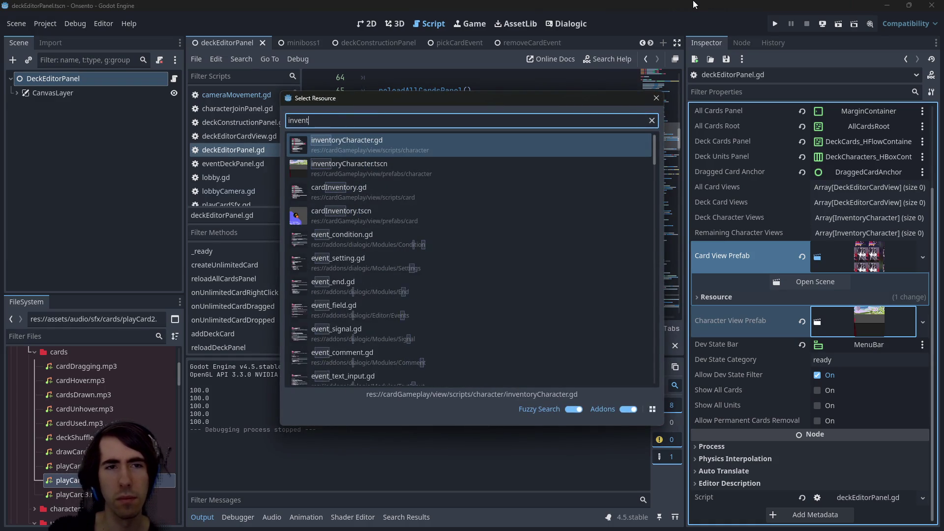
type("tory")
key("Down")
key("Return")
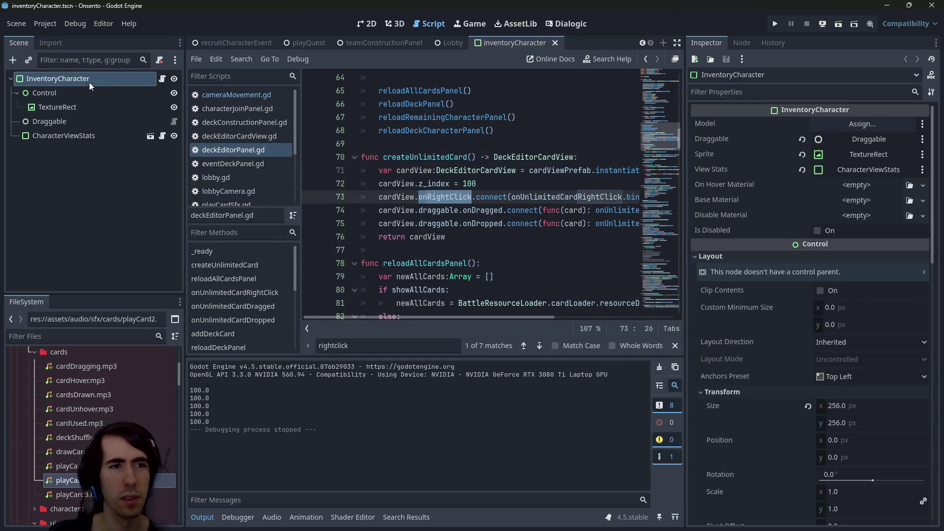
Narrow the Inspector back down and give the code editor more width.
left_click(435, 161)
left_click(436, 183)
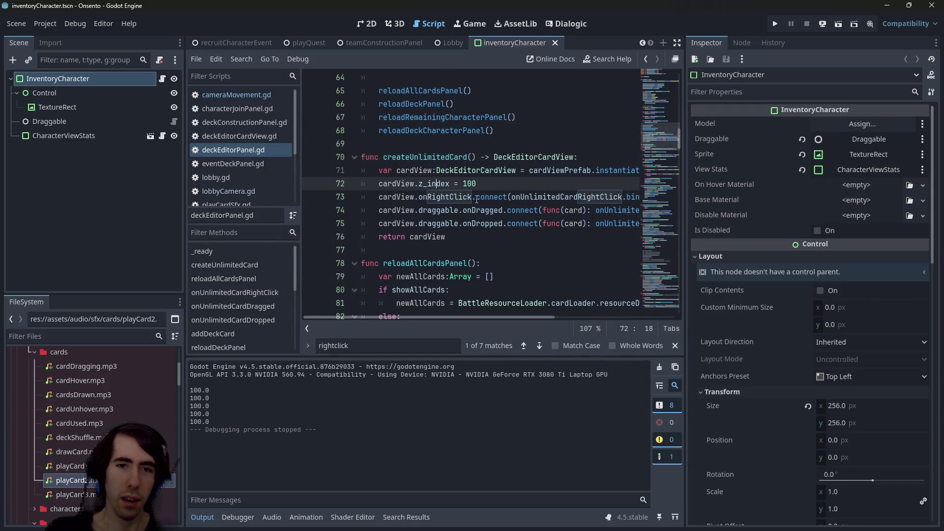
left_click_drag(684, 193, 769, 192)
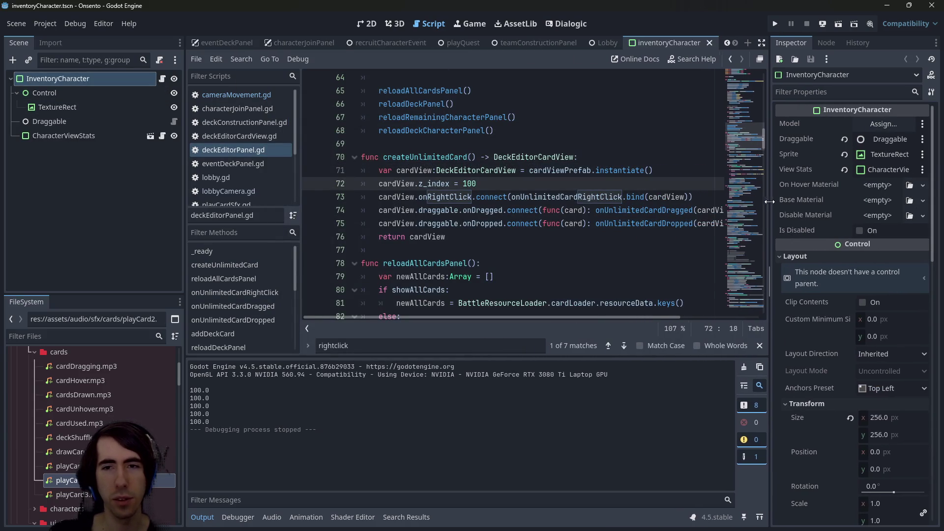
left_click(672, 210)
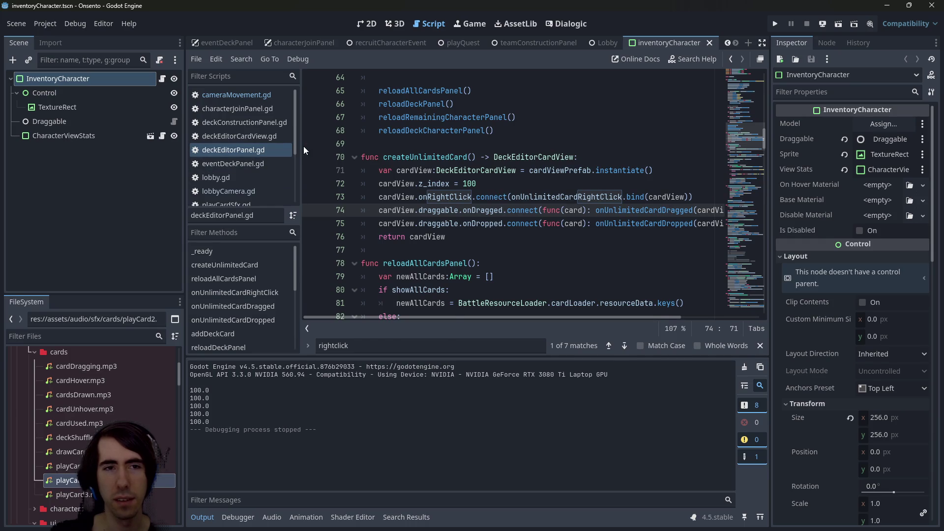
mouse_move(302, 148)
left_mouse_down()
mouse_move(245, 148)
mouse_move(256, 148)
left_mouse_up()
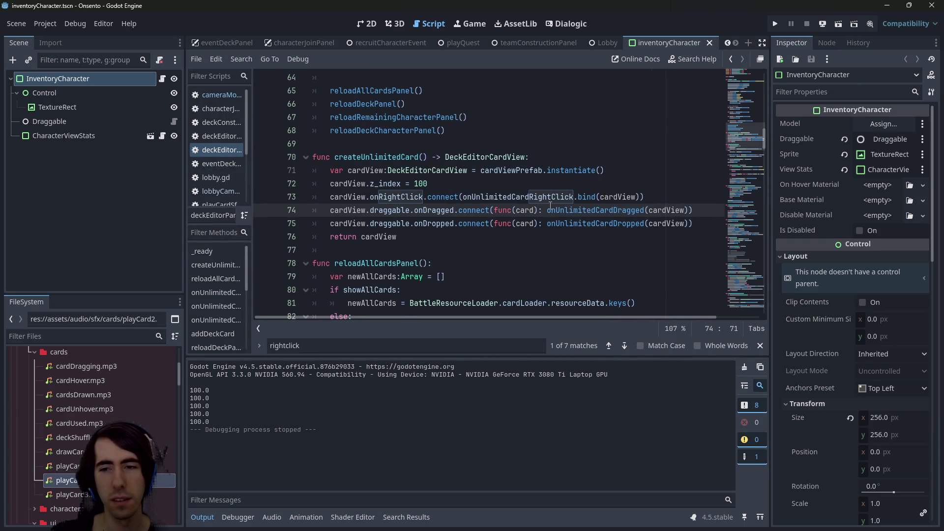
mouse_move(550, 206)
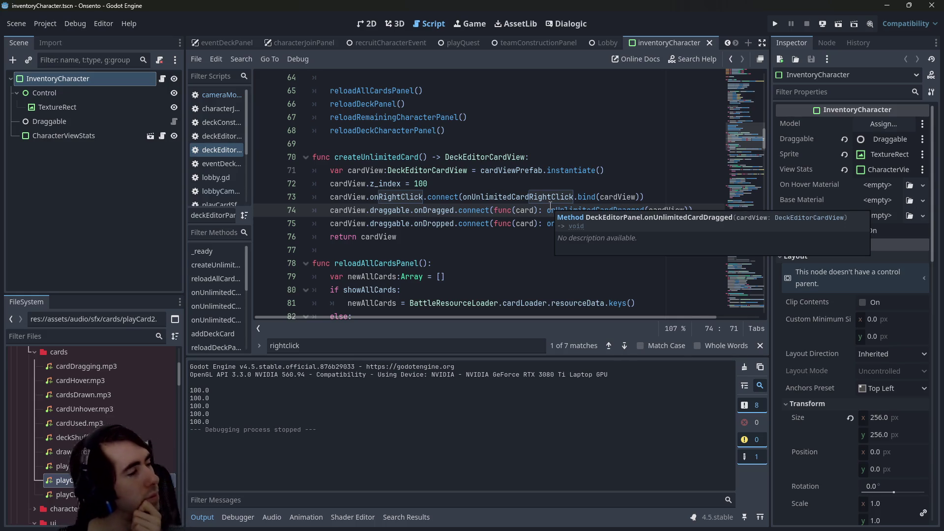
Check line 73's onUnlimitedCardRightClick hookup, then jump to the rightclick match at line 138.
double_click(422, 197)
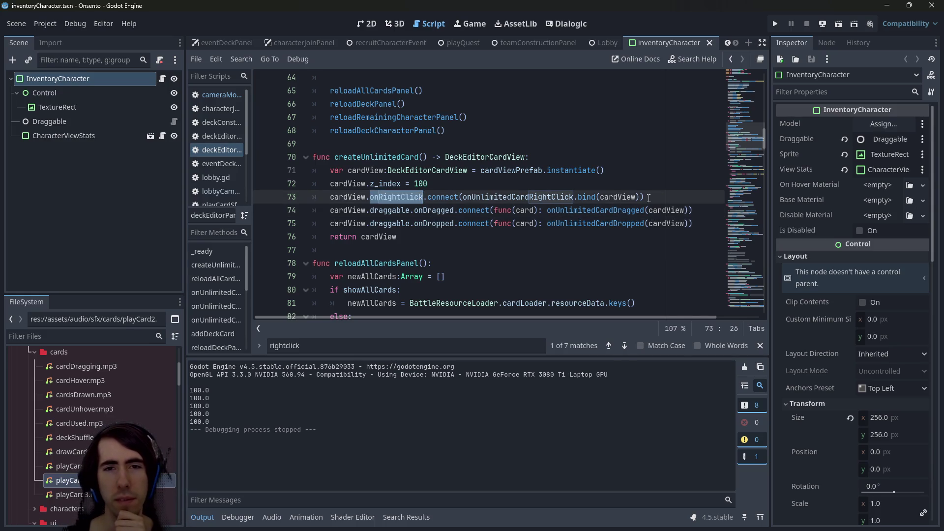
double_click(541, 197)
scroll(408, 271, "down", 1)
scroll(408, 271, "up", 2)
scroll(408, 271, "down", 1)
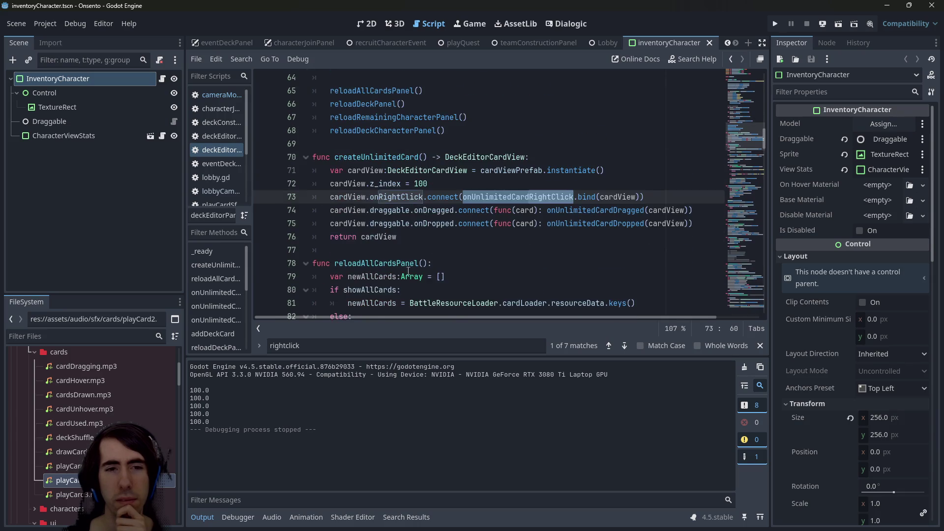
left_click(368, 346)
key("Return")
key("Return")
key("Return")
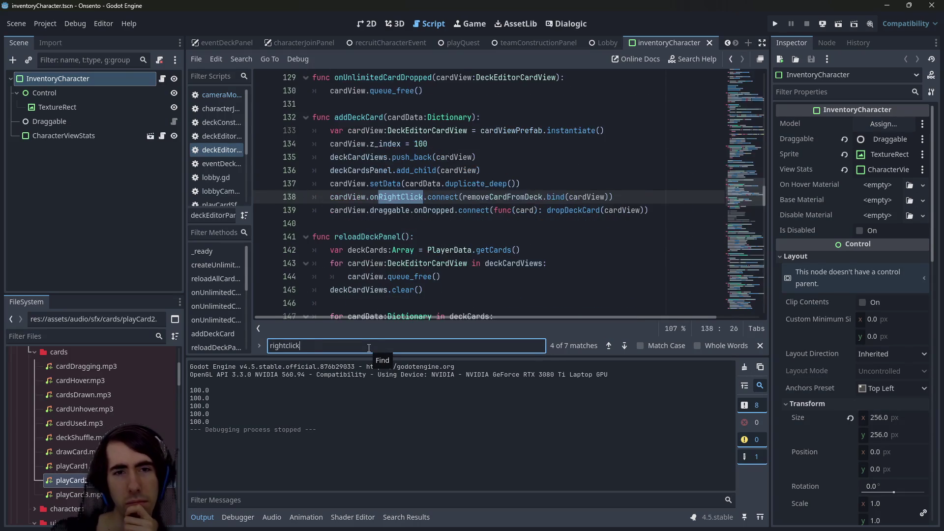
Add 'cardView.draggable.onClicked.connect(removeCardFromDeck.bind(cardView))' below line 138 and save.
left_click(637, 196)
key("Return")
key("Up")
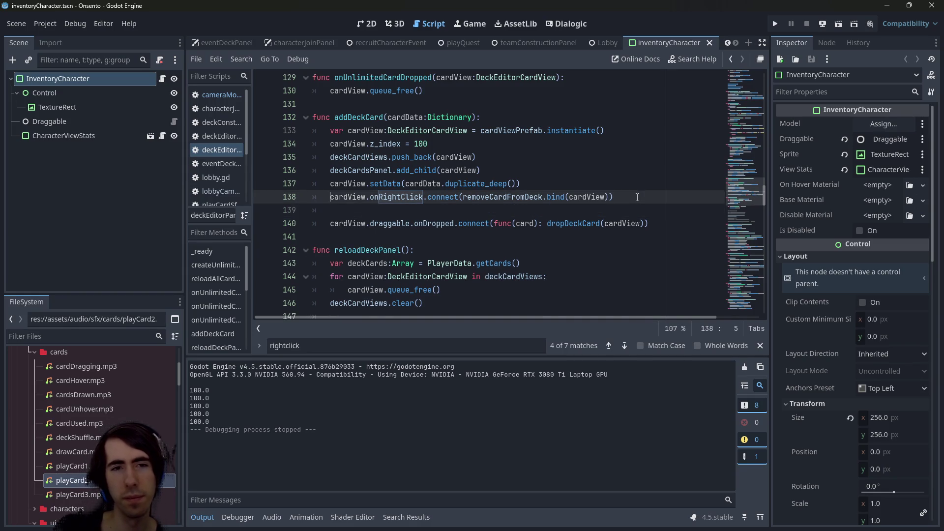
key("Down")
type("cardView.dragg")
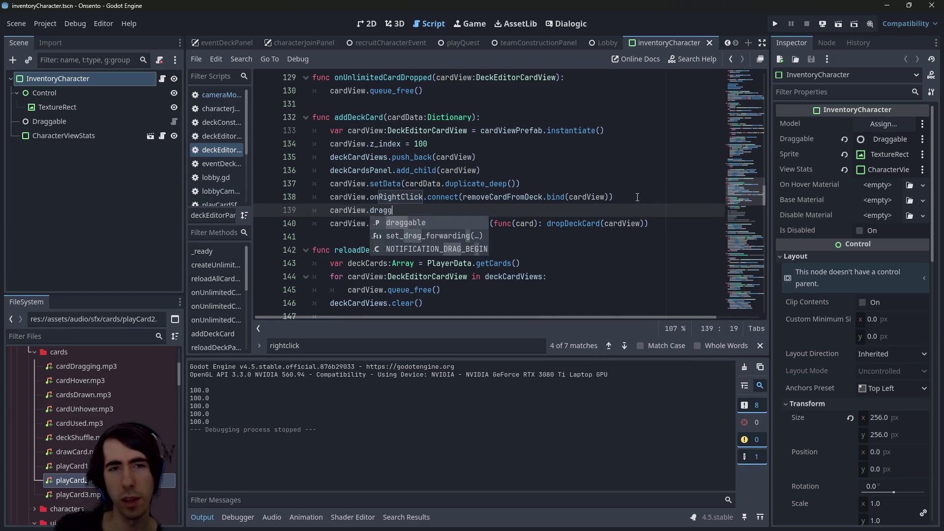
key("Return")
type(".click")
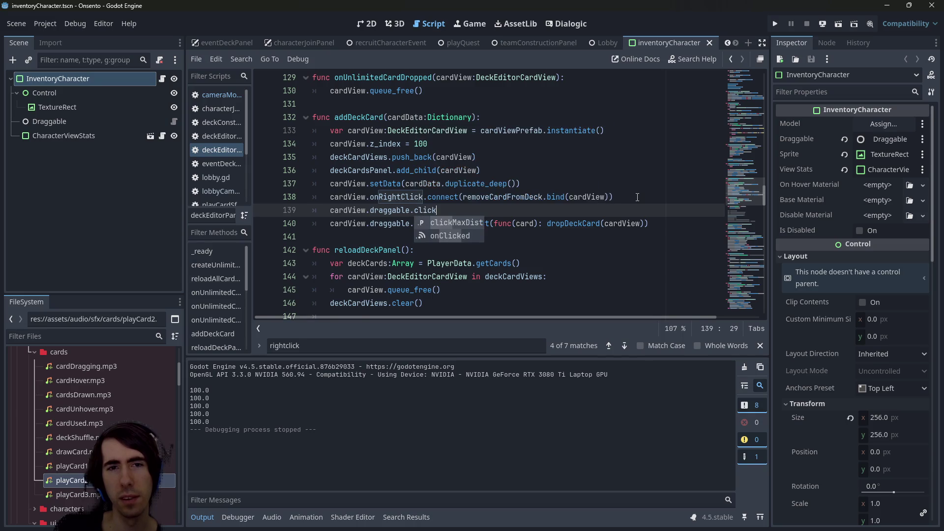
key("Down")
key("Return")
type(".con")
key("Return")
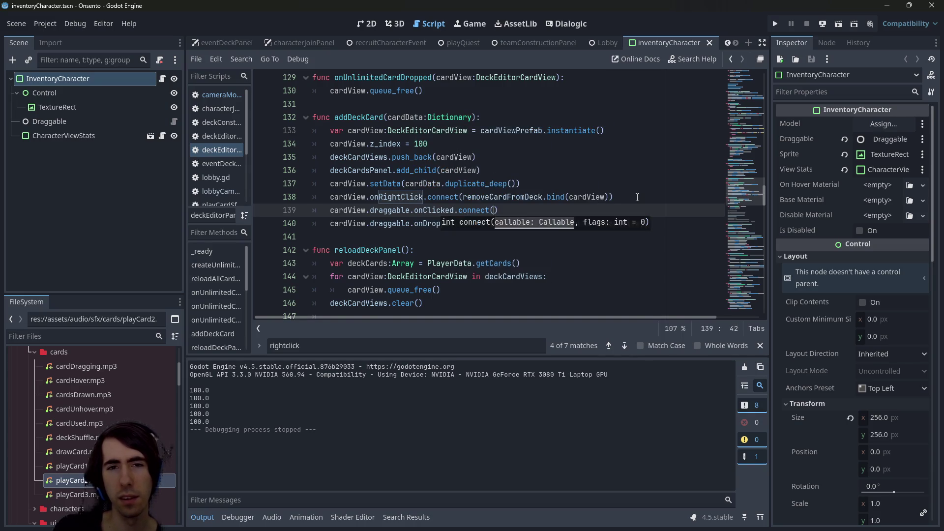
key("Right")
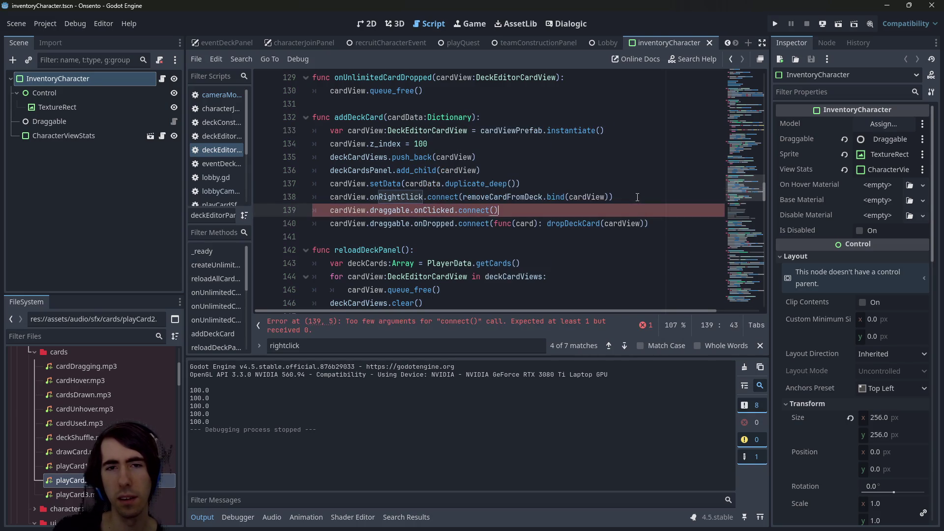
type("removeCardFromDeck.bind(cardView)")
key("ctrl+s")
Comment out the old onRightClick connection on line 138 and search for onRightClick.
key("Up")
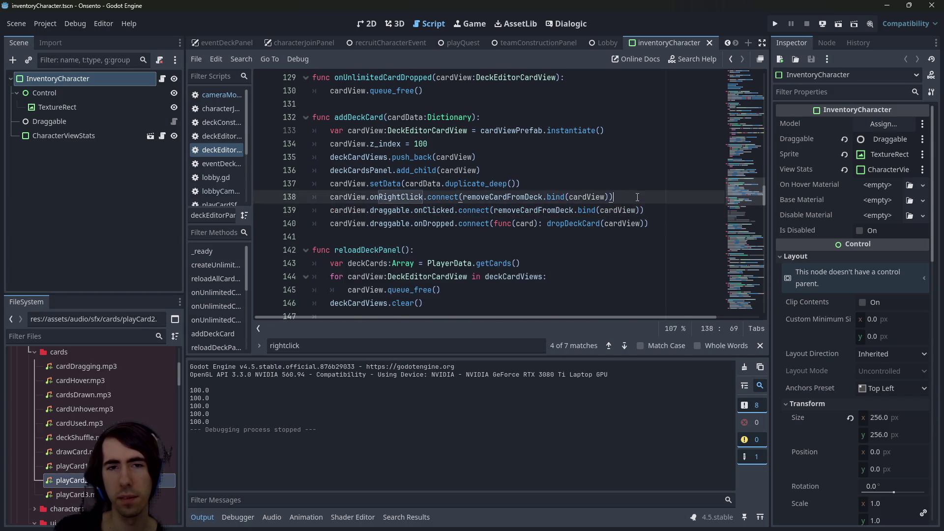
key("ctrl+k")
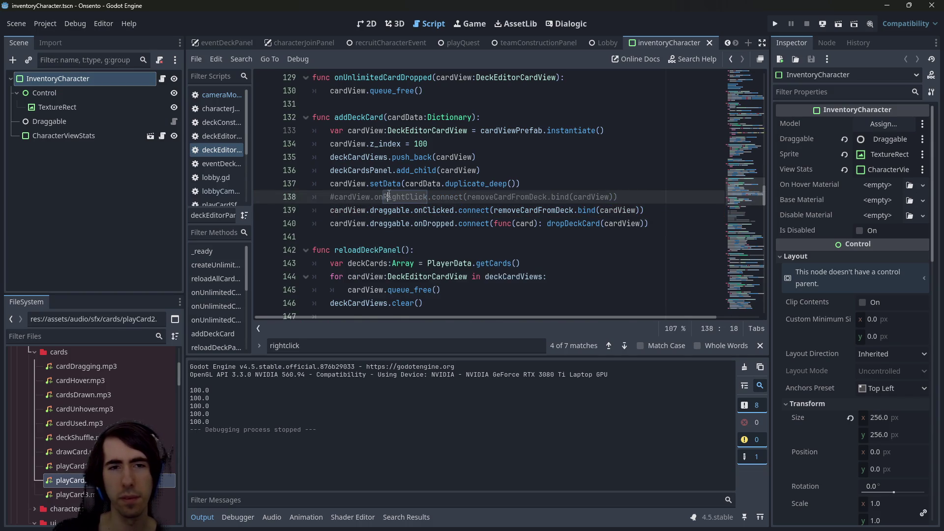
double_click(390, 195)
key("ctrl+f")
Add a draggable.onClicked connection on line 176 and comment out line 175's onRightClick connection.
type(".con")
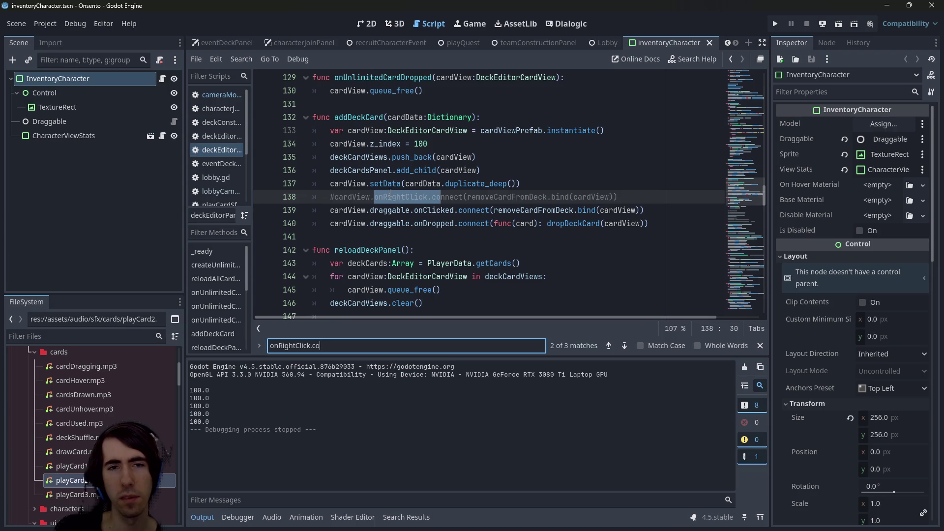
key("Return")
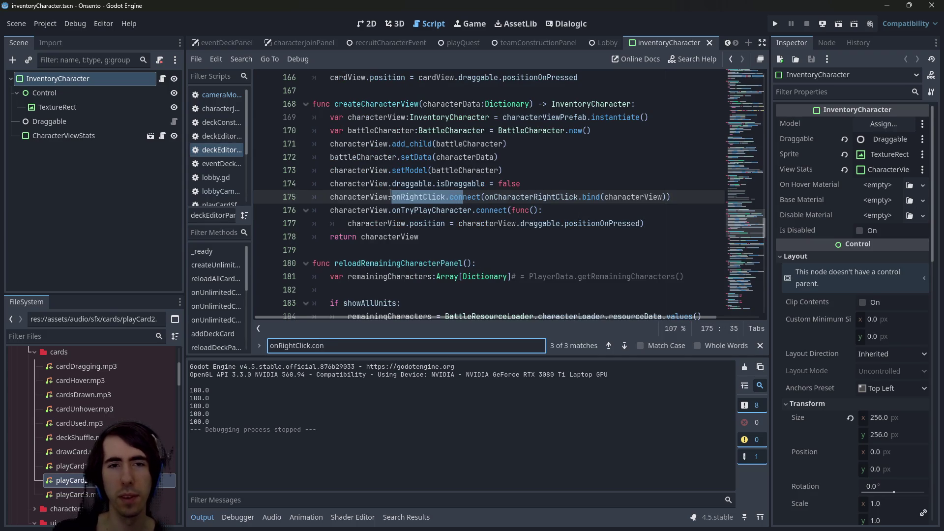
left_click(667, 196)
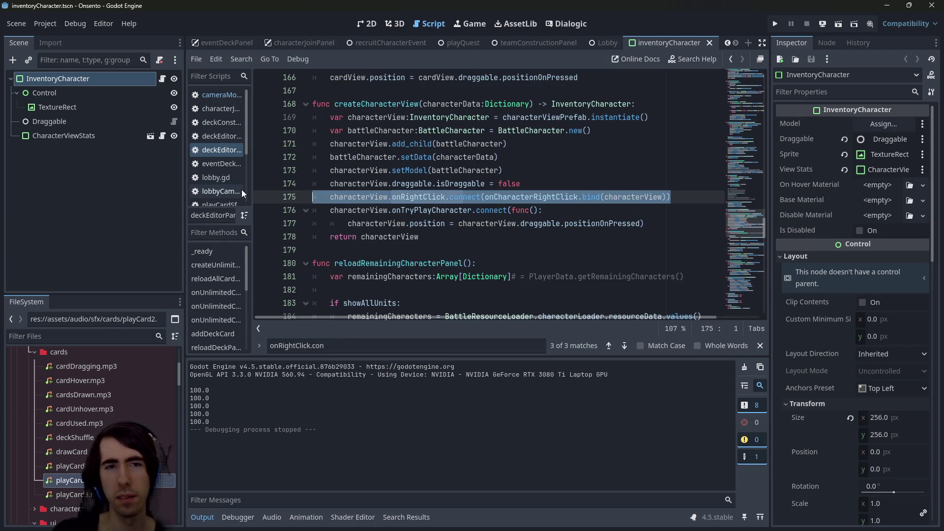
key("Return")
type("characterView.onRightClick.connect(onCharacterRightClick.bind(characterView))")
double_click(417, 210)
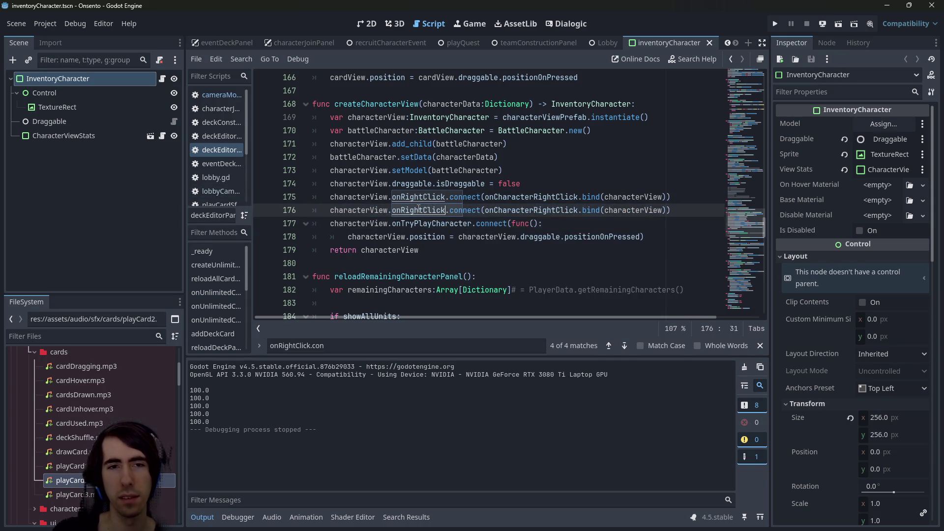
key("BackSpace")
type("drag")
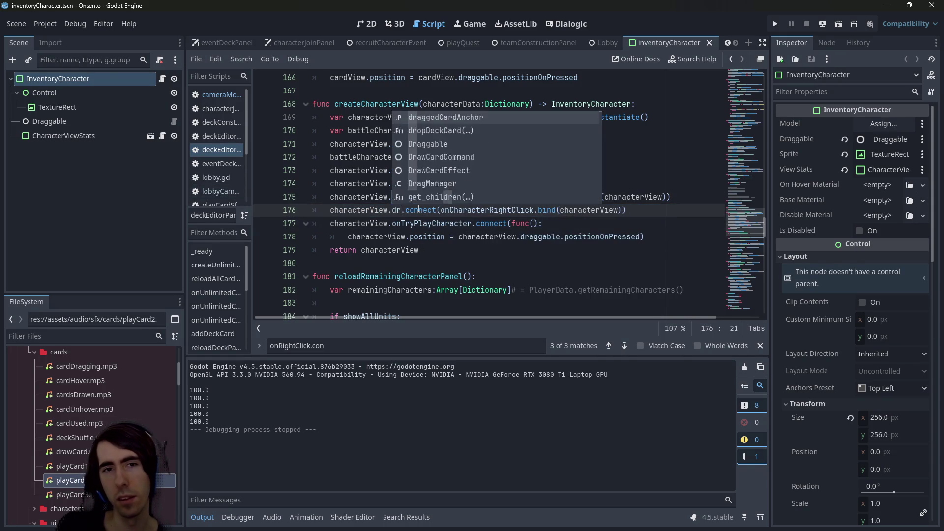
key("Return")
type(".")
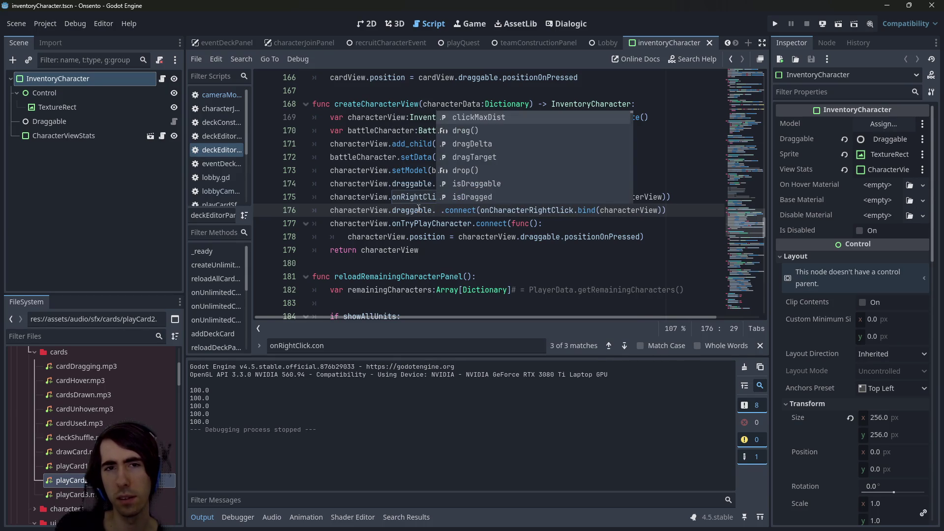
type(" onClicked")
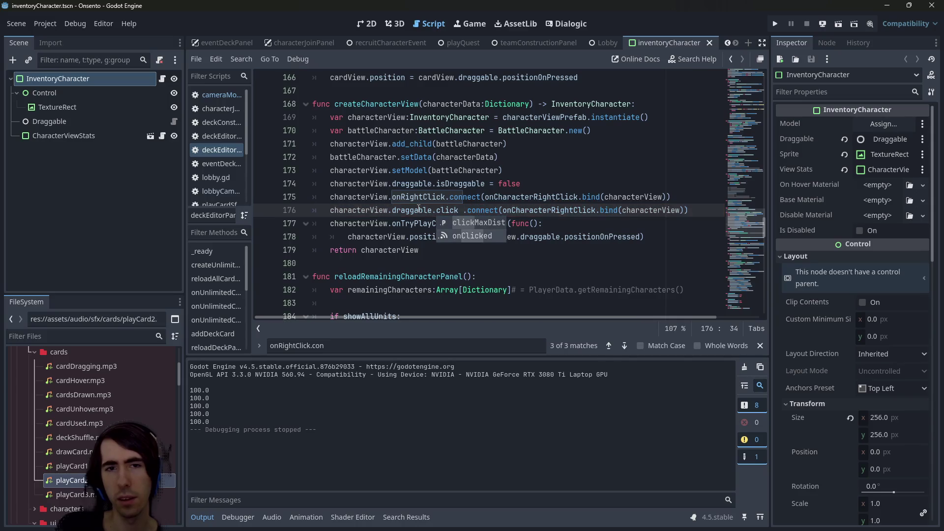
key("Delete")
key("Up")
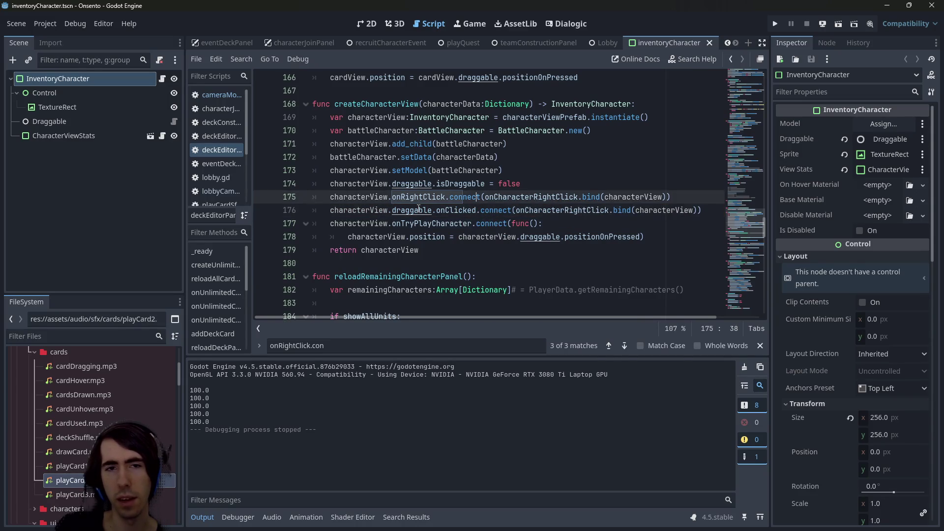
key("ctrl+k")
Find the onRightClick connection on line 73 and undo a mistaken comment and paste there.
key("ctrl+f")
key("Return")
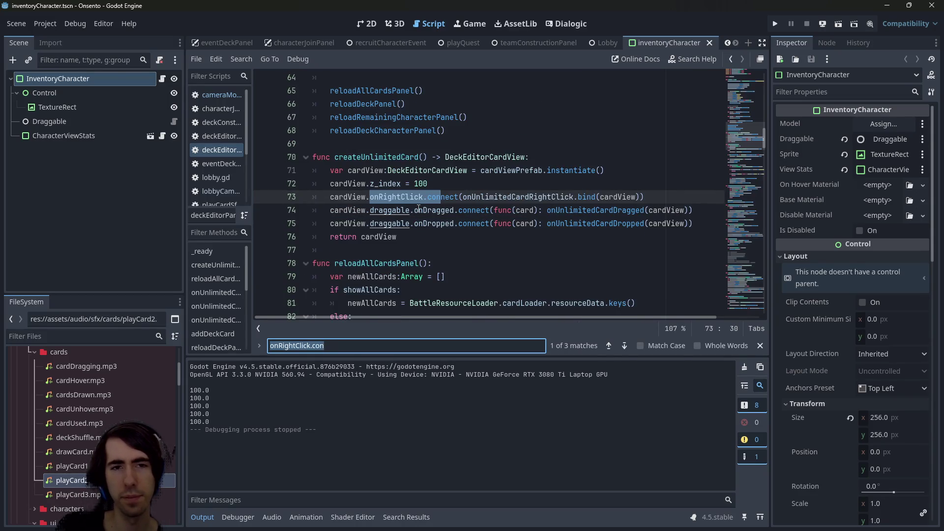
left_click(669, 198)
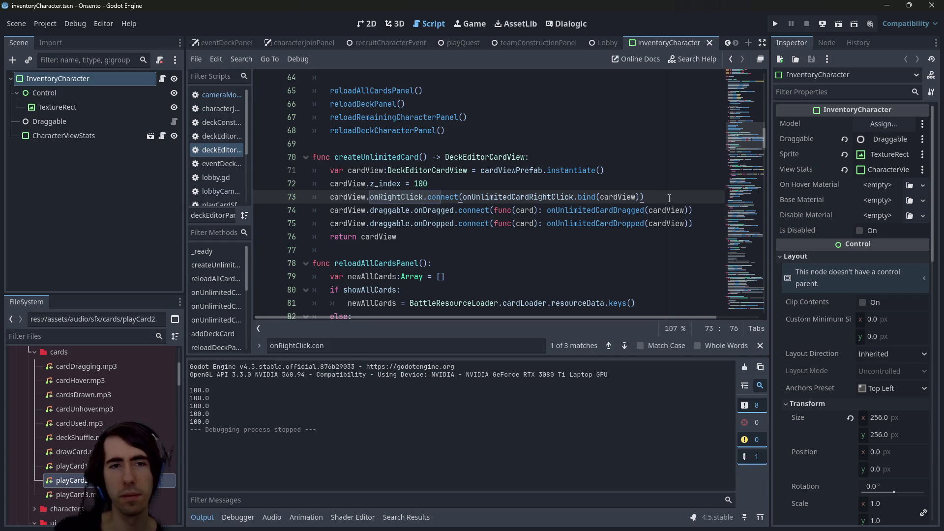
key("ctrl+k")
key("Return")
type("characterView.onRightClick.connect(onCharacterRightClick.bind(characterView))")
key("ctrl+z")
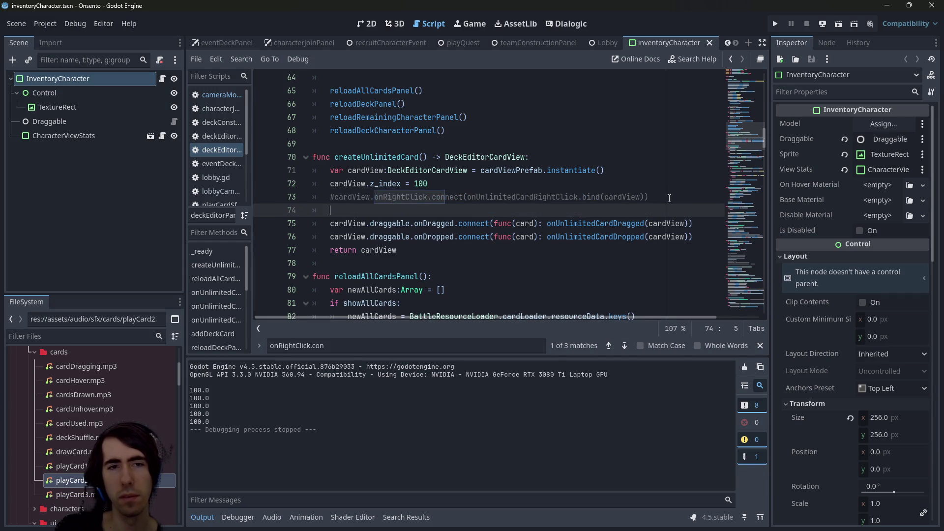
key("ctrl+z")
key("ctrl+z")
Comment out line 73's onRightClick connection and add a draggable.onClicked connection below it.
key("ctrl+shift+Left")
key("ctrl+shift+Left")
key("ctrl+shift+Left")
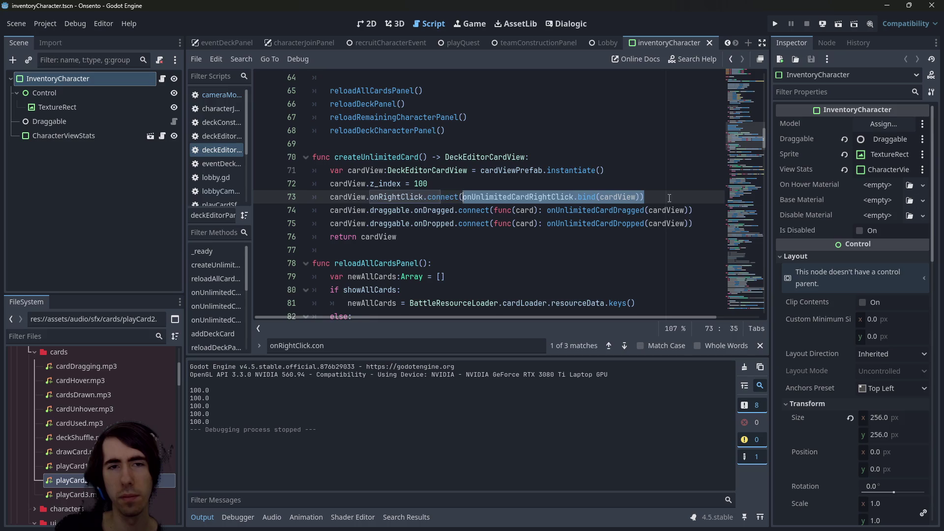
left_click(669, 198)
type("k")
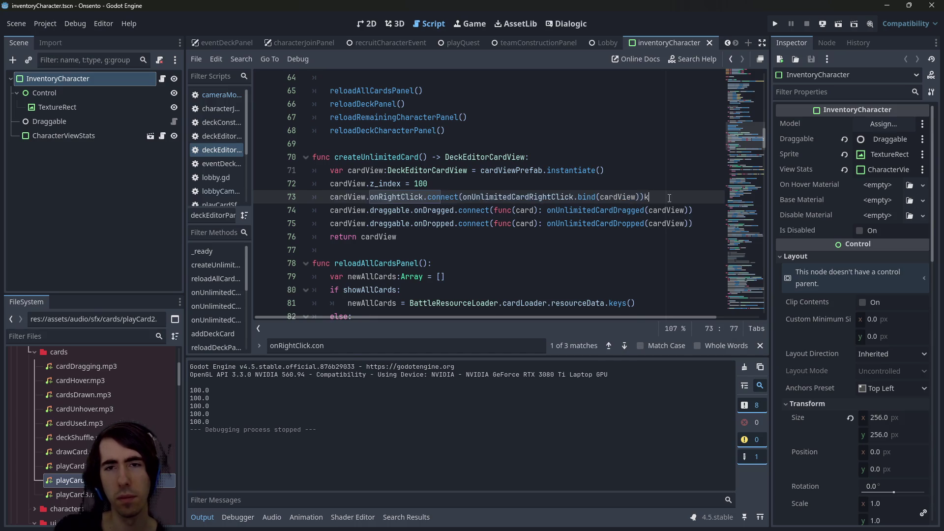
key("BackSpace")
key("ctrl+k")
key("End")
key("Return")
type("cardView.onRightClick.connect(onUnlimitedCardRightClick.bind(cardView))")
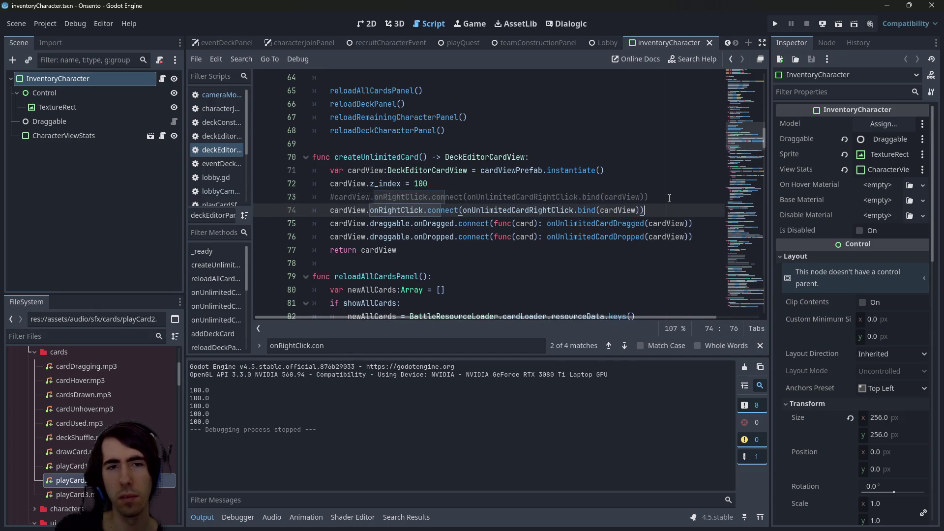
key("ctrl+Left")
key("ctrl+Left")
key("ctrl+Left")
key("ctrl+Left")
type("d")
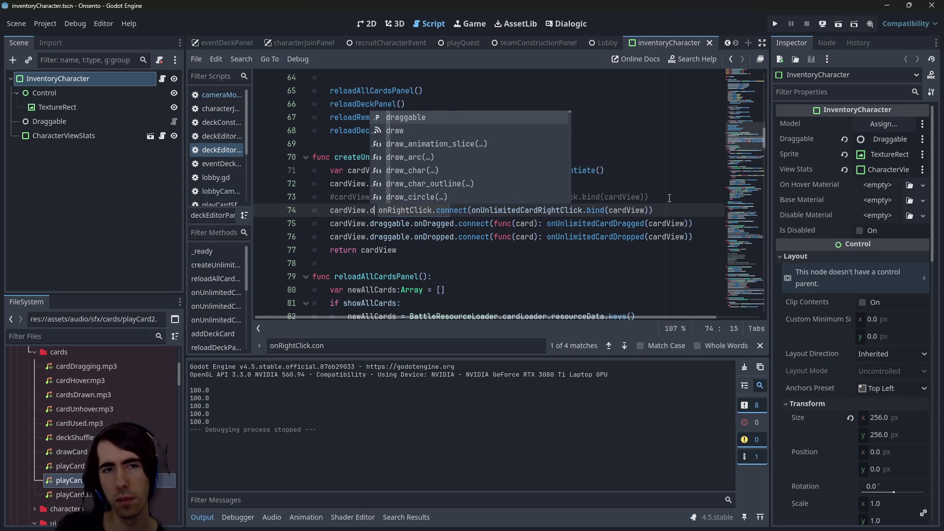
type("rag")
key("Return")
type(".cl")
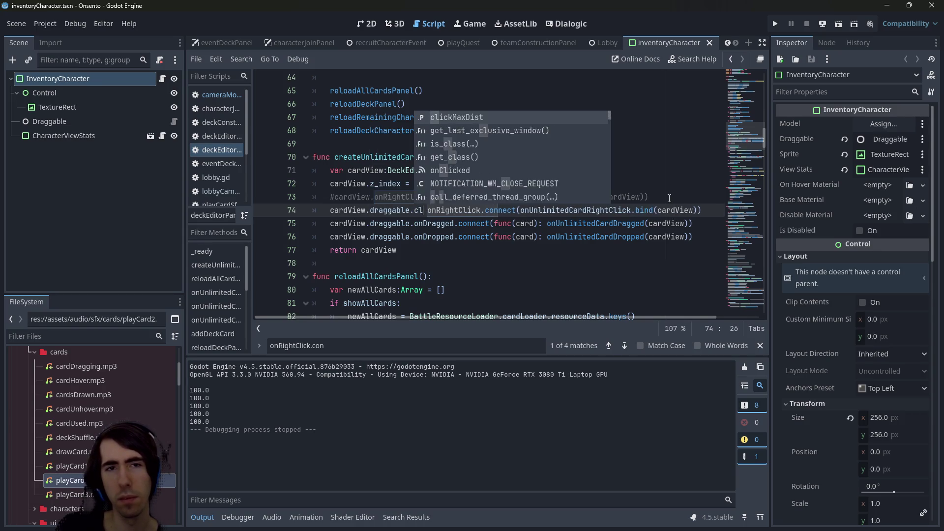
type("ick")
key("Down")
key("Return")
key("ctrl+Delete")
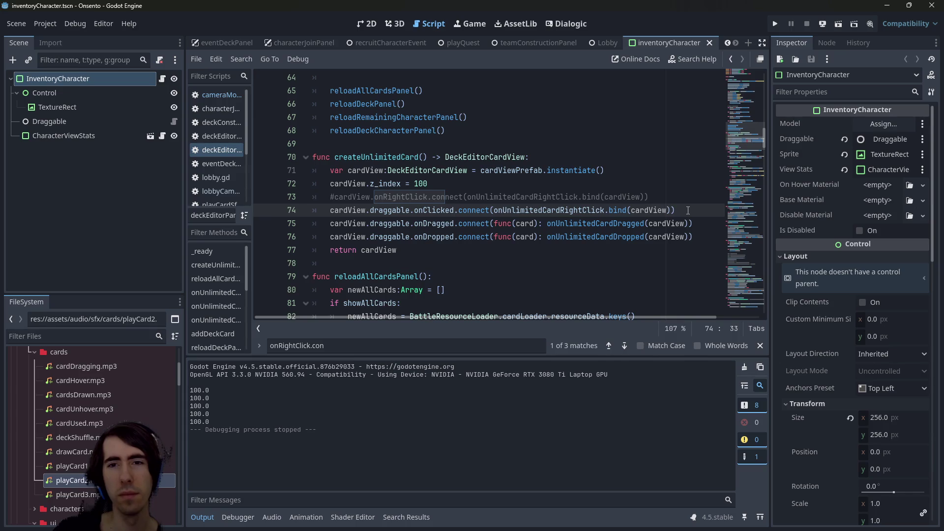
left_click_drag(688, 211, 330, 211)
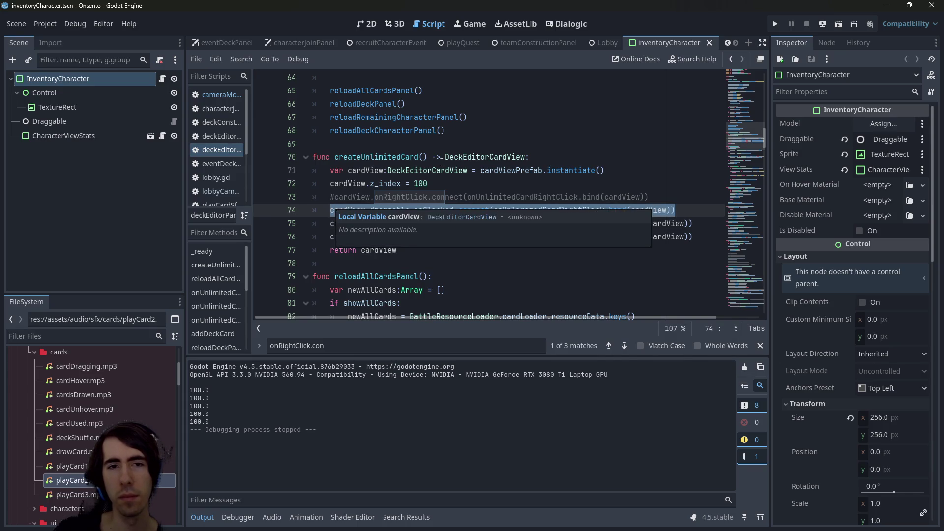
Step through the onRightClick.con matches on lines 176 and 139.
key("Escape")
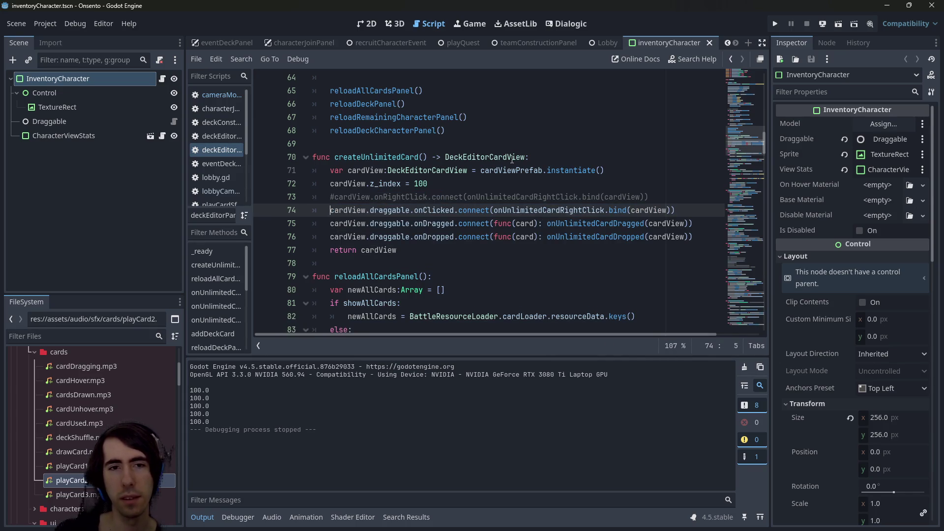
key("ctrl+f")
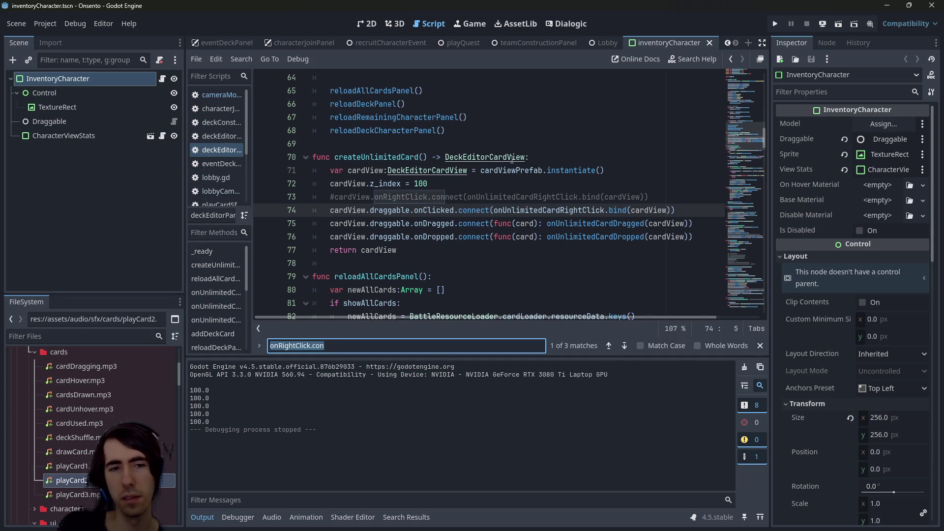
key("Return")
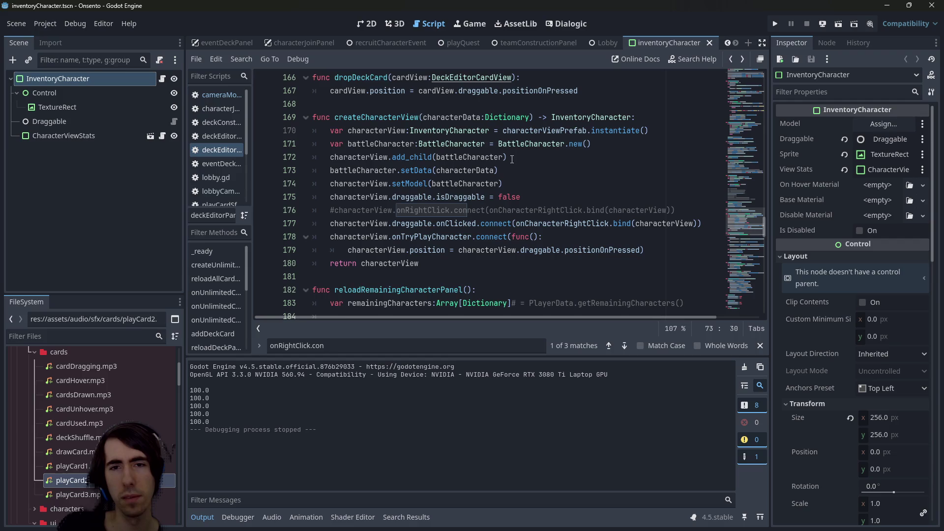
key("shift+Return")
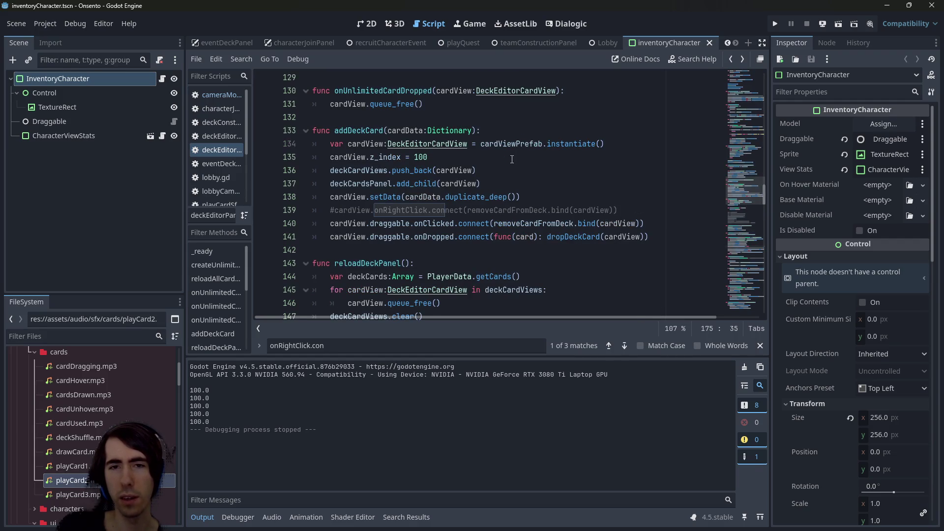
Check the draggable.isDrag setting on line 175, then recheck onRightClick.con matches on lines 73, 139, 176.
key("ctrl+f")
key("Return")
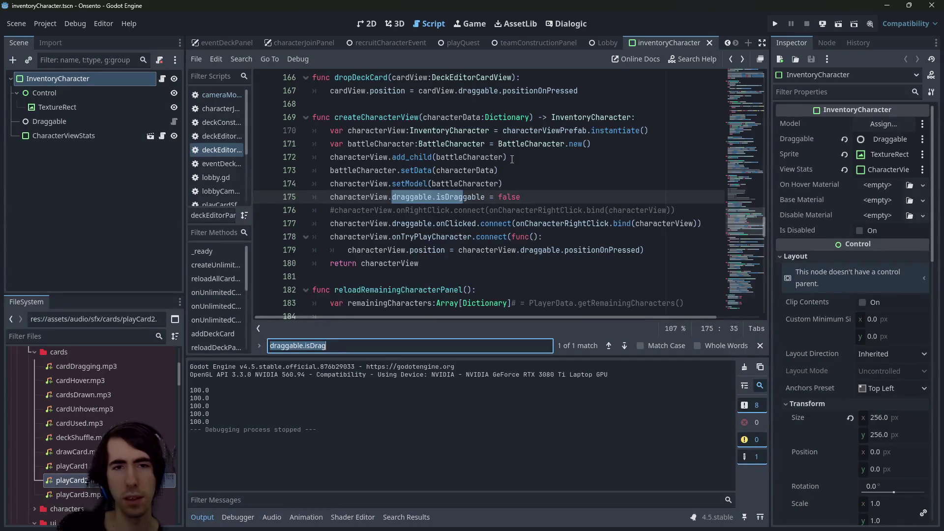
key("End")
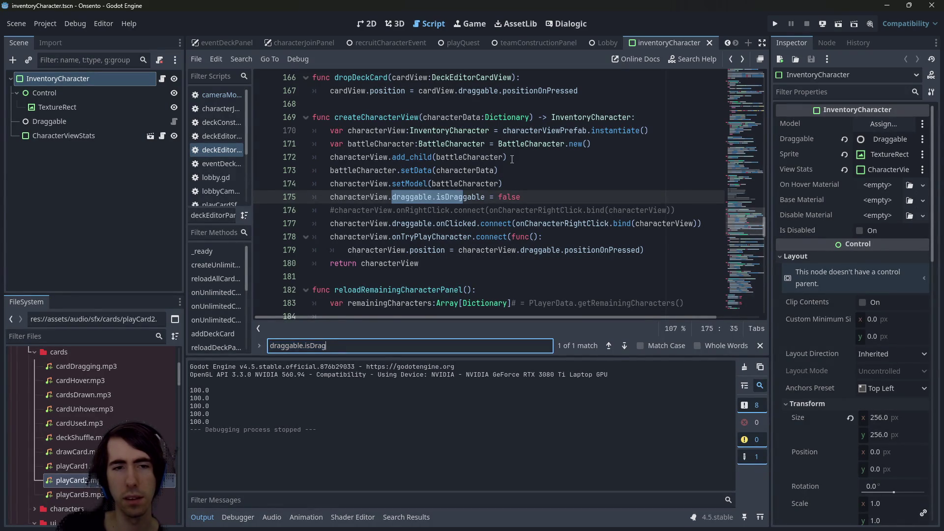
key("BackSpace")
key("BackSpace")
key("BackSpace")
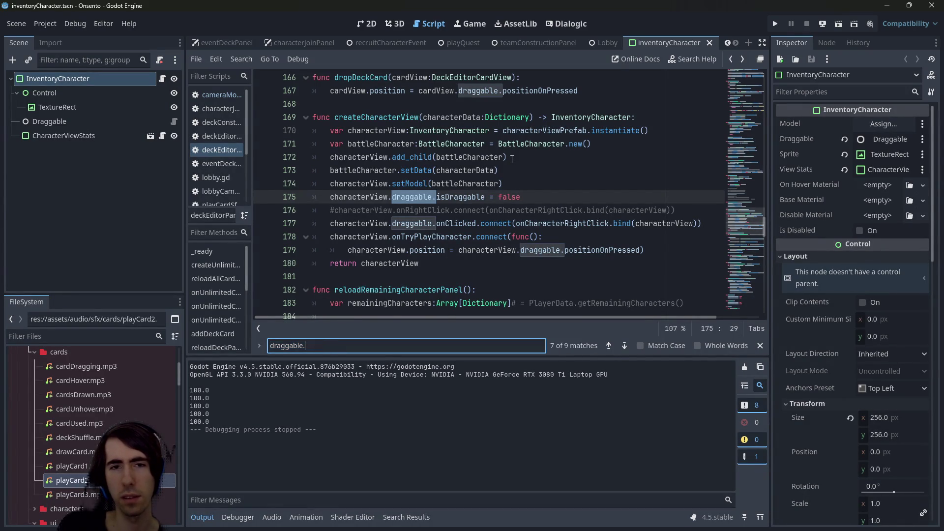
type("onRightClick.con")
key("Home")
key("ctrl+Delete")
key("Delete")
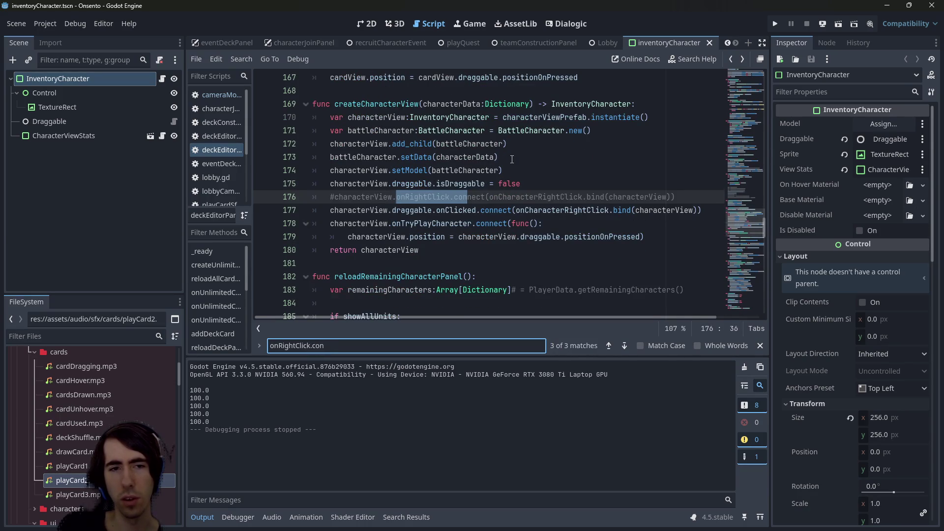
key("Return")
key("shift+Return")
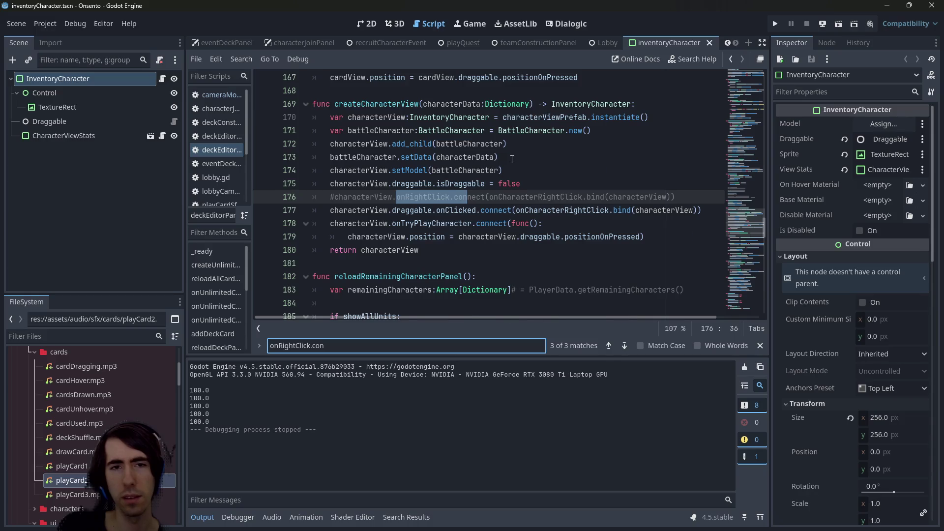
key("shift+Return")
key("Return")
key("Return")
key("Return")
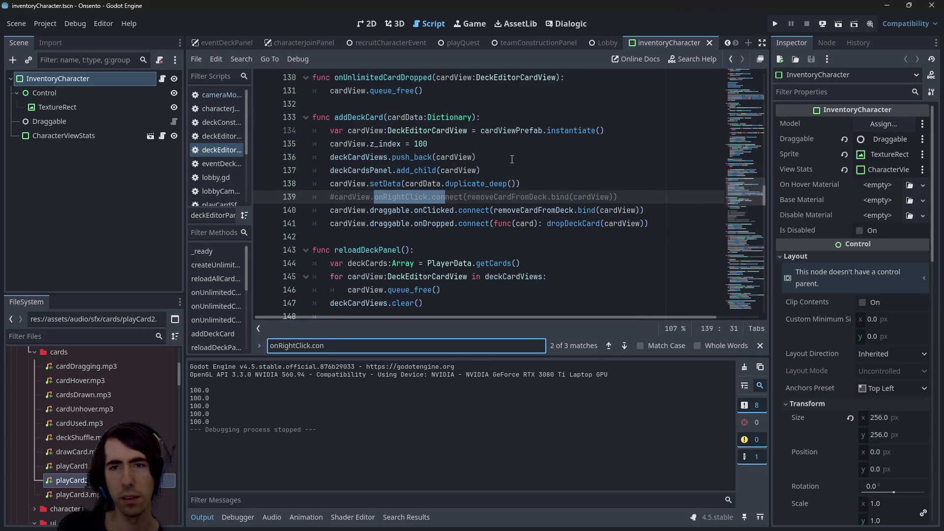
key("Return")
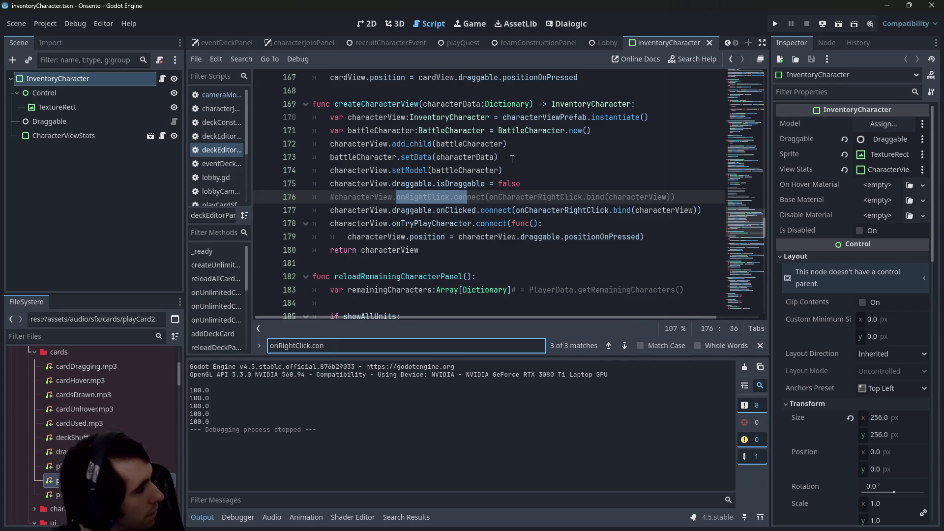
Revisit the line 73 and 139 matches and bring up Quick Open.
key("ctrl+f")
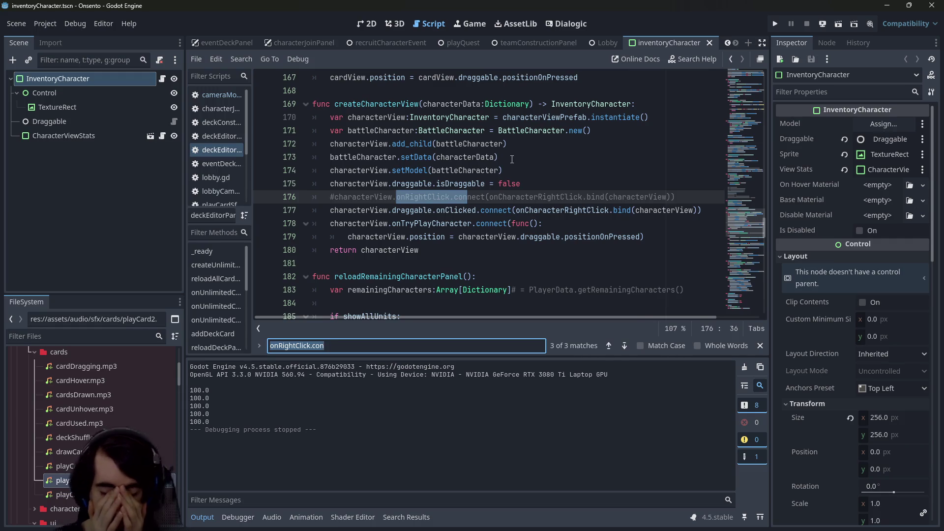
key("Return")
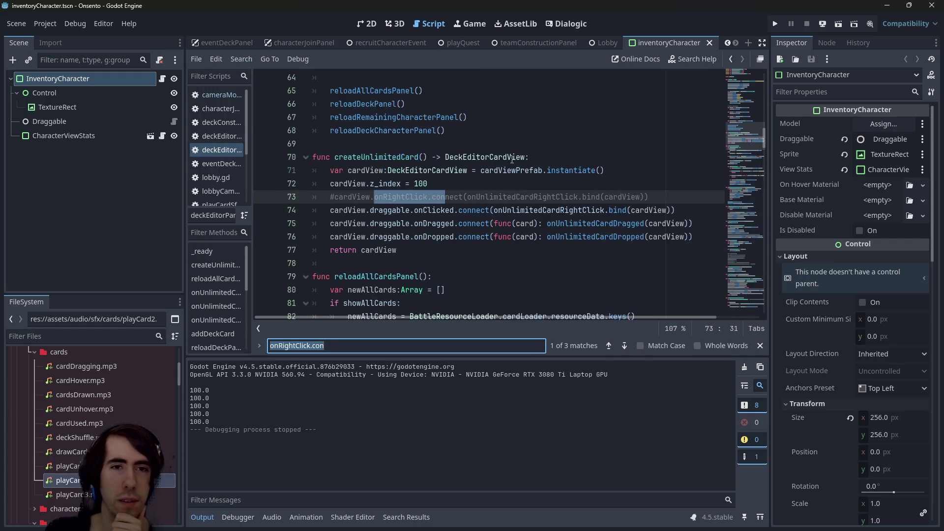
key("Return")
key("Return")
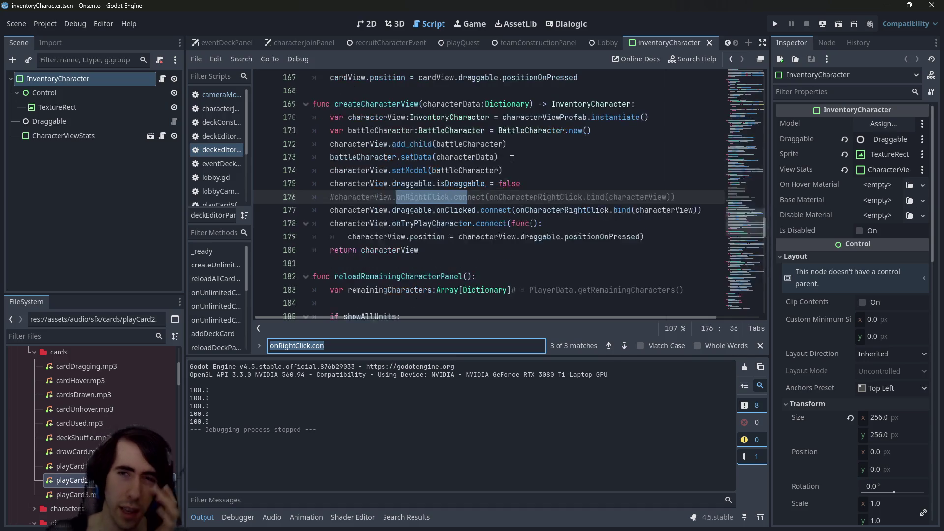
left_click(398, 170)
key("shift+alt+o")
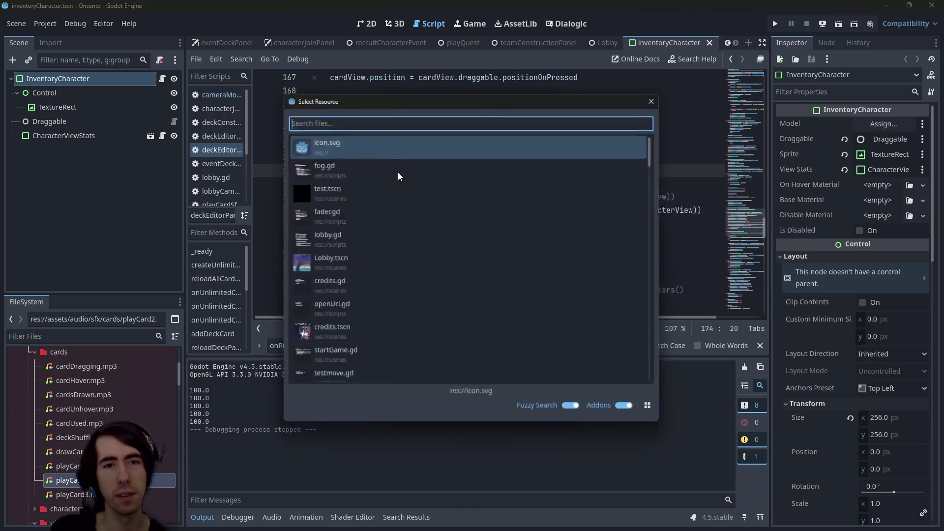
Find 'deck editor' in Quick Open, open deckEditorPanel.tscn, and run it with F6.
type("deck editor")
key("Down")
key("Return")
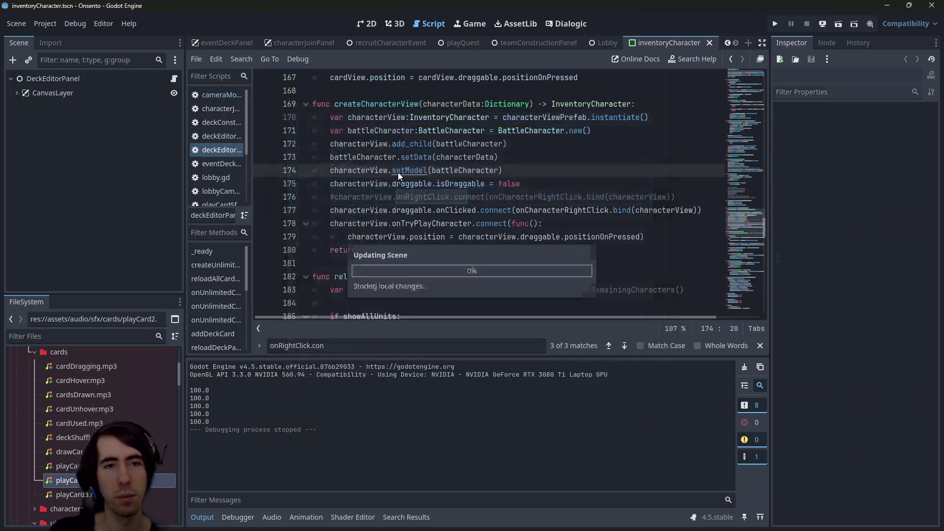
key("F6")
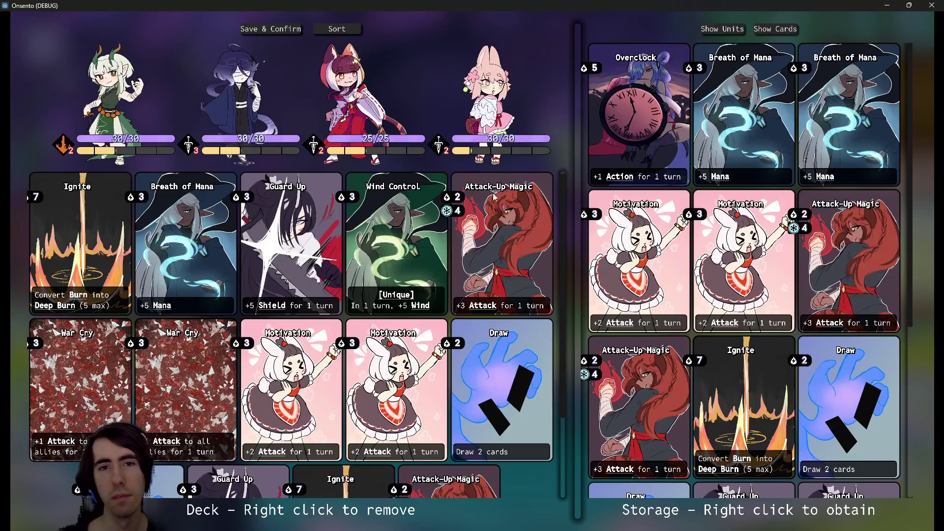
Remove an Attack-Up Magic card, a Draw card and several party units, adding a bunny unit from storage.
right_click(479, 254)
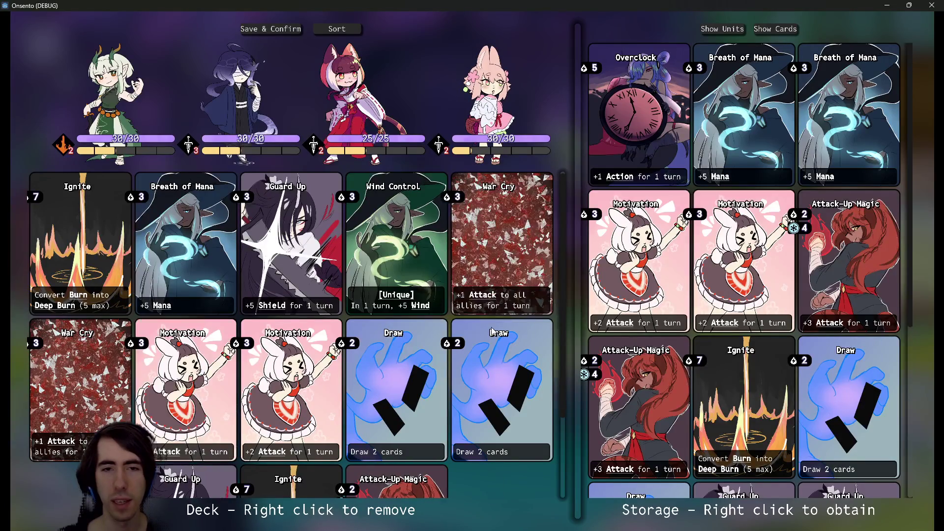
right_click(497, 384)
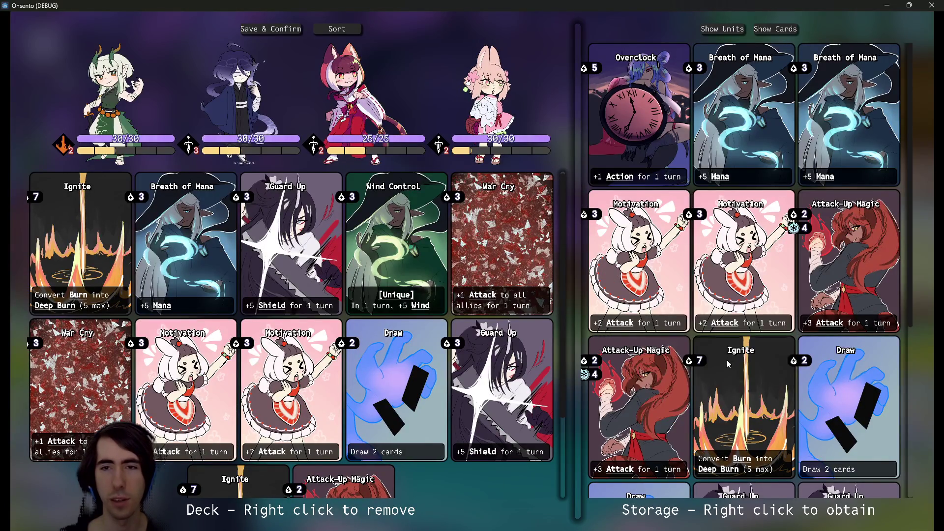
right_click(487, 98)
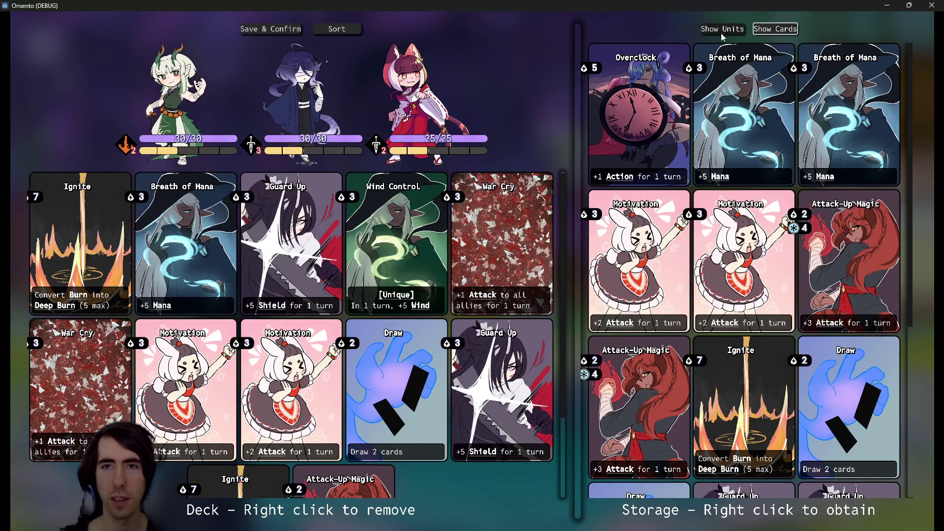
left_click(722, 29)
right_click(649, 89)
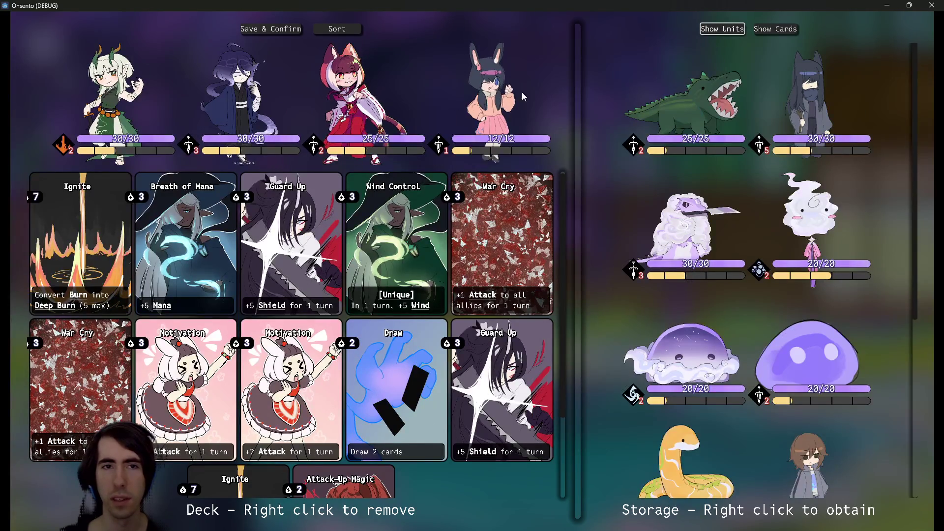
right_click(379, 98)
right_click(428, 93)
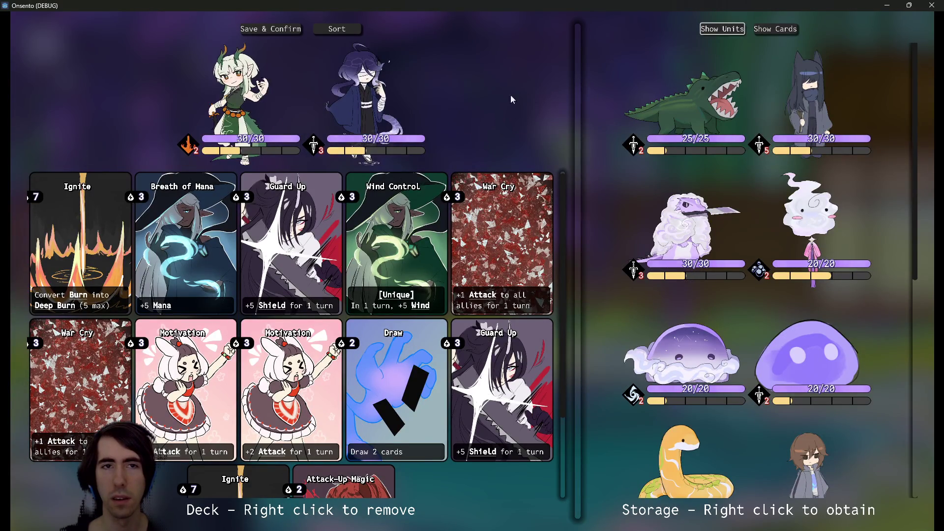
right_click(352, 94)
Add the purple-haired, red-and-white fox and pink bunny units back to the party from storage.
scroll(689, 227, "down", 5)
scroll(767, 271, "down", 1)
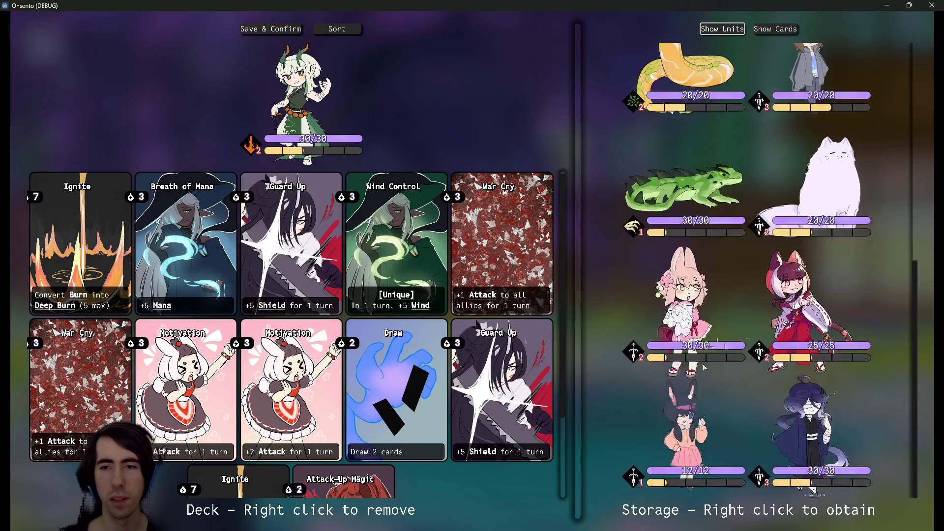
right_click(809, 442)
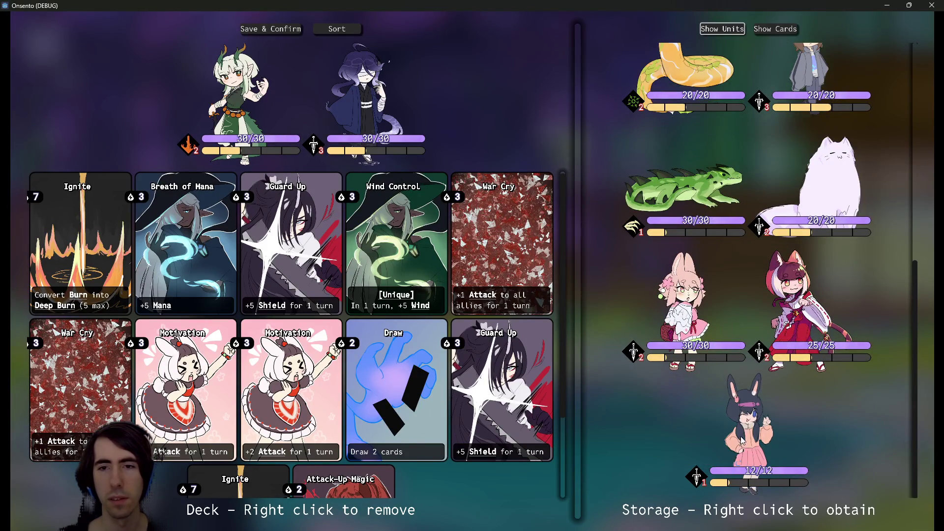
right_click(790, 309)
right_click(688, 433)
scroll(703, 449, "up", 1)
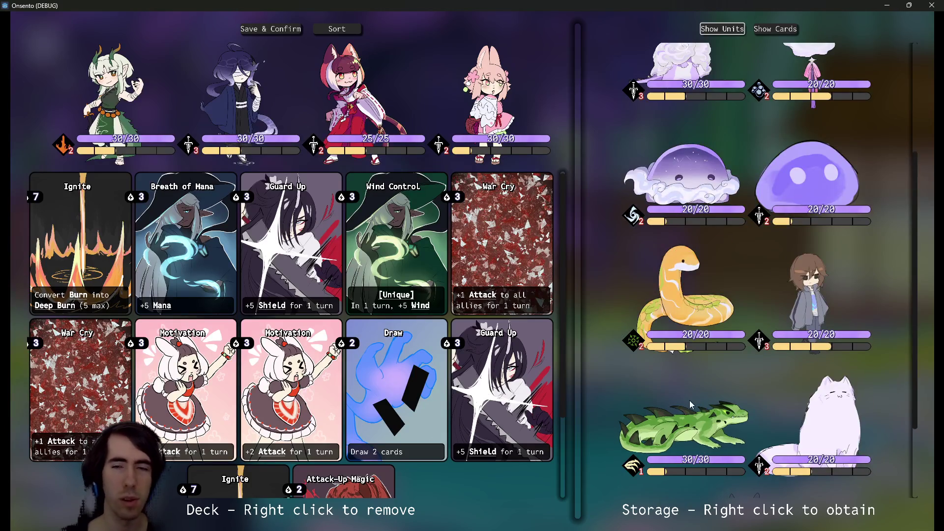
scroll(636, 196, "up", 2)
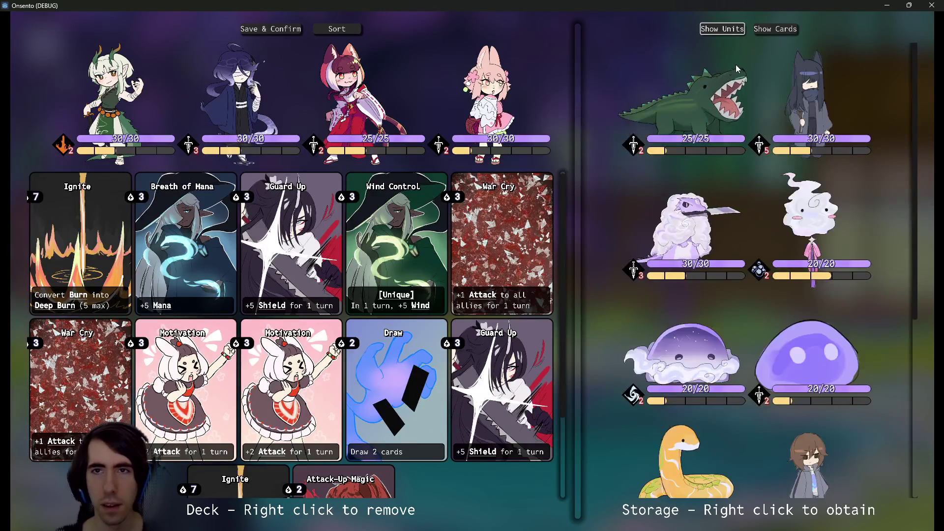
left_click(776, 29)
left_click(722, 30)
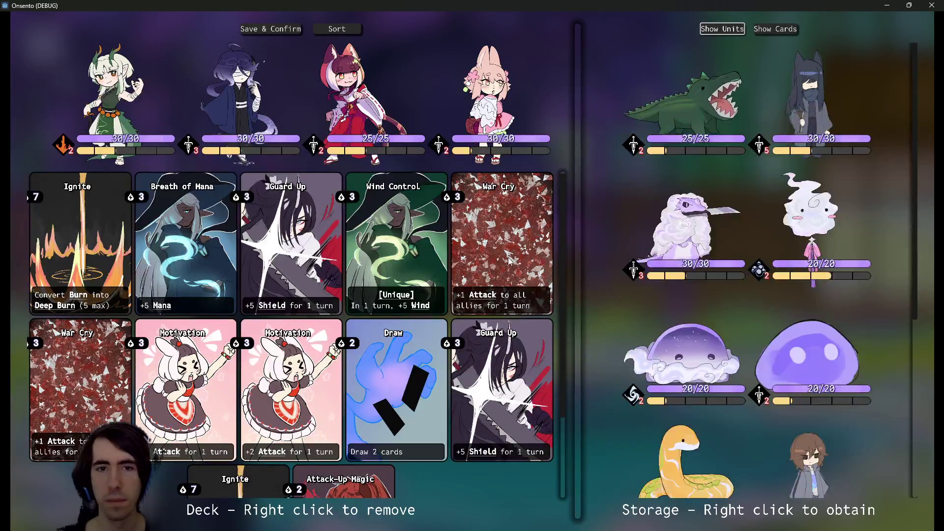
scroll(485, 320, "down", 3)
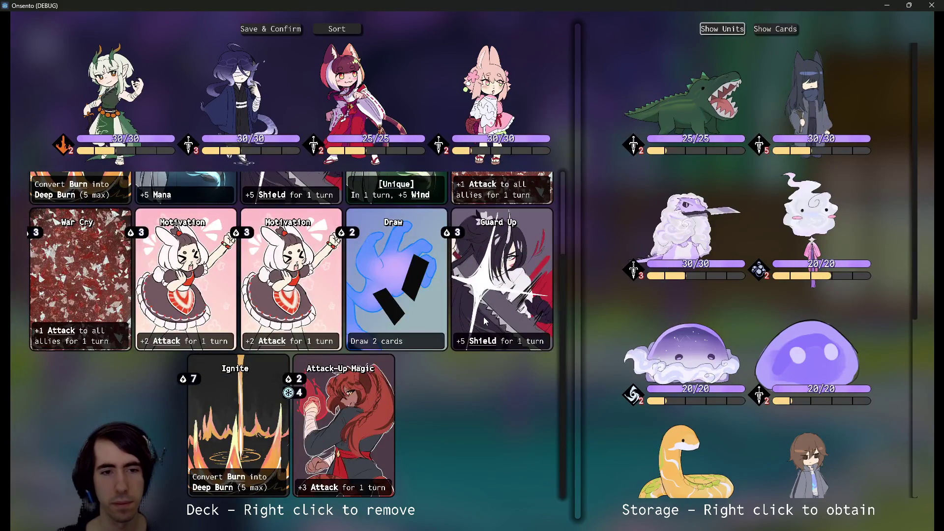
scroll(485, 321, "up", 3)
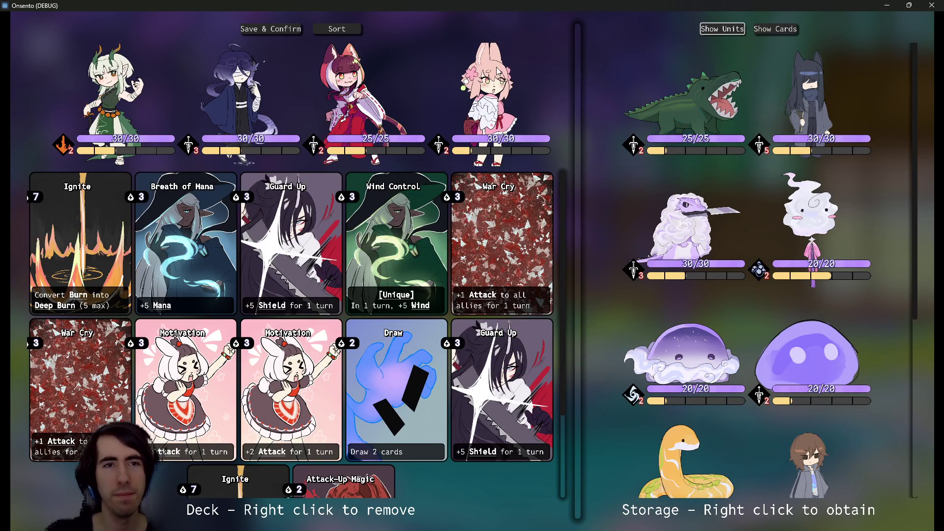
Remove a War Cry card from the deck and close the running game.
left_click(776, 29)
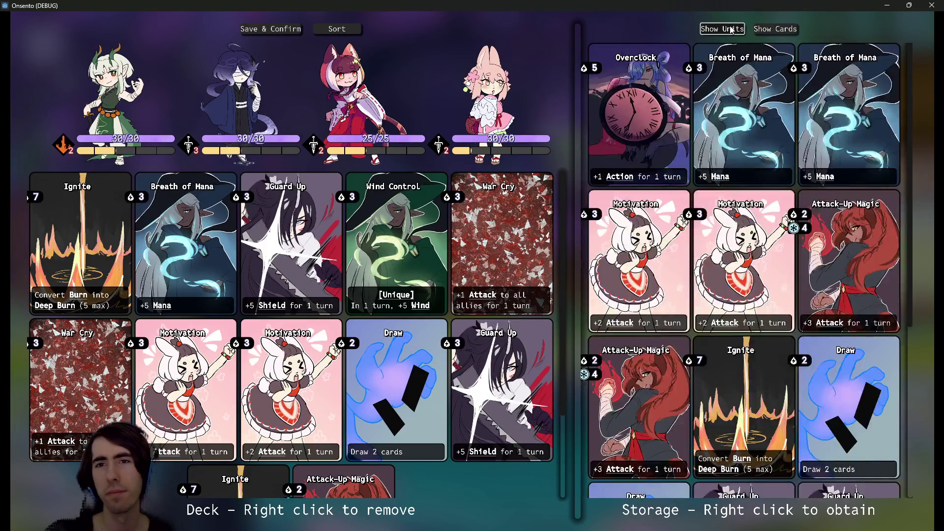
left_click(722, 29)
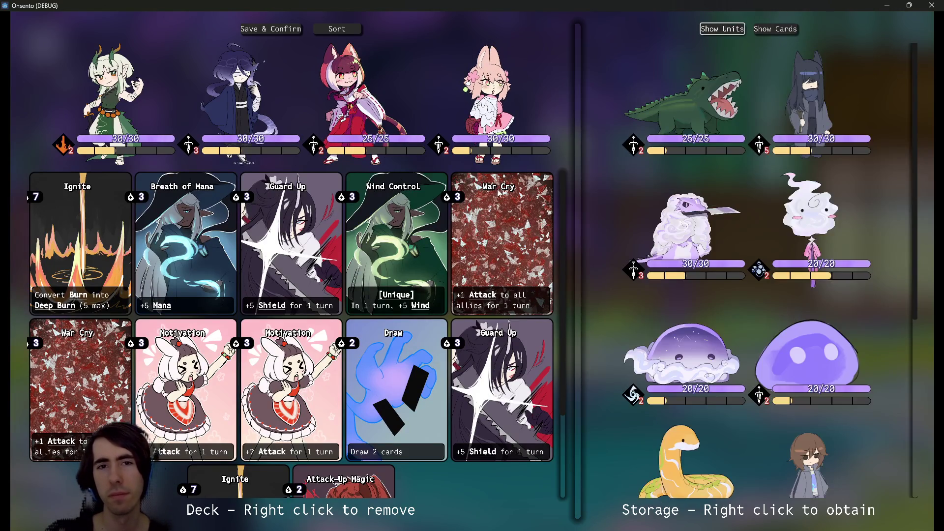
right_click(521, 219)
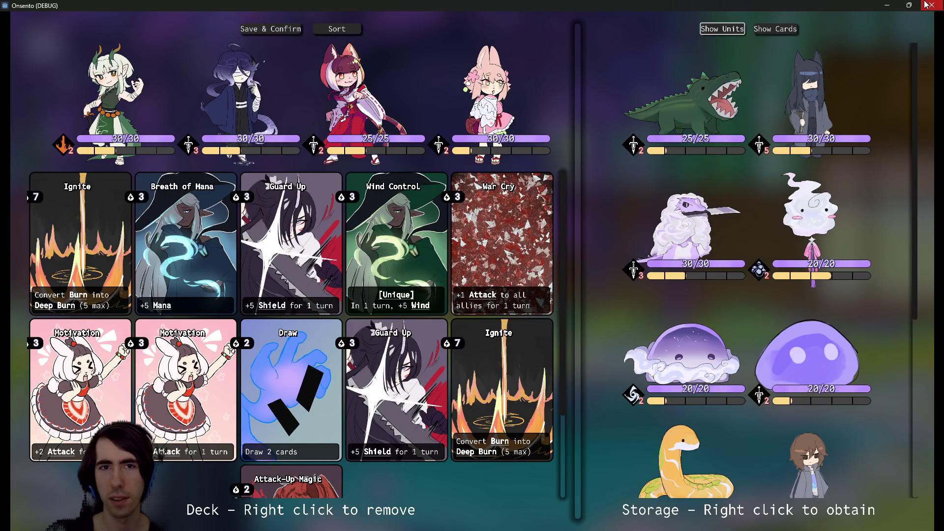
left_click(931, 5)
key("ctrl+f")
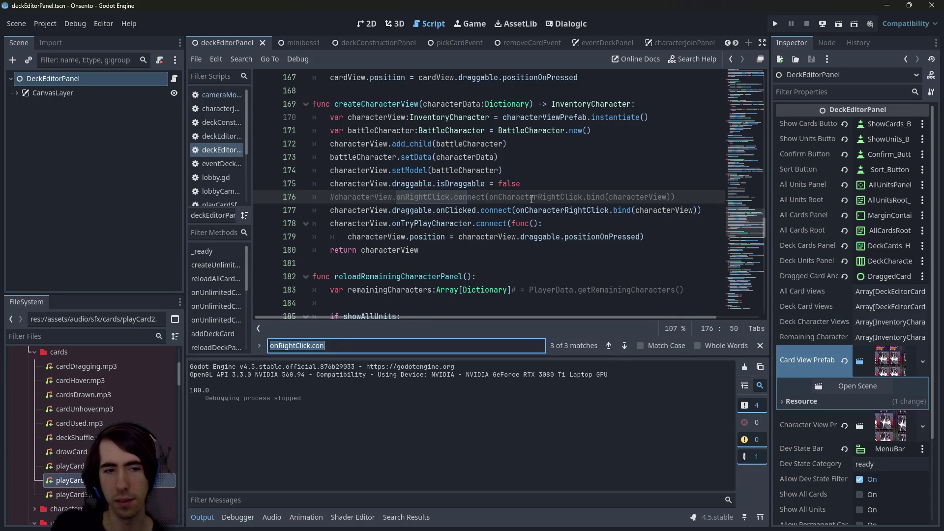
Add cardView.draggable.isDraggable = false below line 71 in createUnlimitedCard.
type("createC")
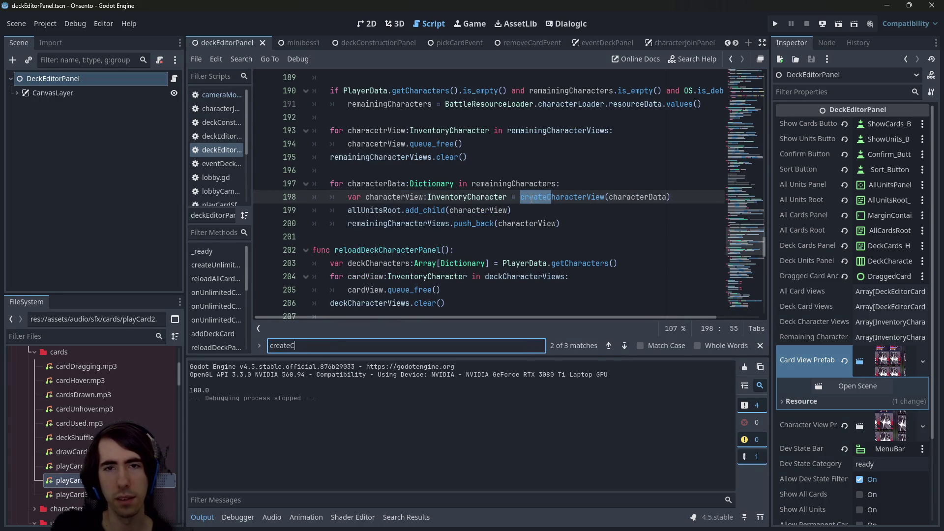
type("ar")
key("BackSpace")
key("BackSpace")
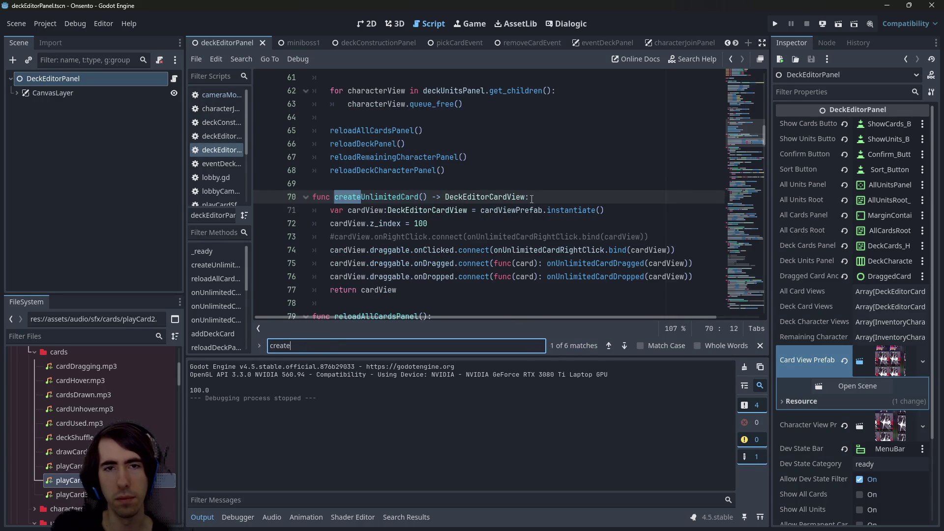
scroll(351, 259, "down", 1)
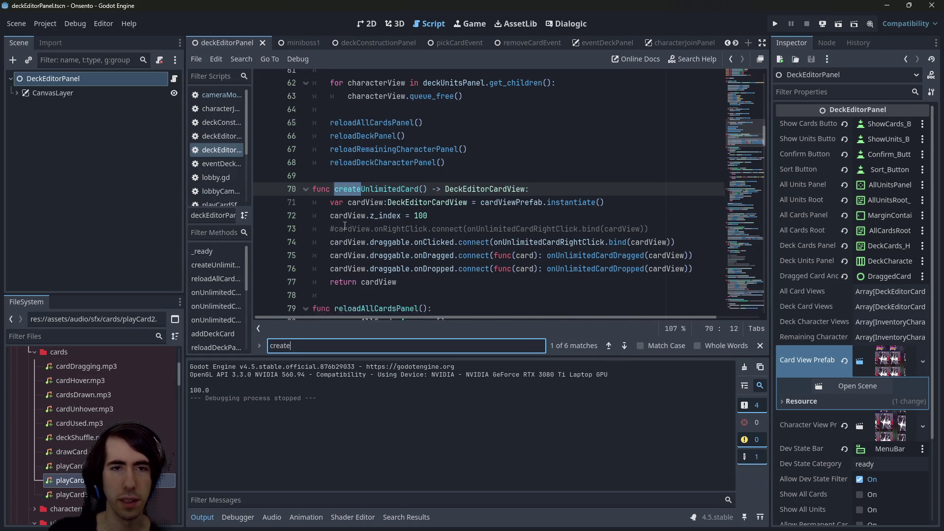
double_click(358, 170)
left_click(659, 170)
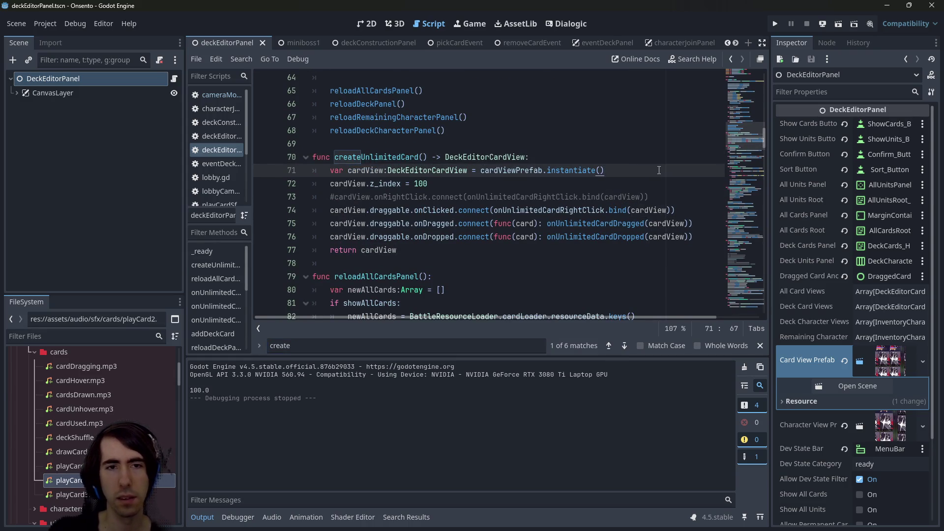
key("Return")
type("cardView.drag")
key("Return")
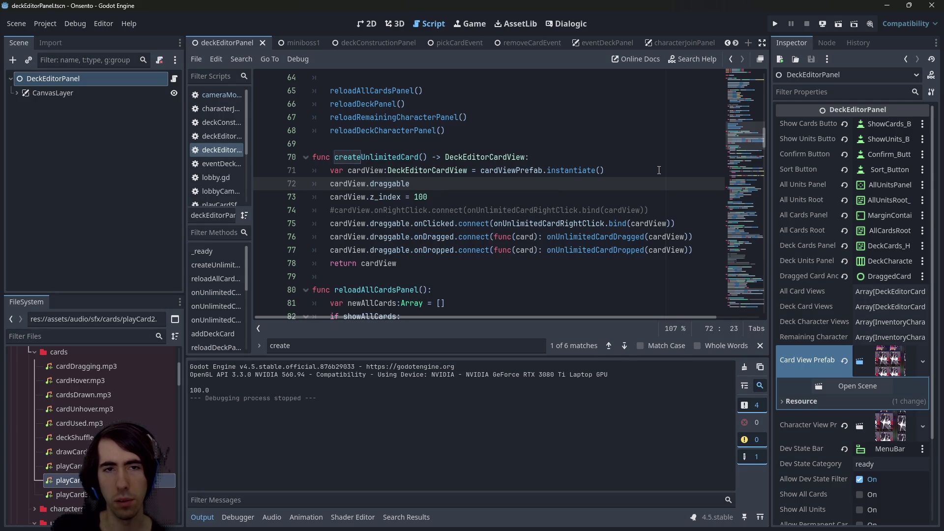
type("is")
key("Return")
type("= false")
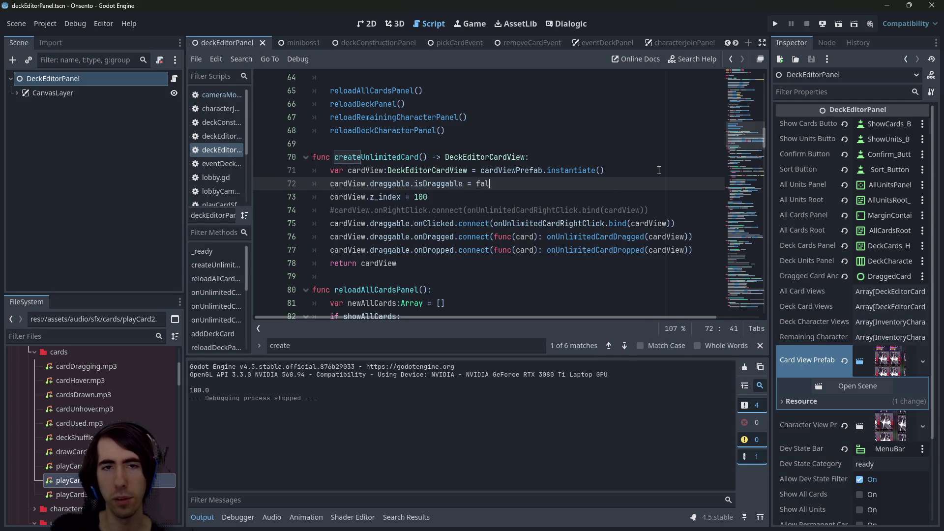
key("ctrl+shift+Left")
key("ctrl+shift+Left")
key("ctrl+shift+Left")
key("ctrl+shift+Left")
key("ctrl+c")
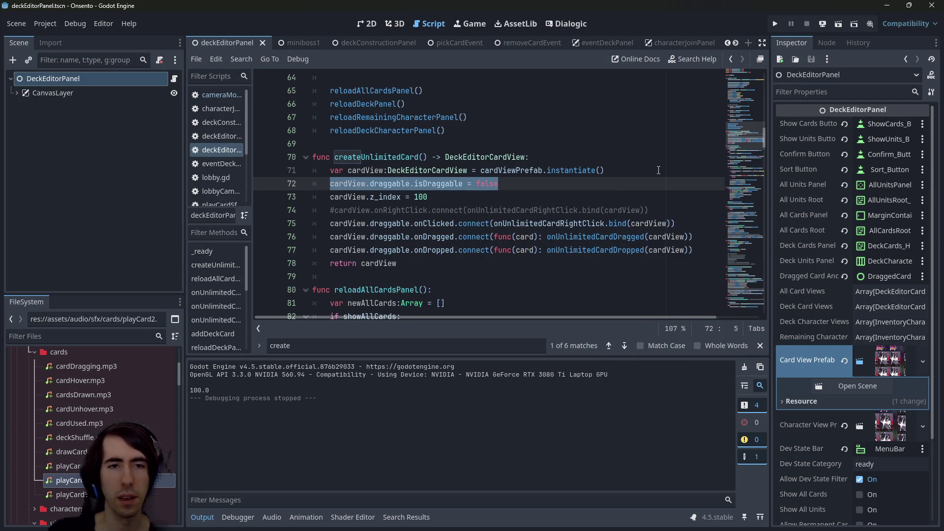
Save the script and step through the 'create' function matches.
scroll(659, 170, "down", 3)
key("ctrl+s")
scroll(508, 210, "up", 7)
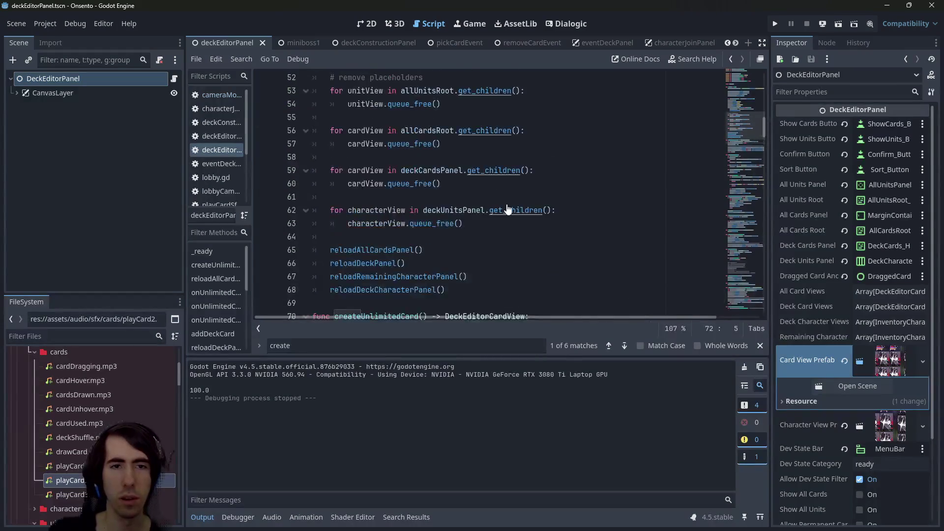
key("ctrl+f")
type("create")
key("Return")
type("D")
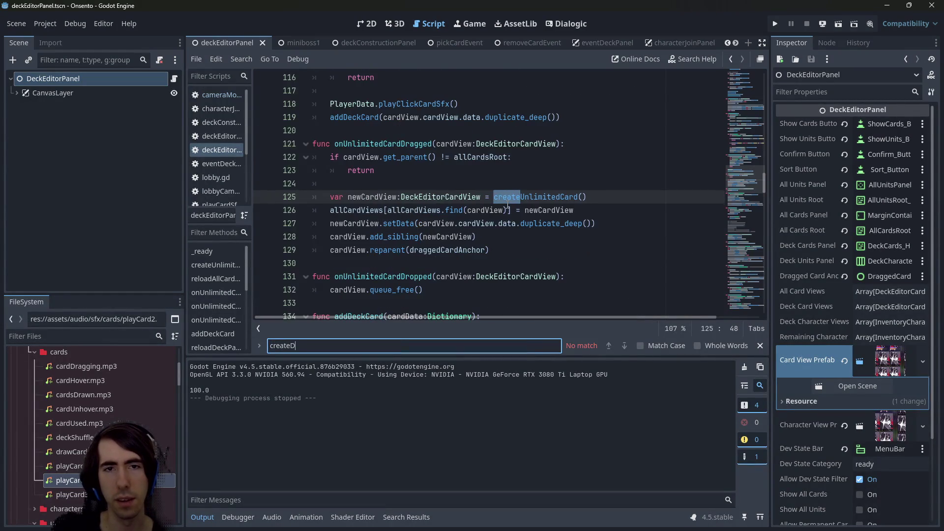
key("BackSpace")
key("BackSpace")
key("BackSpace")
key("Return")
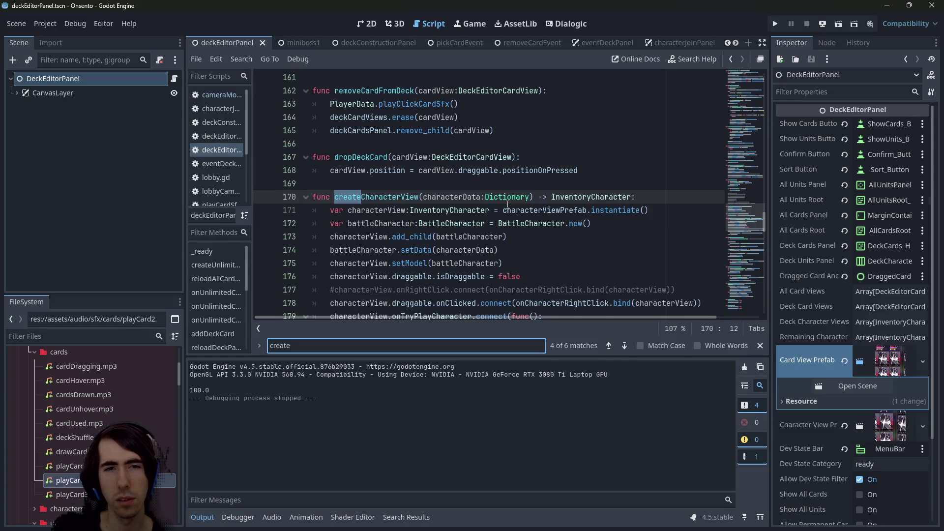
key("Return")
key("Return")
key("Return")
key("Return")
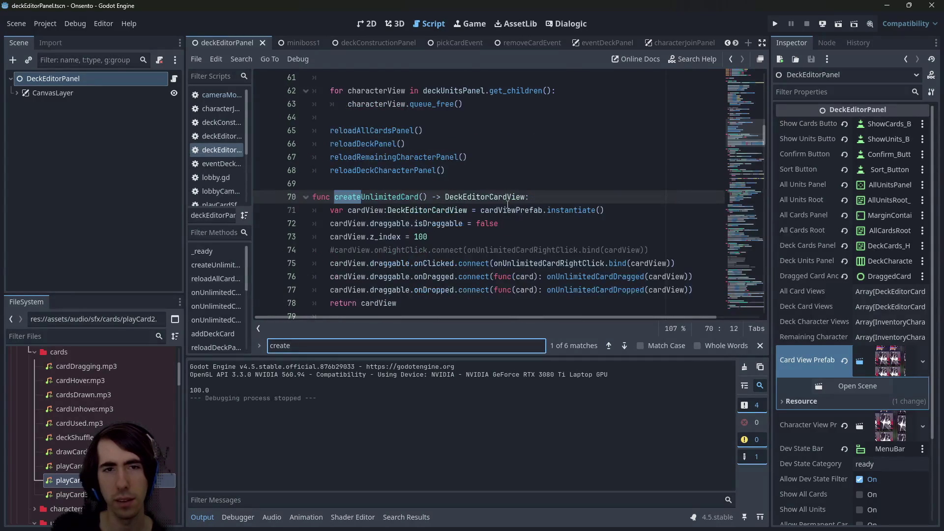
Paste the isDraggable = false line below line 135 in addDeckCard and save.
key("BackSpace")
key("BackSpace")
key("BackSpace")
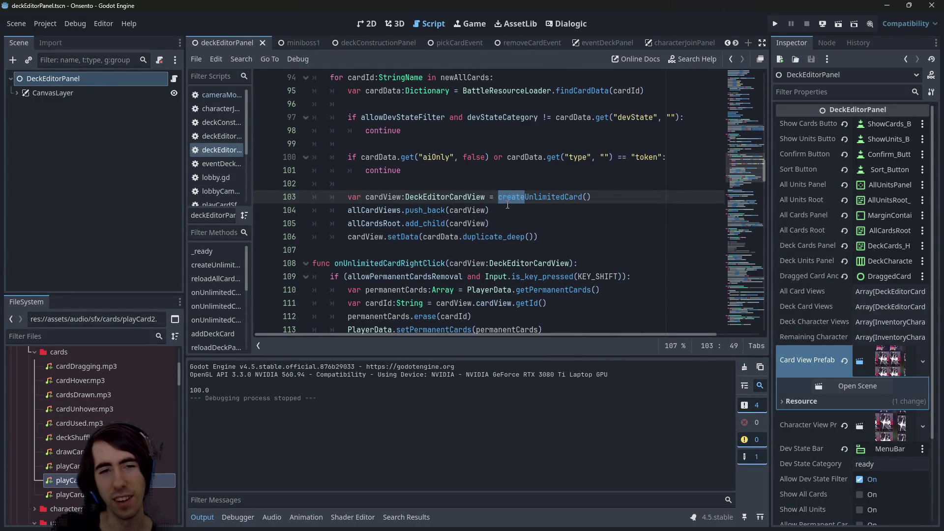
type("deckCard")
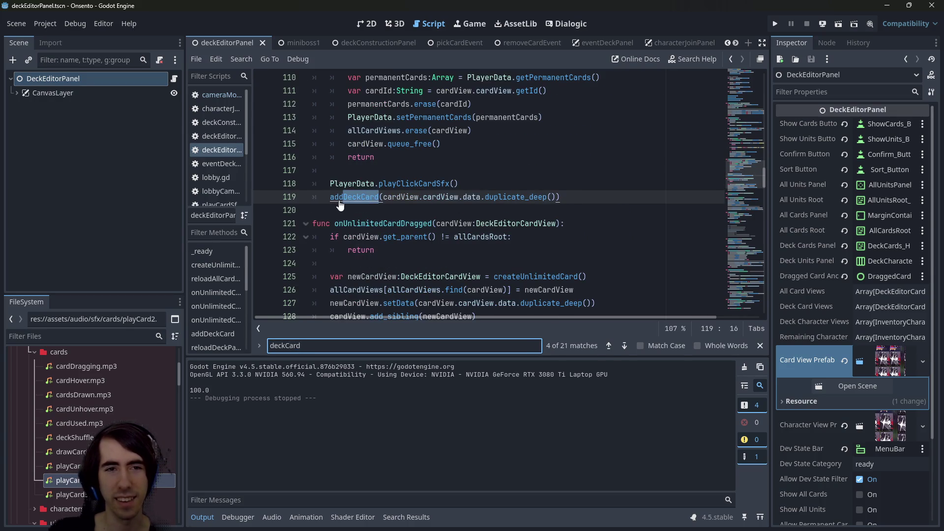
left_click(354, 197, "ctrl")
scroll(568, 181, "down", 1)
left_click(651, 168)
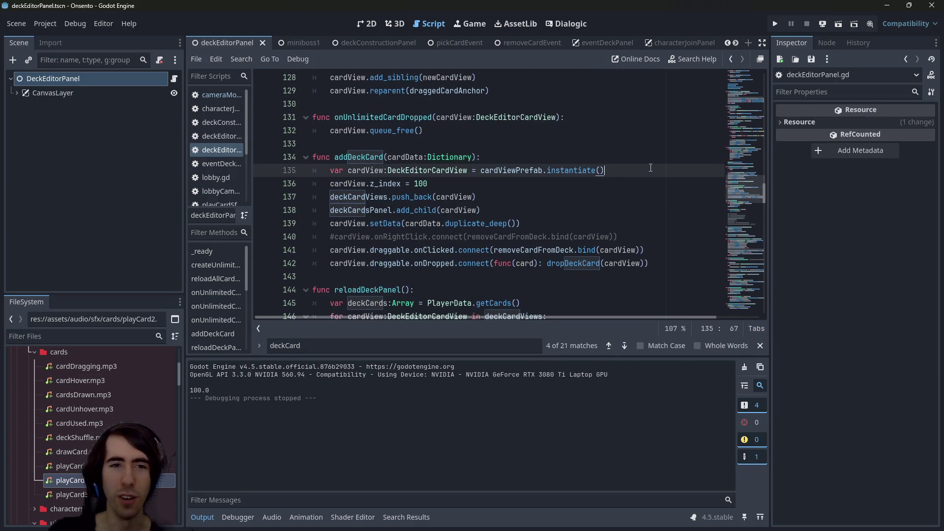
key("Return")
key("ctrl+v")
key("ctrl+s")
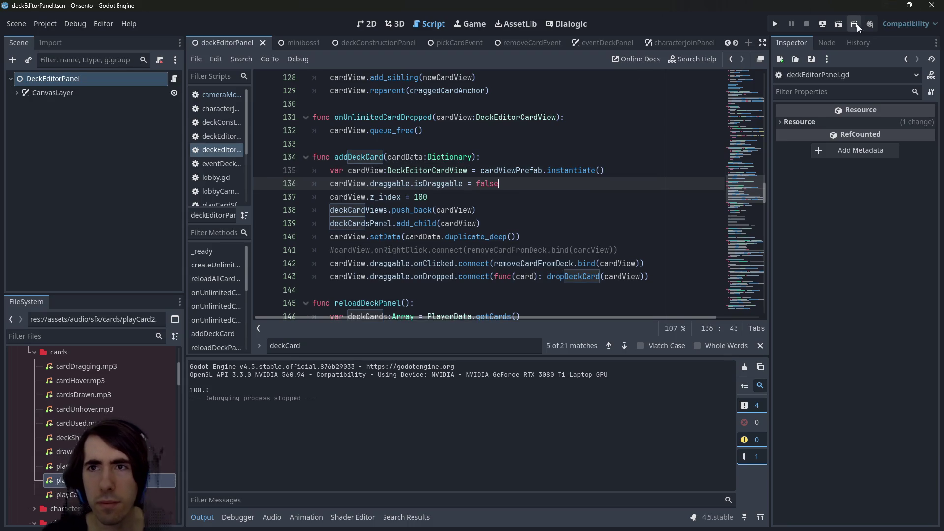
Run the game, remove deck cards, re-obtain Attack-Up Magic cards from storage, then close it.
left_click(839, 23)
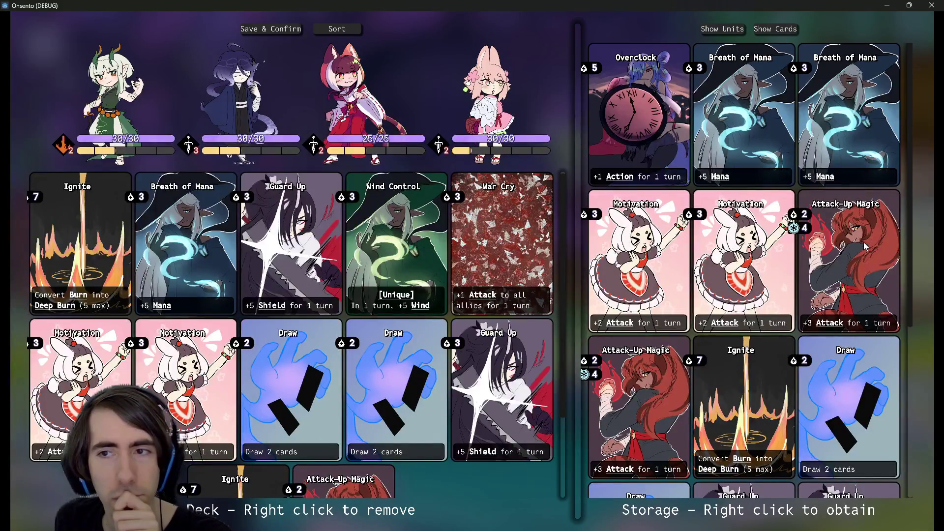
scroll(383, 389, "down", 3)
right_click(383, 389)
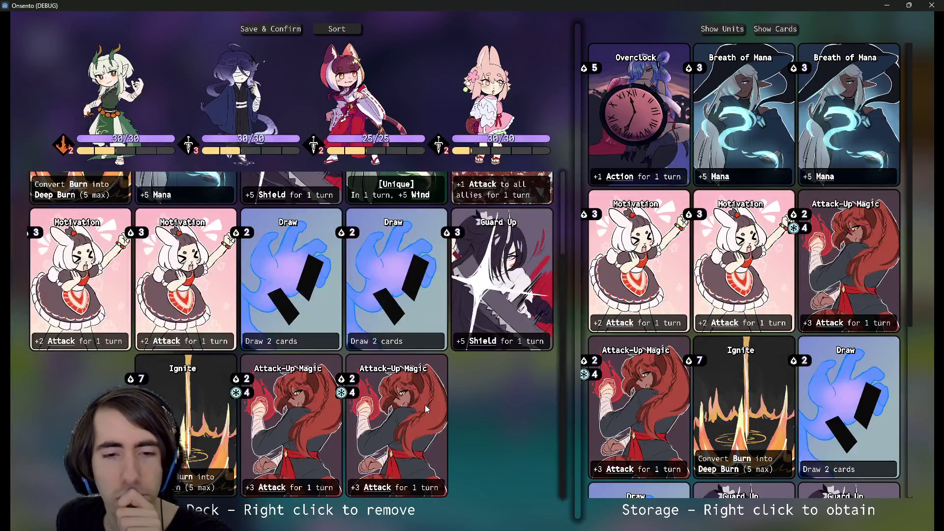
right_click(425, 405)
right_click(368, 402)
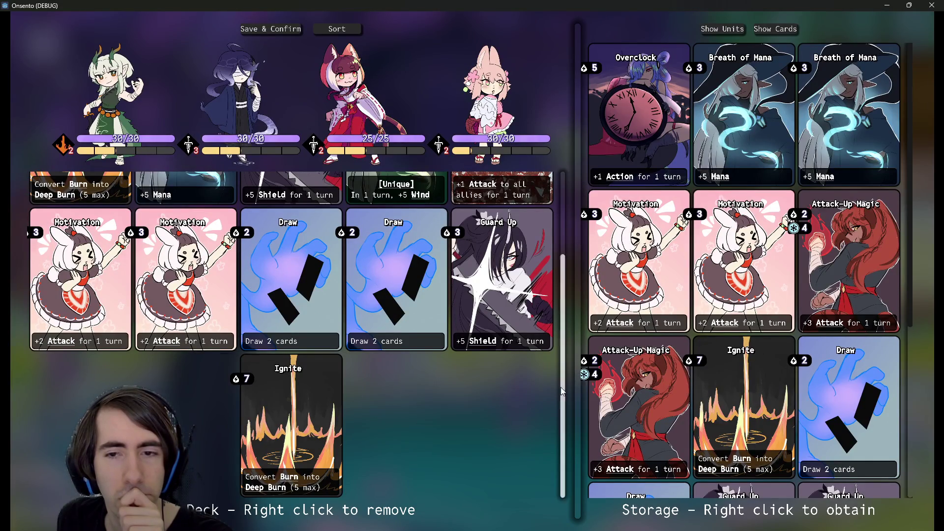
right_click(609, 400)
right_click(608, 400)
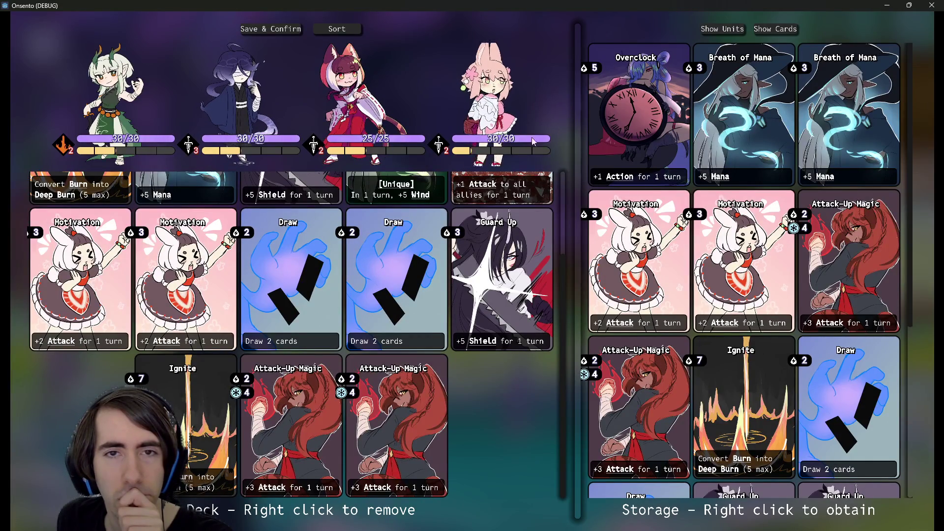
right_click(389, 432)
right_click(390, 432)
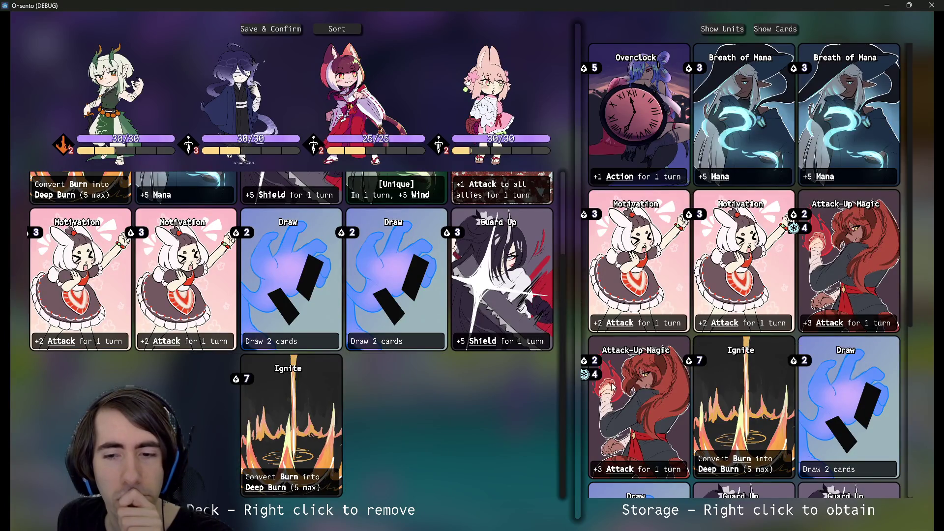
right_click(612, 346)
right_click(612, 347)
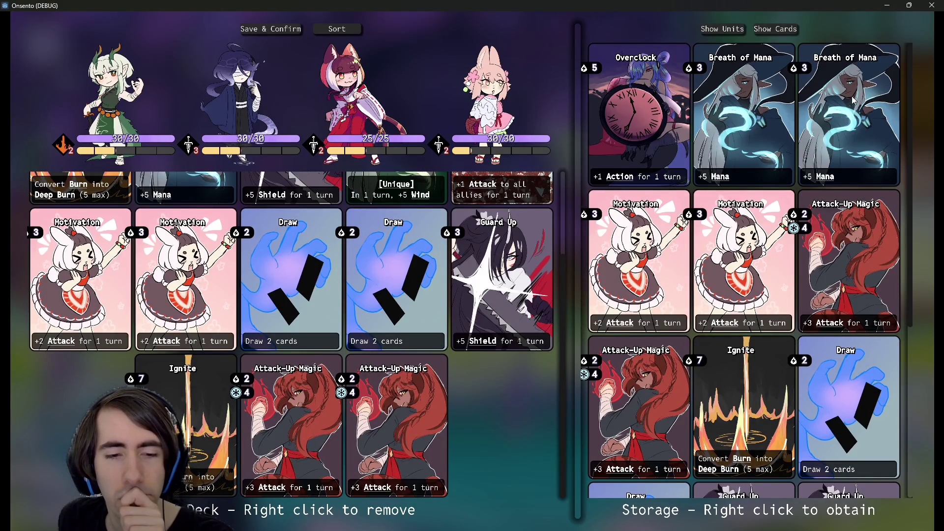
left_click(932, 6)
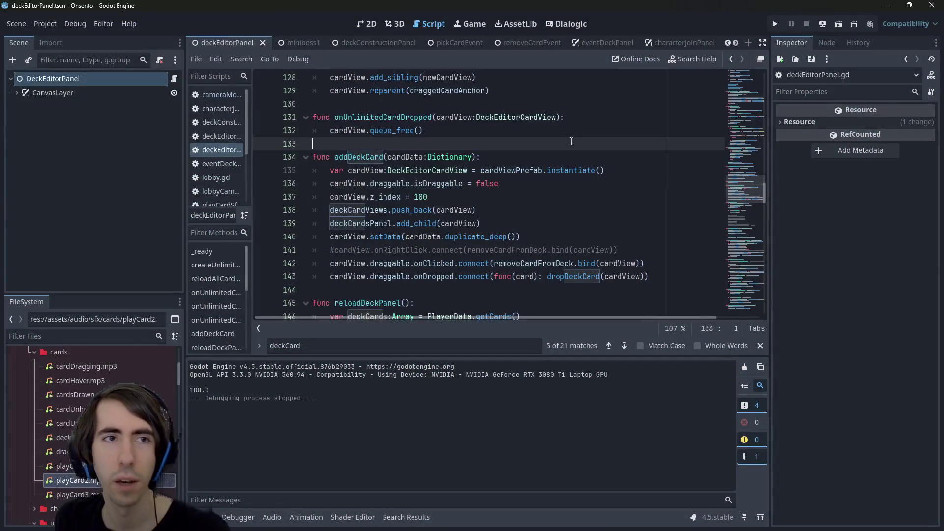
Change the Deck hint label text to 'Deck - Click to remove'.
left_click(368, 24)
left_click(137, 95)
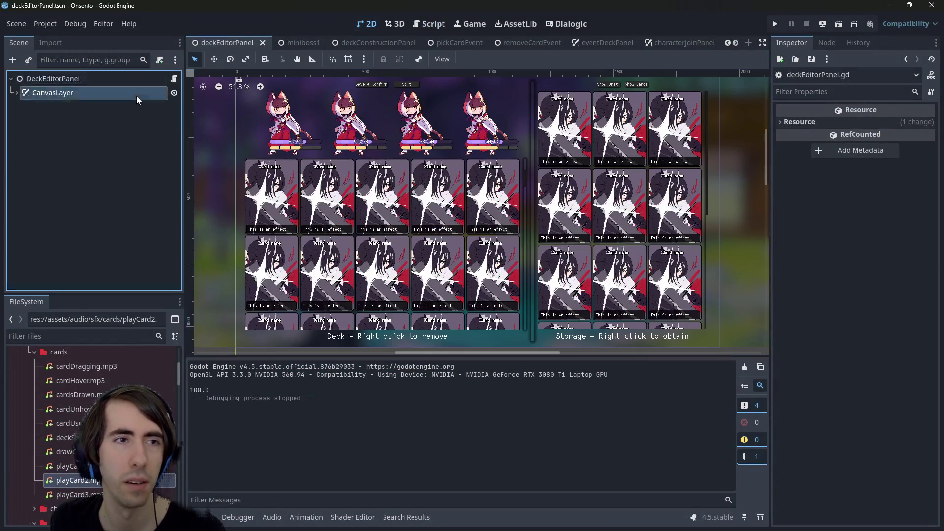
left_click(16, 93)
scroll(98, 197, "down", 3)
scroll(396, 256, "down", 1)
scroll(366, 316, "up", 6)
left_click(382, 342)
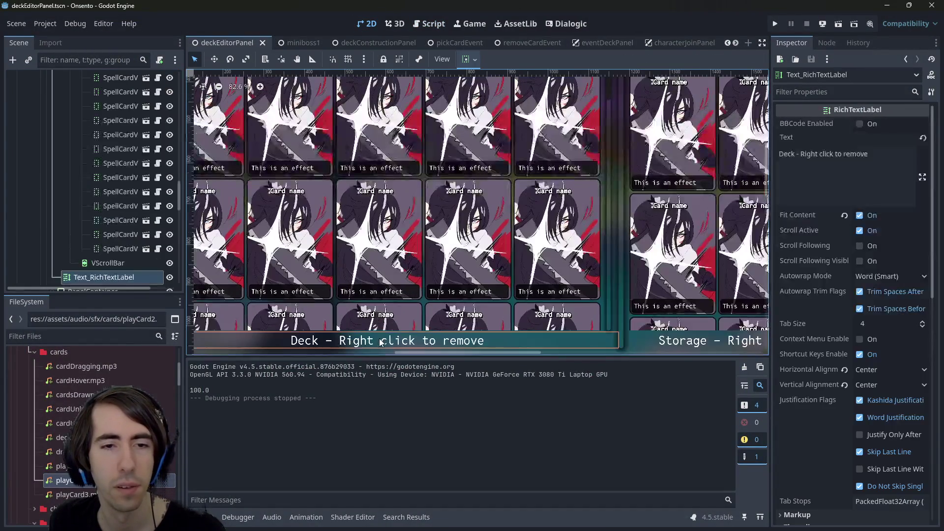
double_click(809, 154)
key("BackSpace")
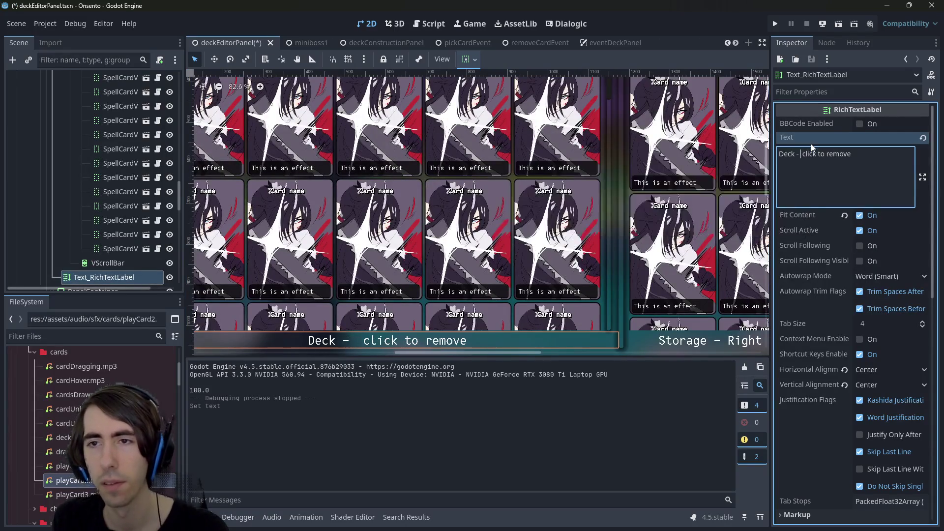
key("Delete")
key("Delete")
type("C")
Change the Storage hint to 'Storage - Click to obtain' and save the deck editor scene.
scroll(612, 257, "right", 3)
scroll(612, 257, "down", 1)
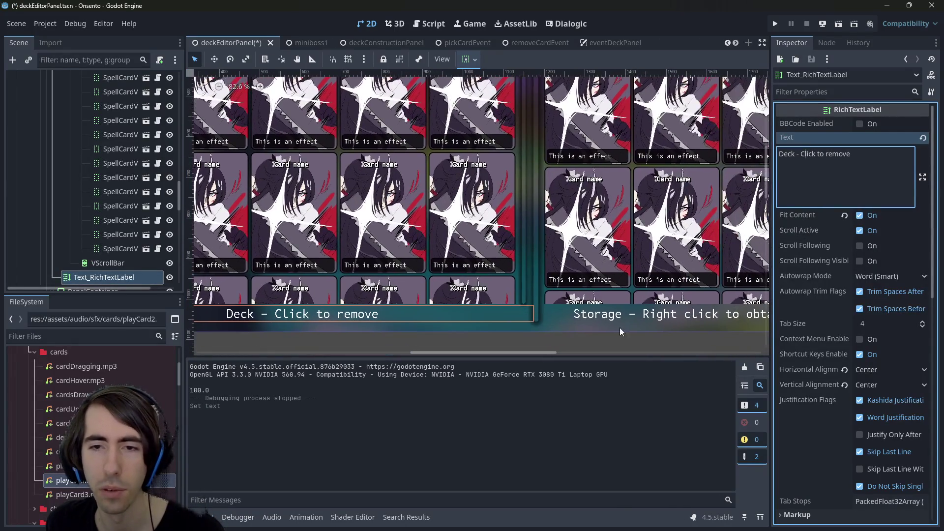
left_click(665, 319)
double_click(822, 154)
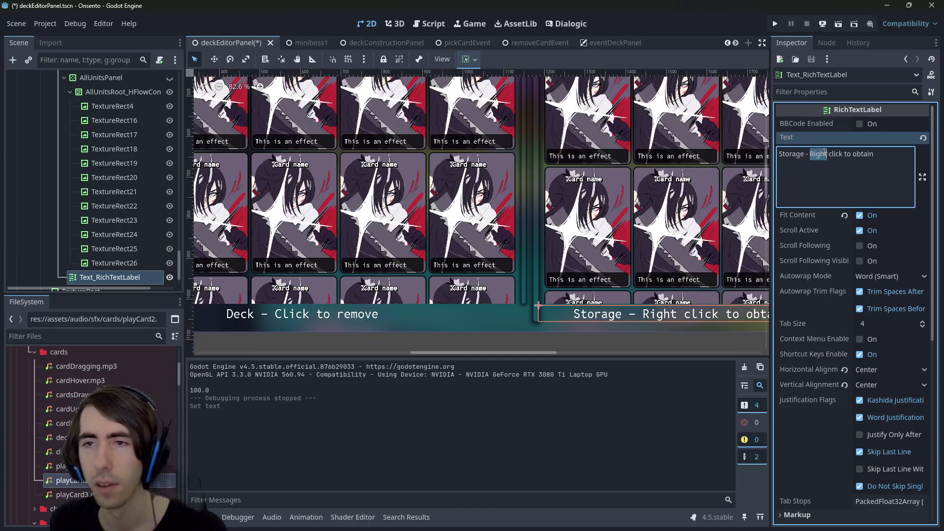
key("BackSpace")
key("Delete")
key("Delete")
type("C")
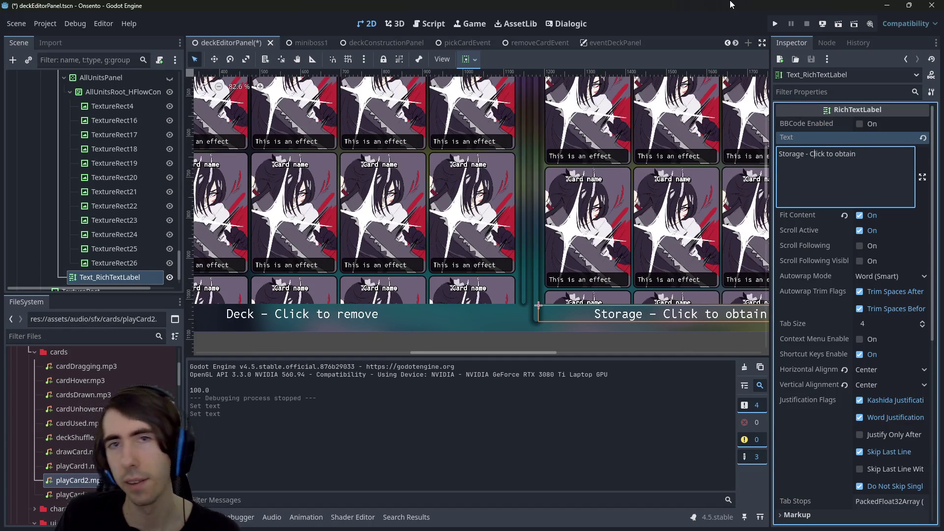
key("ctrl+s")
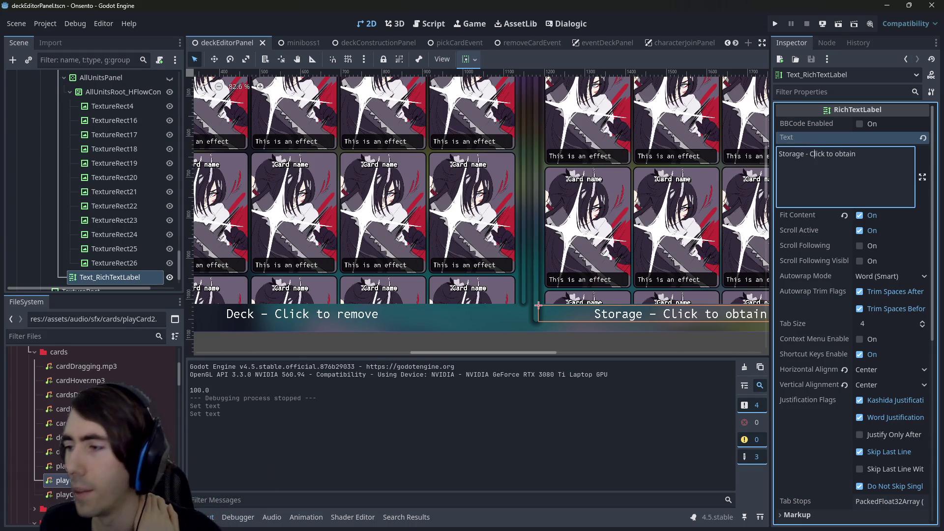
Check git status and stage deckEditorPanel.gd and deckEditorPanel.tscn.
key("alt+Tab")
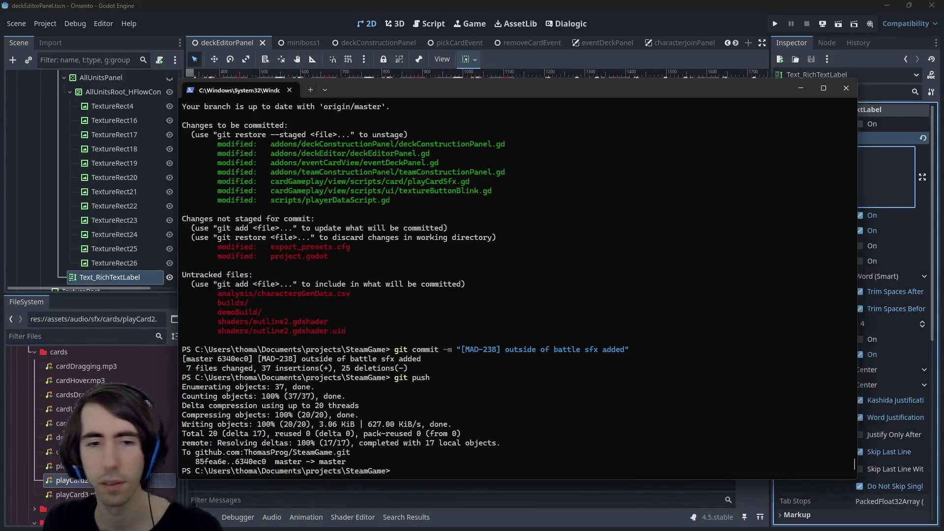
type("it status")
key("Return")
type("git add")
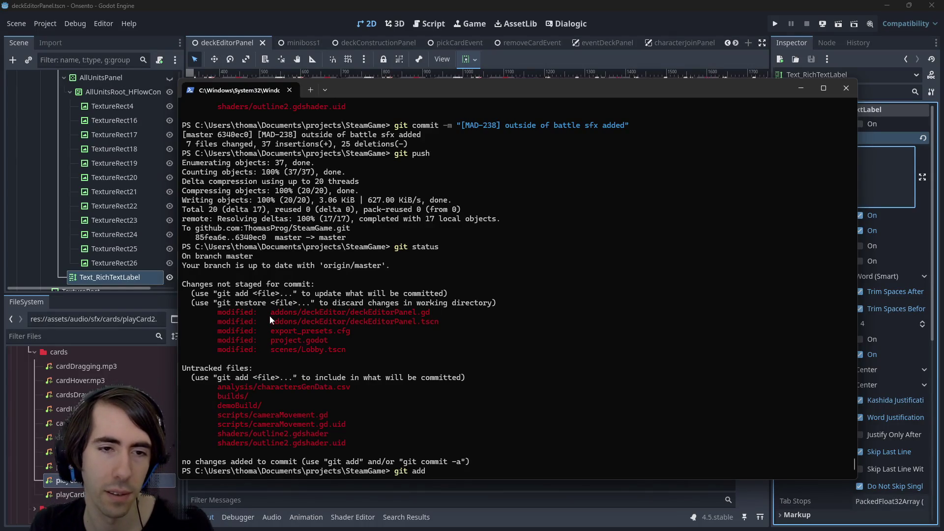
left_click_drag(269, 314, 436, 314)
right_click(438, 315)
right_click(438, 315)
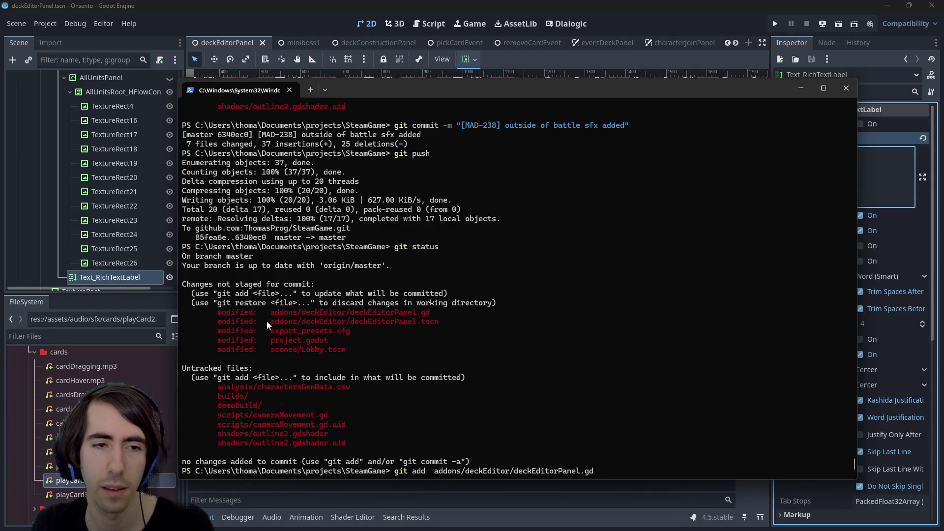
left_click_drag(267, 323, 470, 322)
right_click(472, 322)
right_click(481, 318)
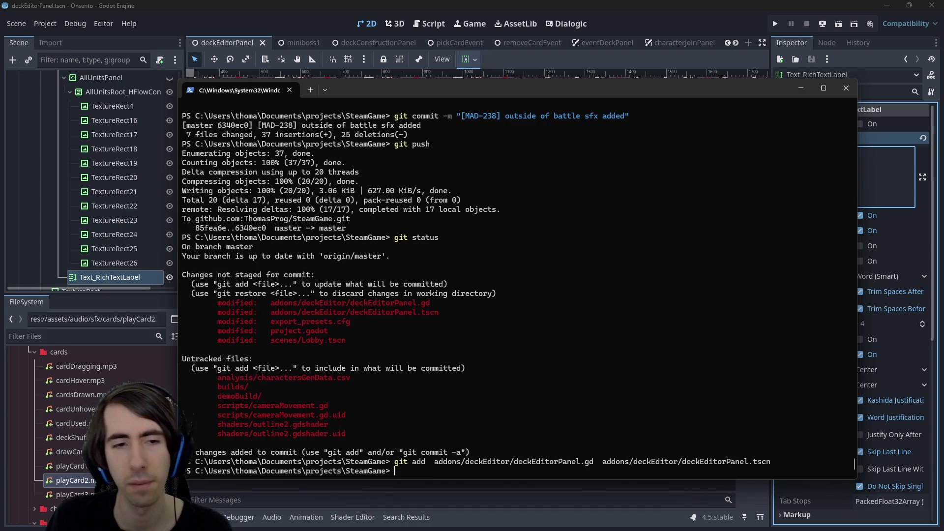
key("Return")
Commit with message '[hotfix] deckeditorpanel: now using leftclick instead of rightclick'.
type("git ")
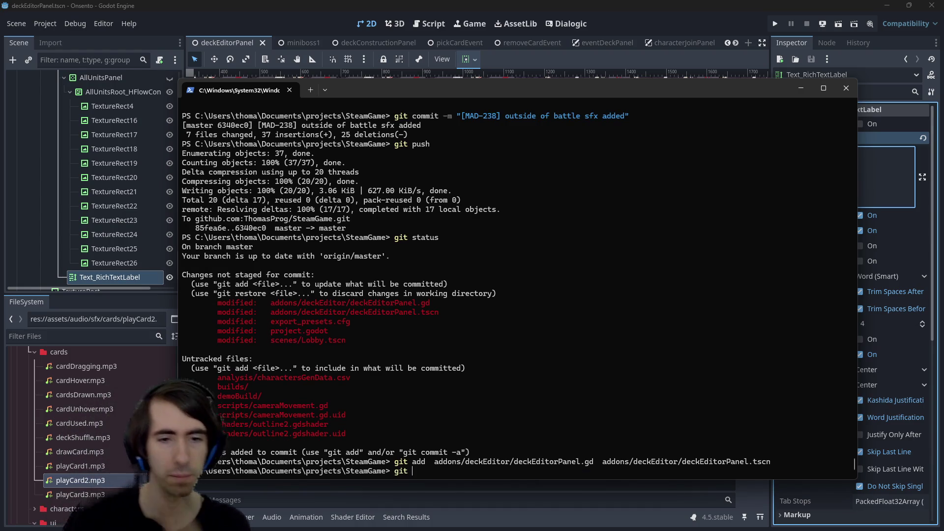
type("commit -m \"")
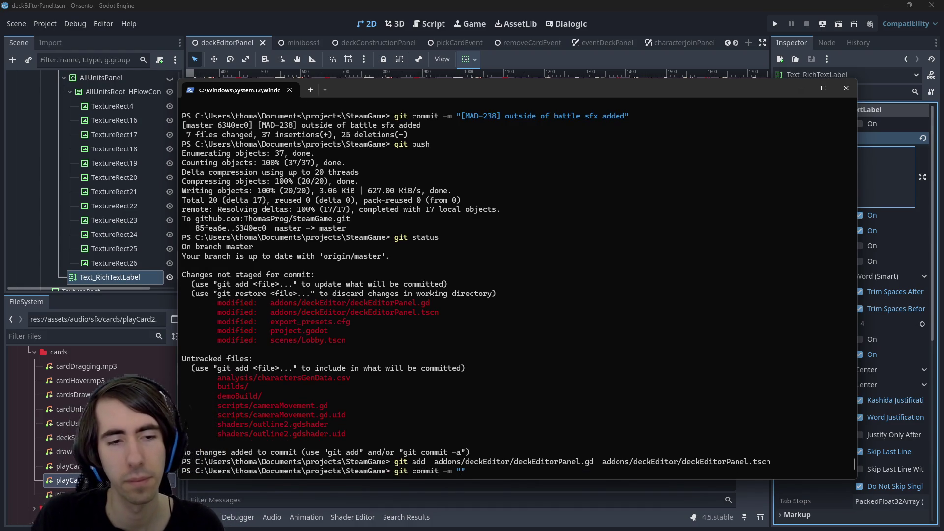
type("[hotfix]")
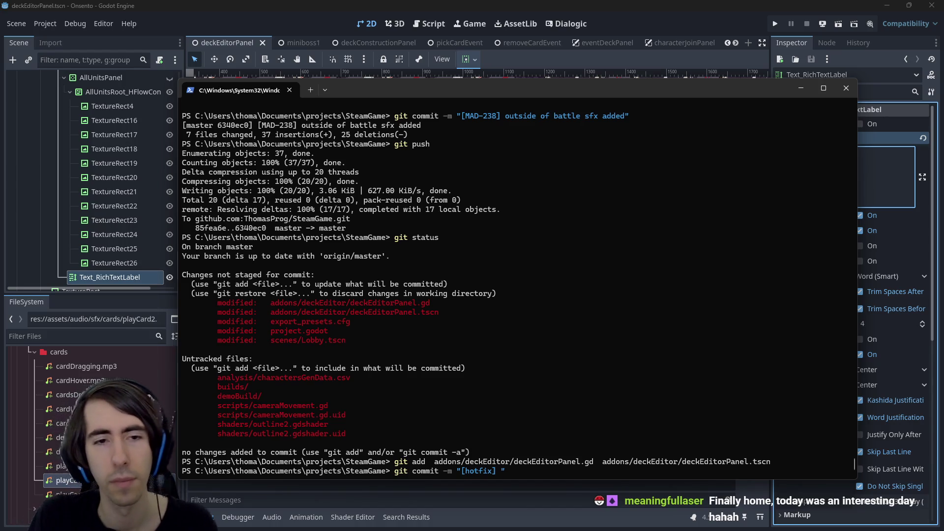
type("deckeditorpanel: n")
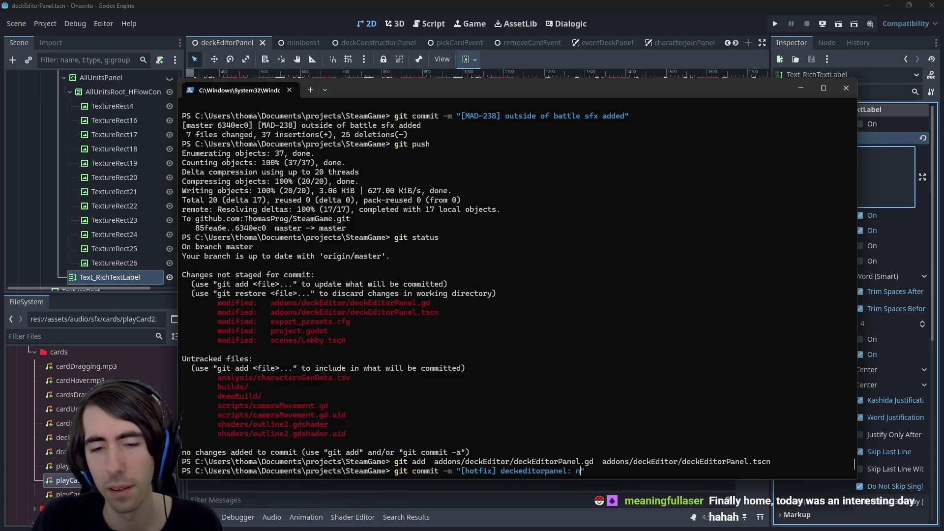
type("ow using leftclick ")
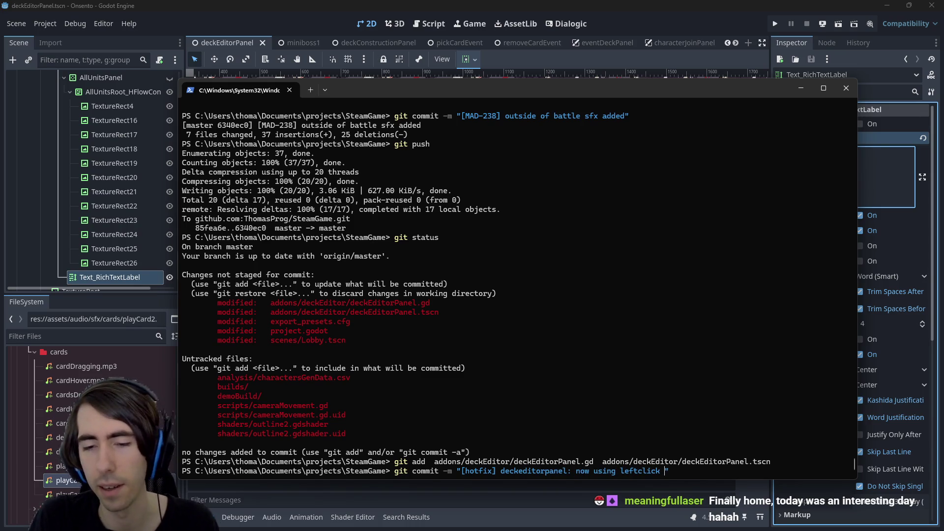
type("instead of rightc")
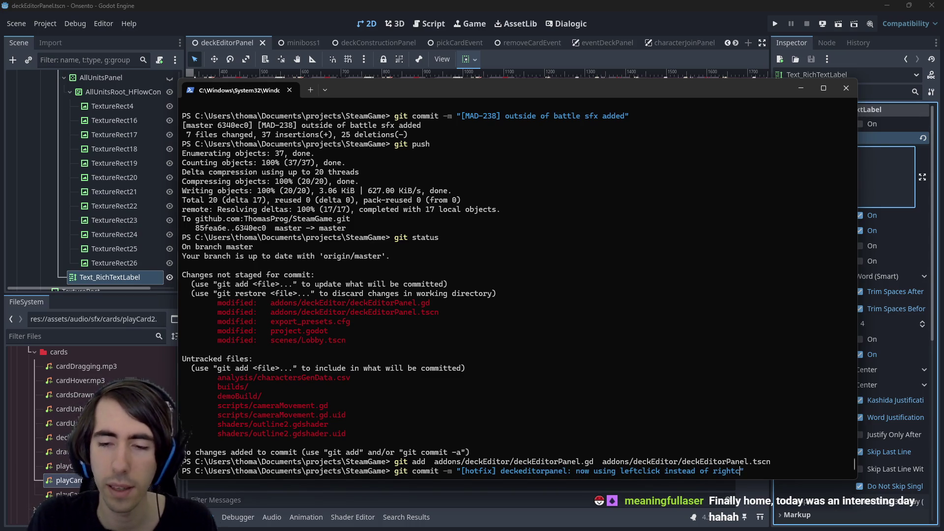
type("lick")
key("Return")
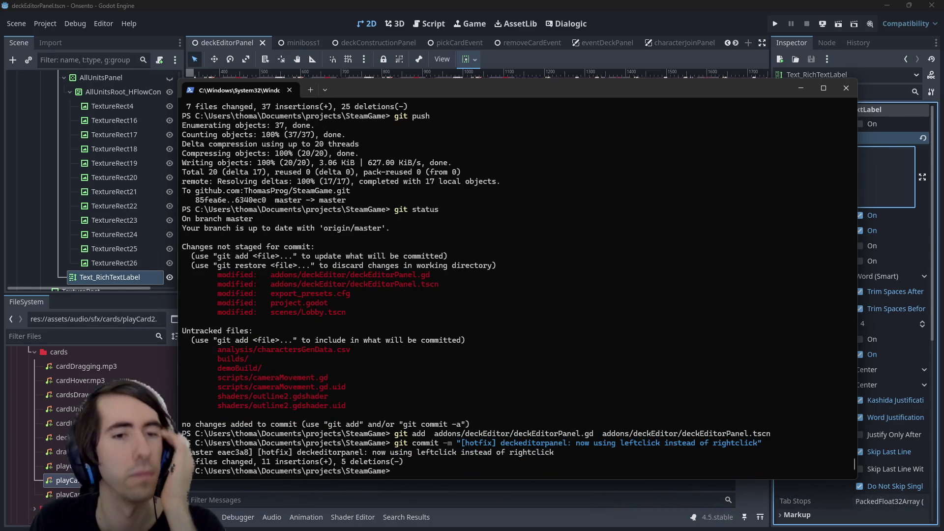
Check git status and stage scenes/Lobby.tscn and scripts/cameraMovement* files.
type("git status")
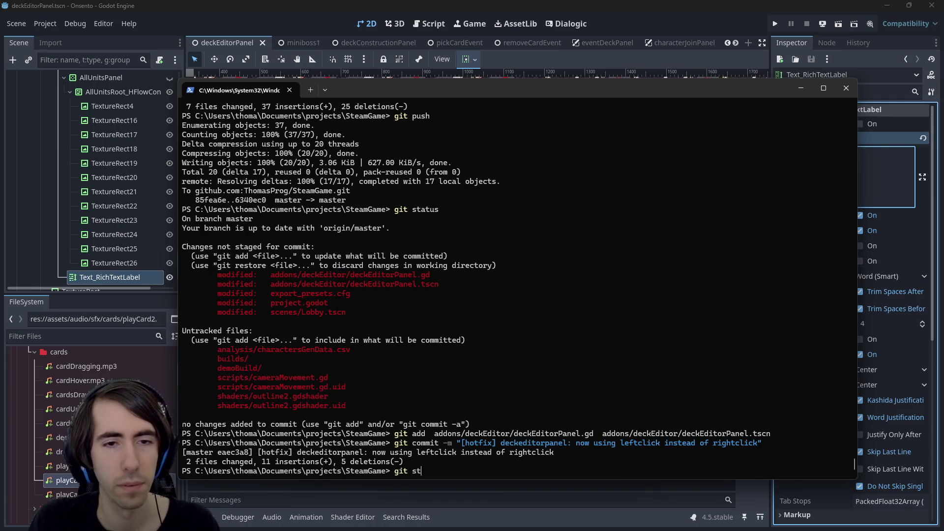
key("Return")
type("git add")
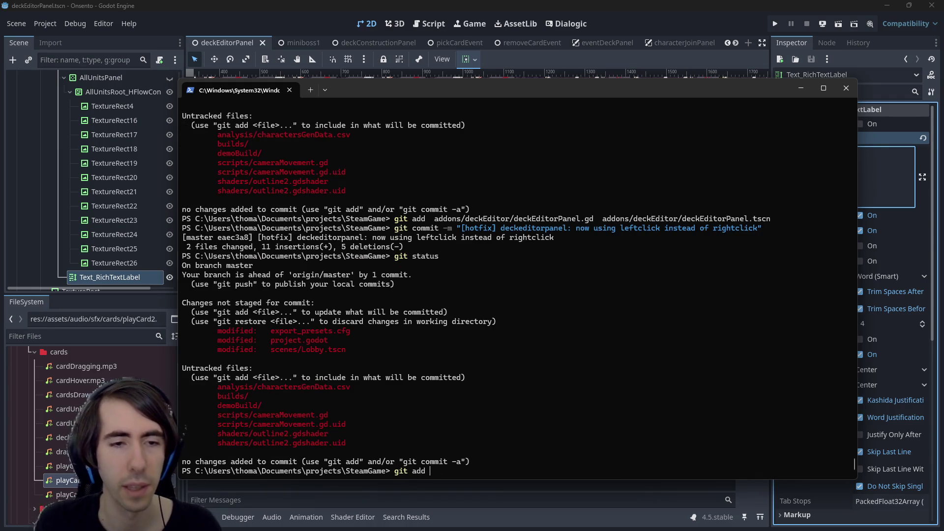
mouse_move(267, 349)
left_mouse_down()
mouse_move(349, 341)
mouse_move(361, 353)
left_mouse_up()
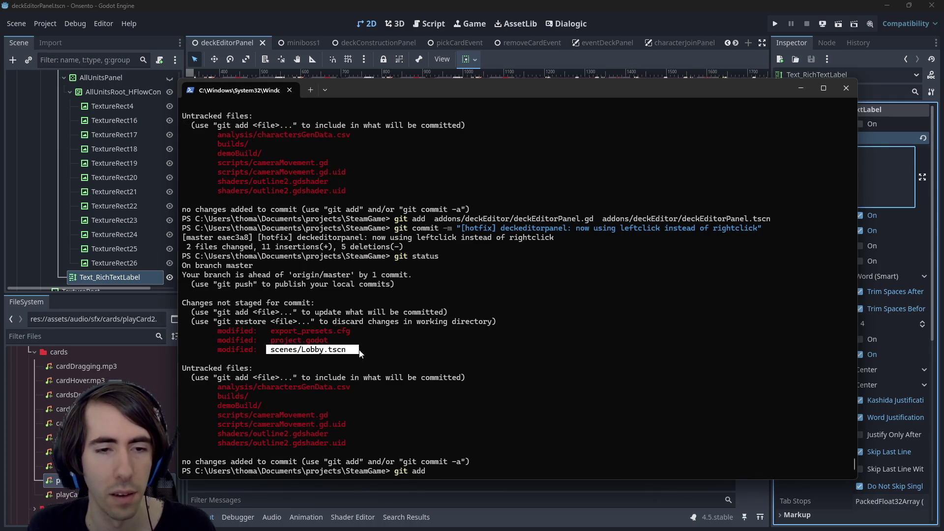
right_click(361, 353)
right_click(407, 358)
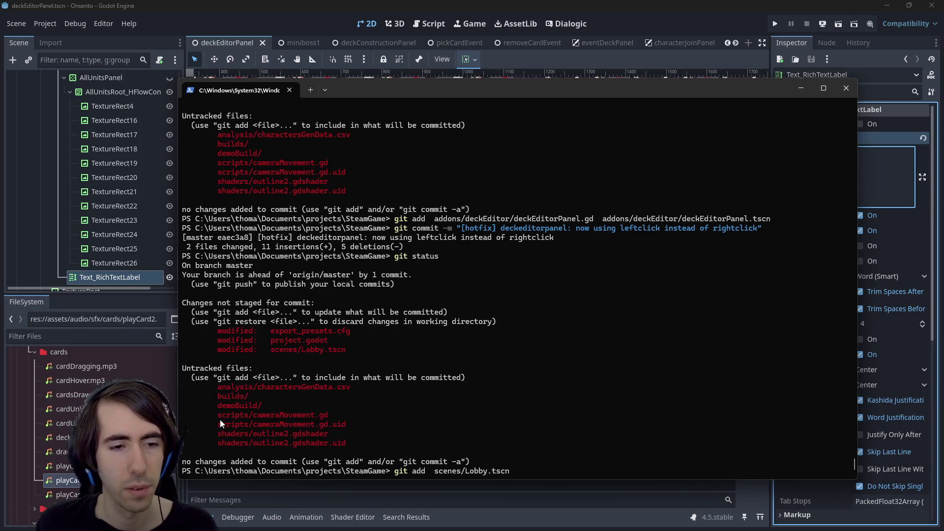
left_click_drag(220, 418, 315, 419)
right_click(315, 418)
right_click(410, 397)
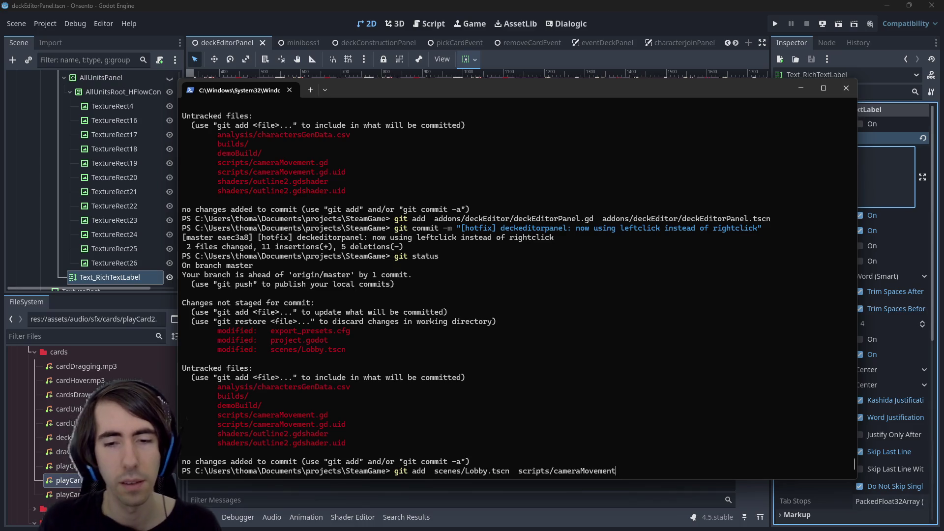
type("*")
key("Return")
Confirm the staged files with git status and begin a commit message '[MAD]'.
type("git status")
key("Return")
type("git co")
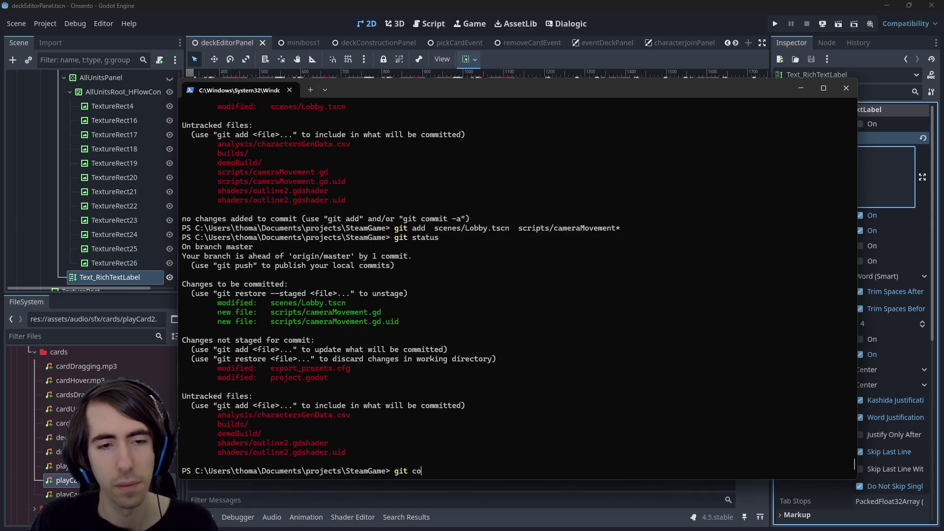
type("mmit -m \"[]")
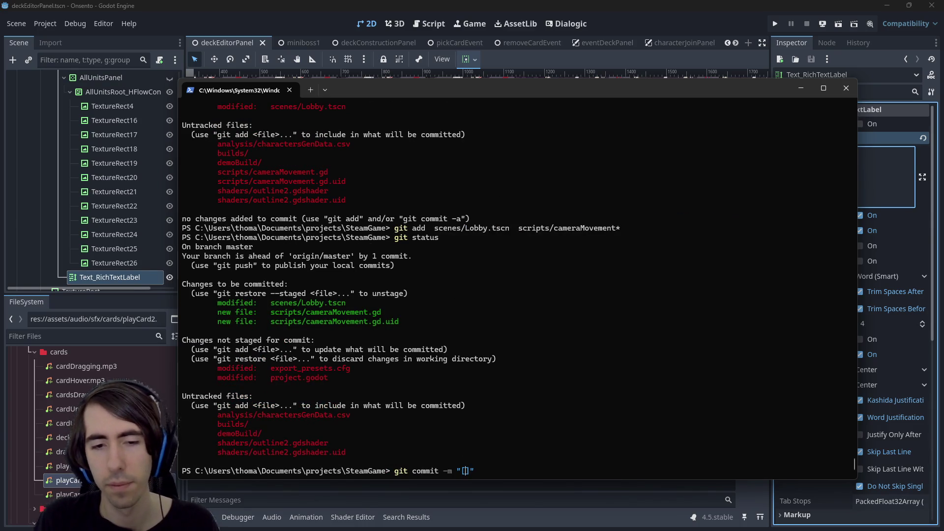
type("MAD")
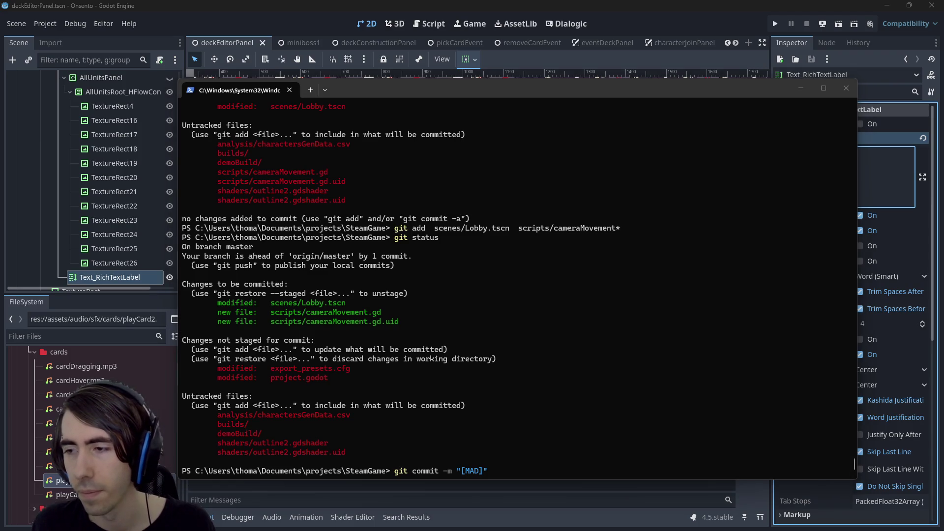
left_click(579, 466)
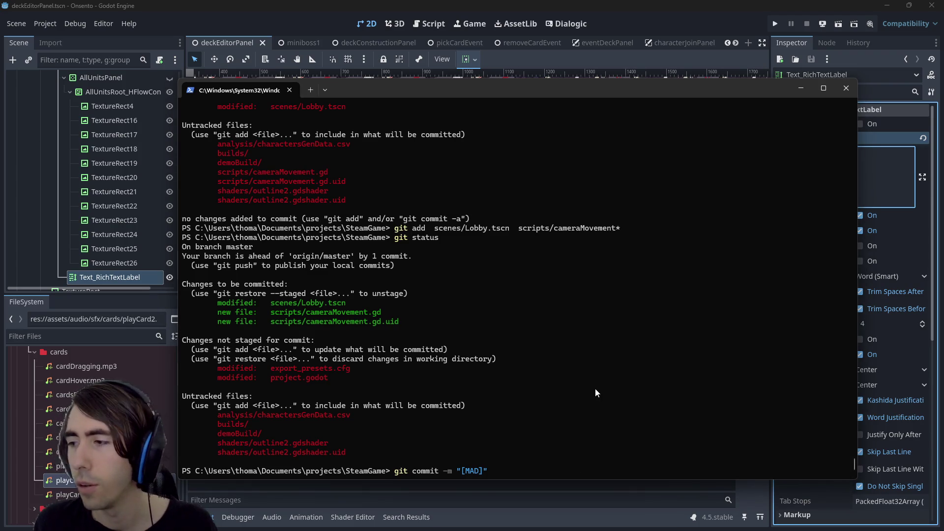
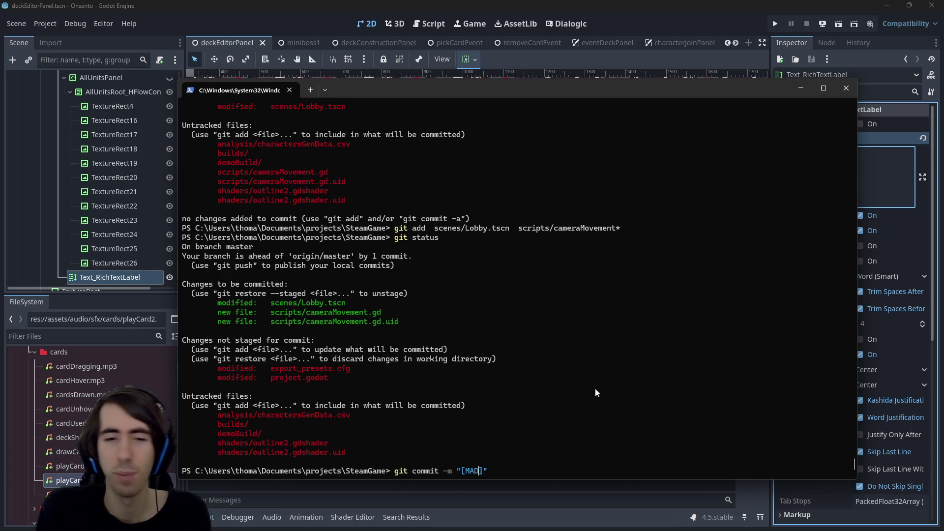
Commit with message '[hotfix] lobby mouse based camera movement added' and git push to the remote.
key("BackSpace")
key("BackSpace")
key("BackSpace")
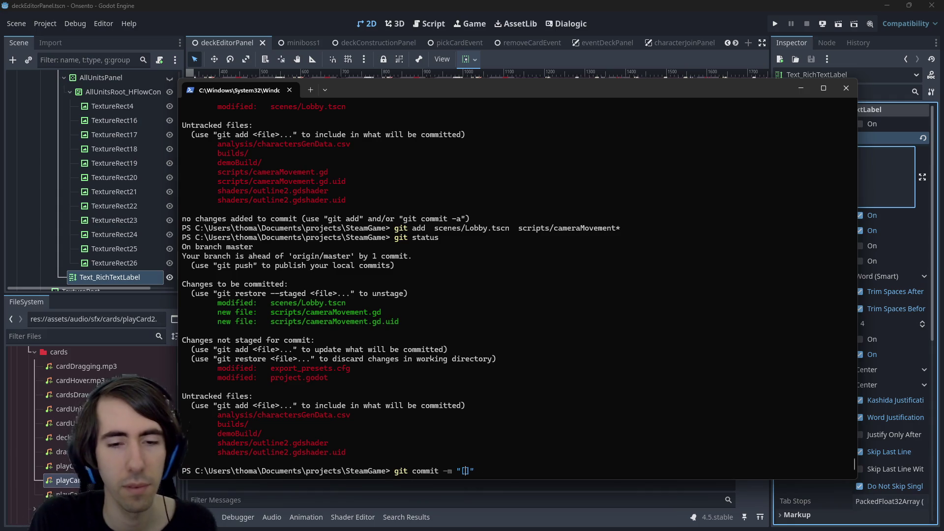
type("hotfix")
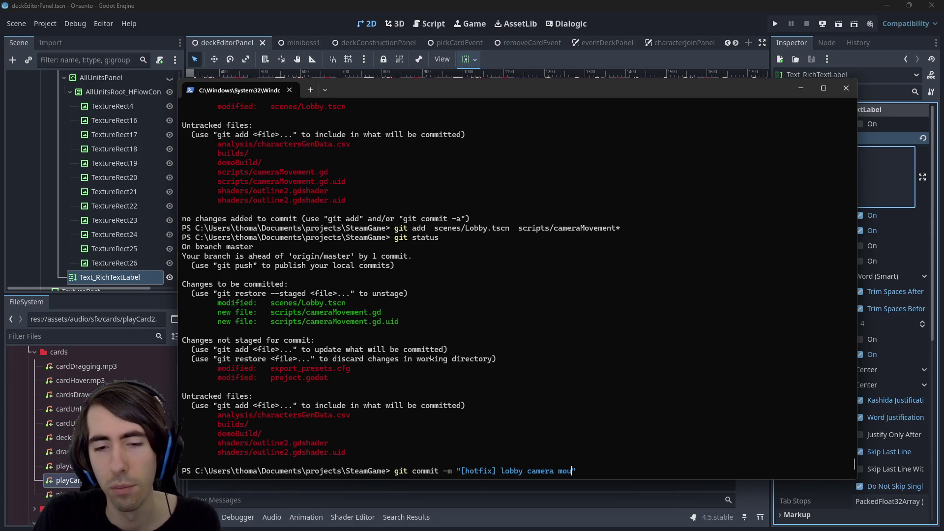
type("mouse based")
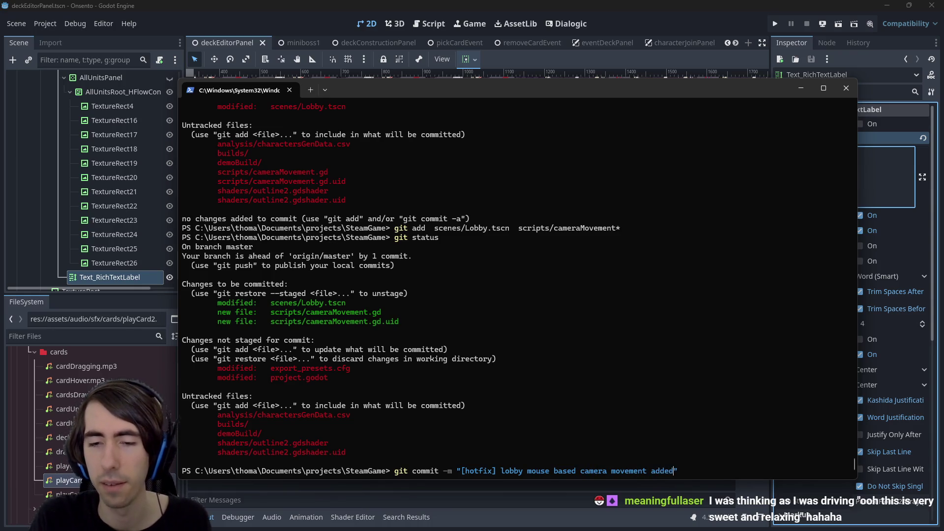
key("Return")
type("git push")
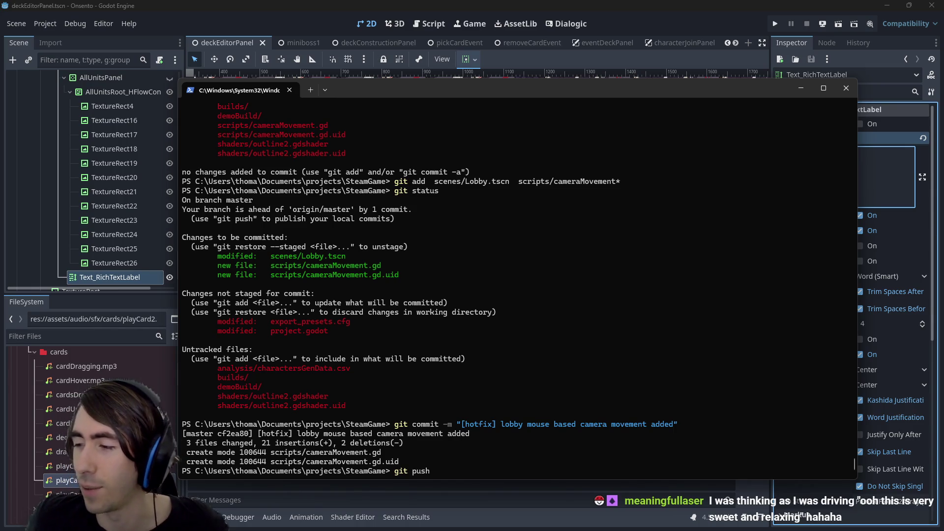
key("Return")
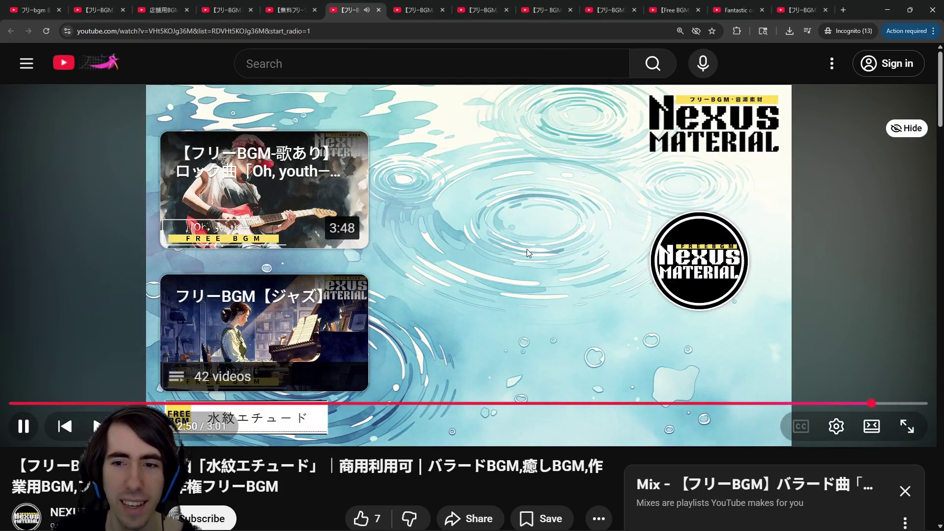
Review the YouTube BGM search query words フリーbgm, 静か, 水 and 商用利用 on the results tab.
right_click(527, 249)
left_click(512, 219)
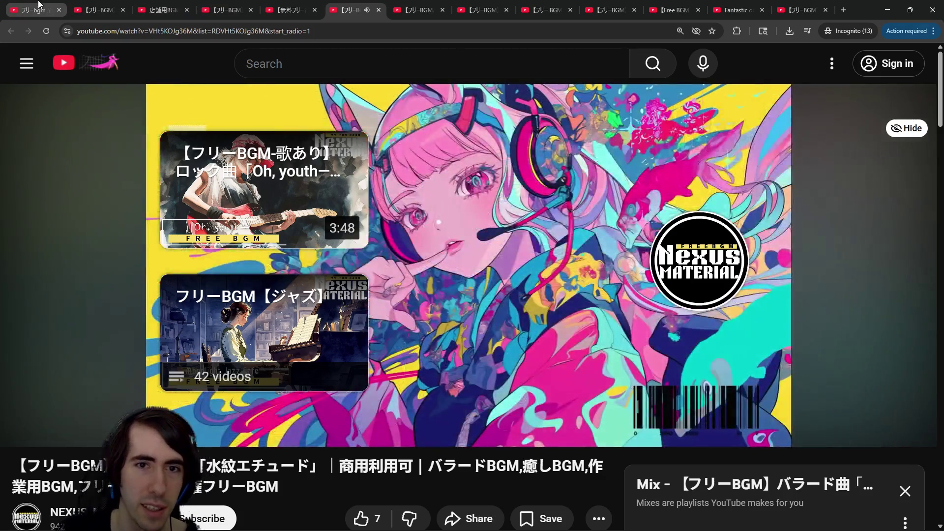
left_click(35, 10)
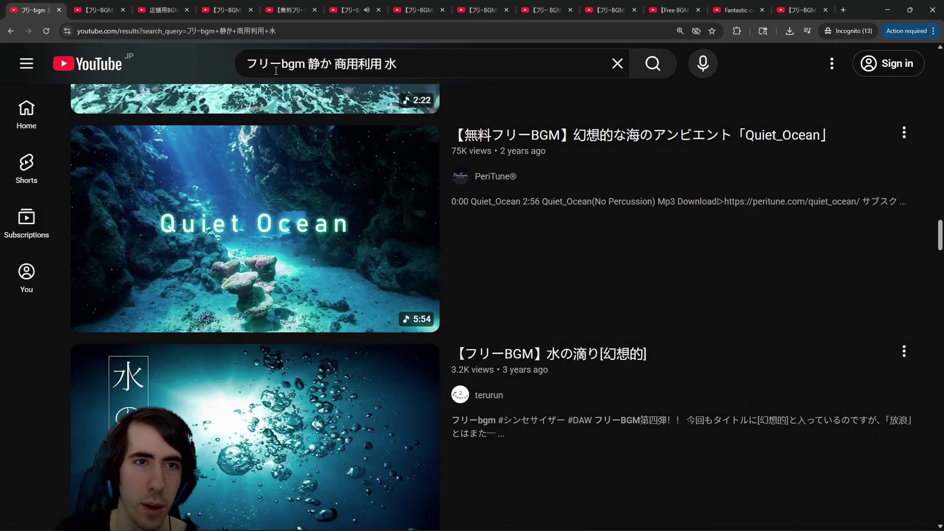
left_click(292, 70)
left_click_drag(305, 64, 244, 64)
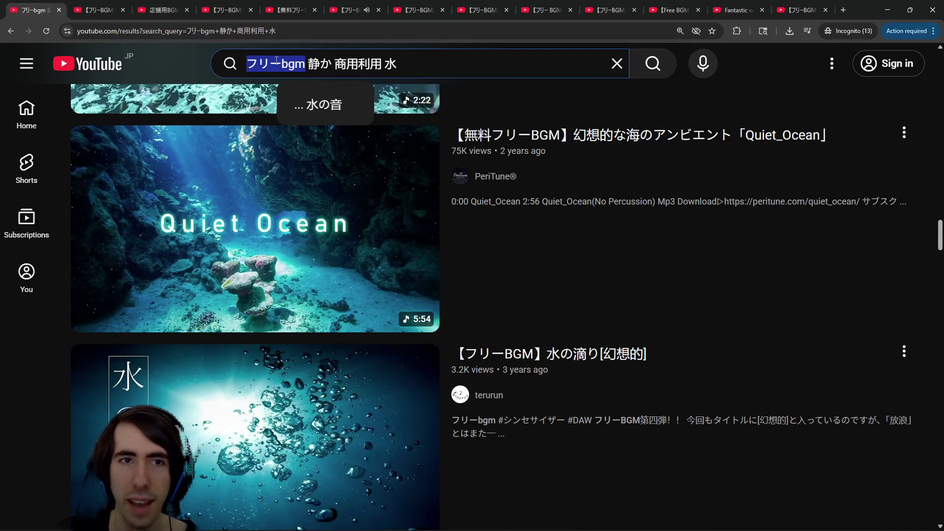
left_click_drag(311, 66, 328, 67)
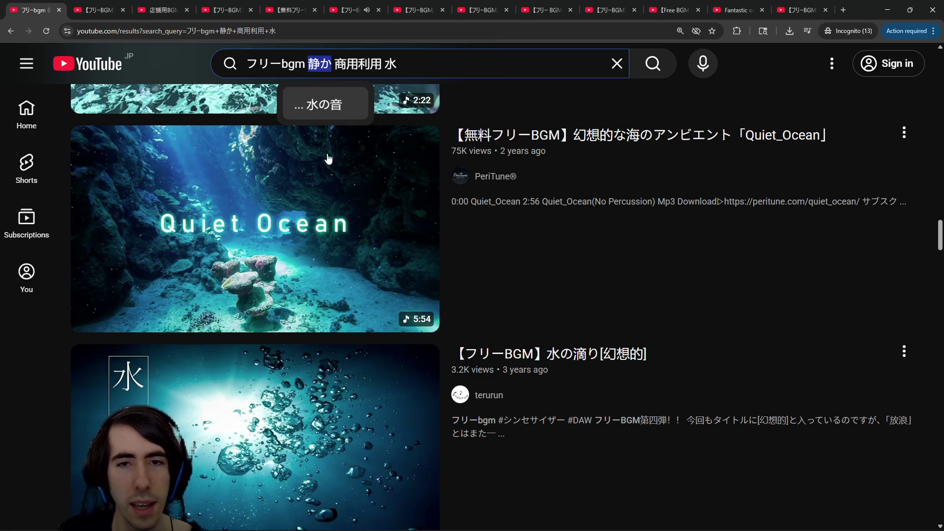
scroll(344, 172, "up", 3)
scroll(341, 175, "down", 6)
scroll(342, 175, "down", 3)
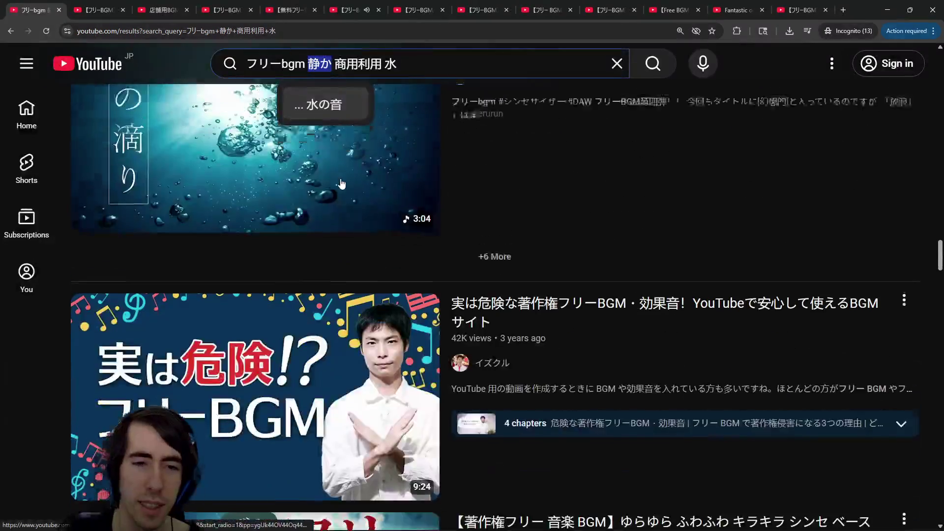
scroll(342, 176, "up", 8)
double_click(390, 65)
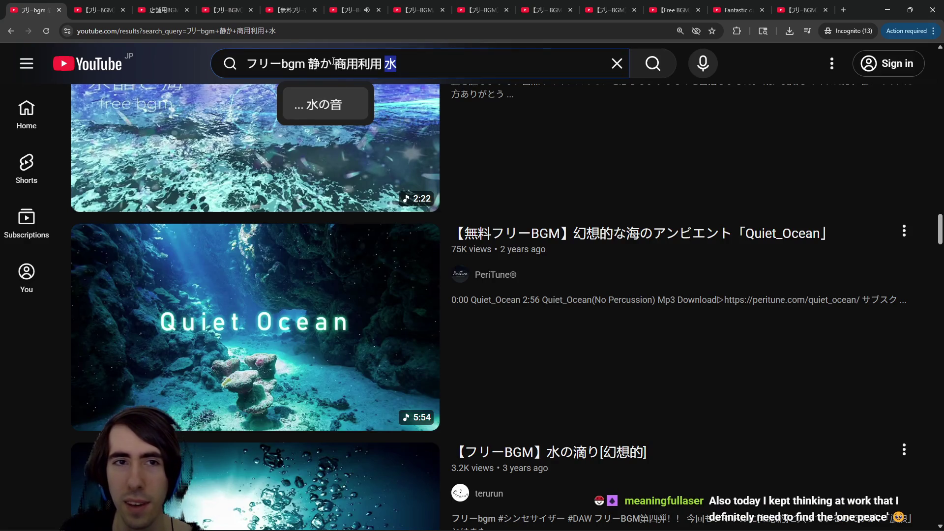
left_click_drag(334, 64, 382, 68)
left_click(382, 67)
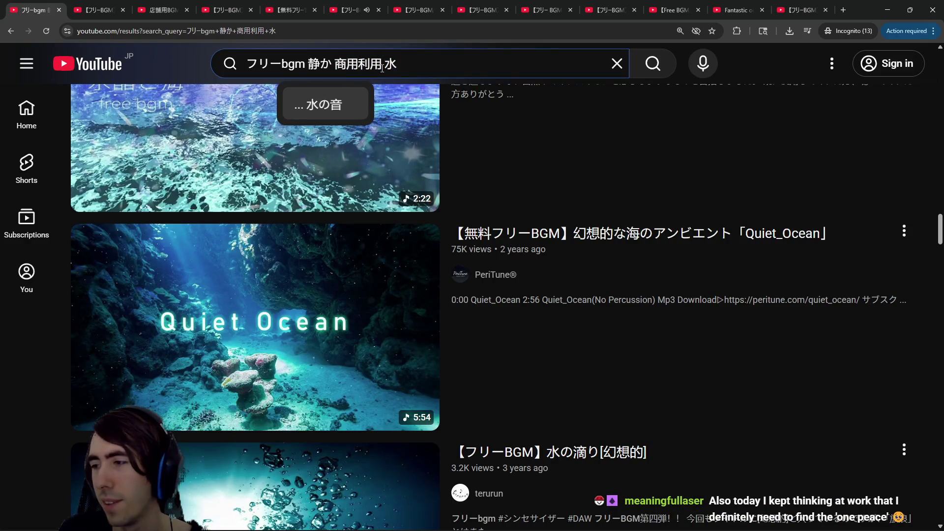
Return to the tab playing the music video and minimize the browser to bring back Godot.
left_click(241, 6)
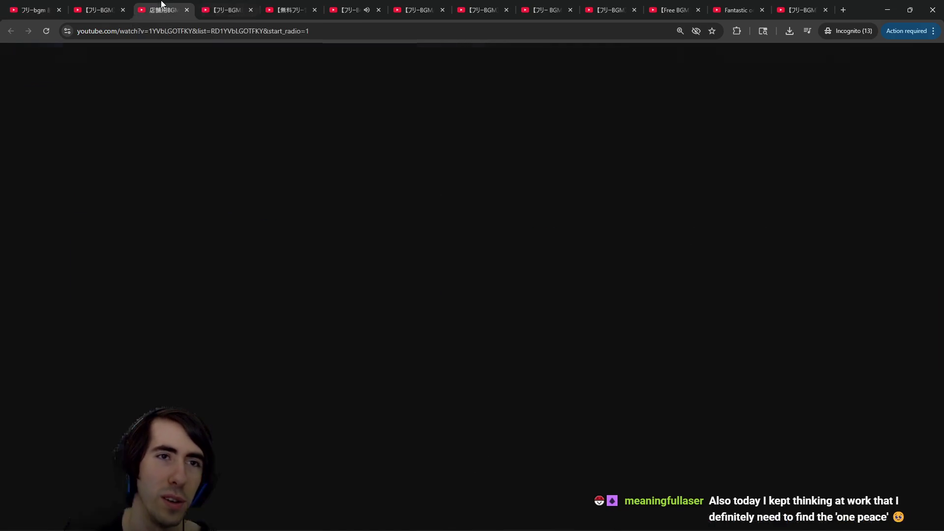
left_click(353, 8)
right_click(335, 113)
left_click(305, 96)
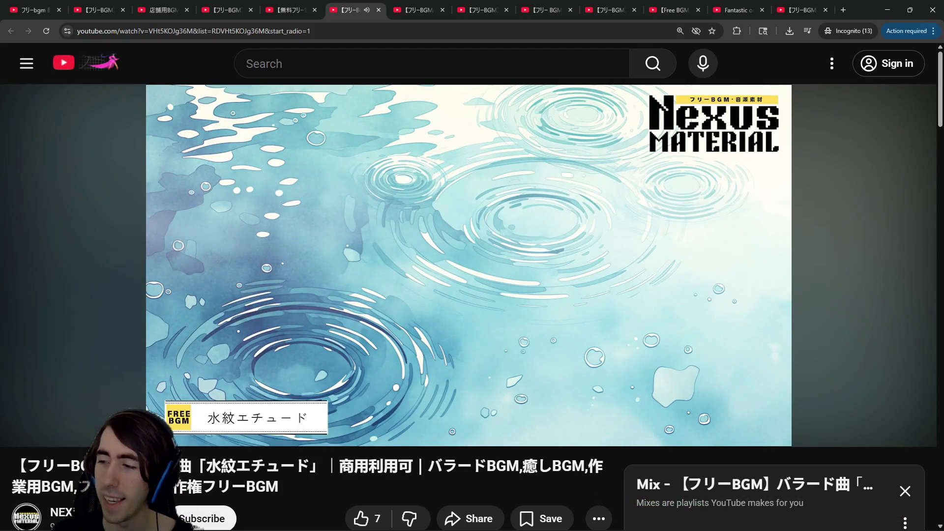
mouse_move(246, 128)
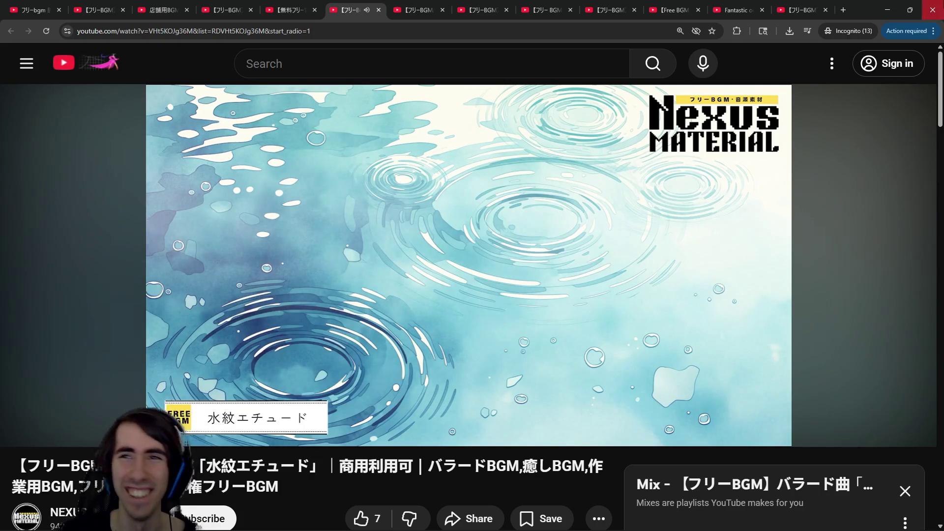
left_click(885, 9)
mouse_move(590, 321)
left_mouse_down()
mouse_move(531, 332)
mouse_move(599, 332)
left_mouse_up()
left_click(629, 326)
Open Lobby.tscn via quick file search and select its CameraMovement node.
left_click(486, 4)
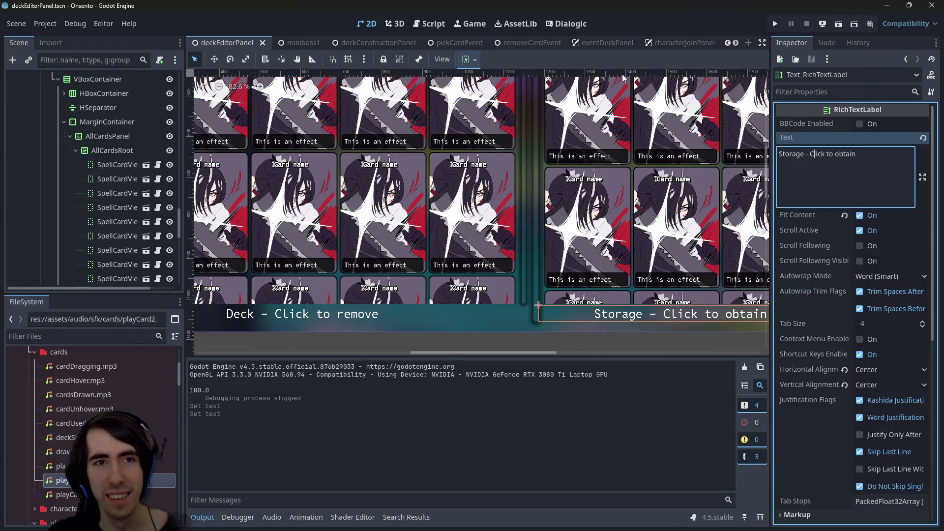
key("shift+alt+o")
type("loby")
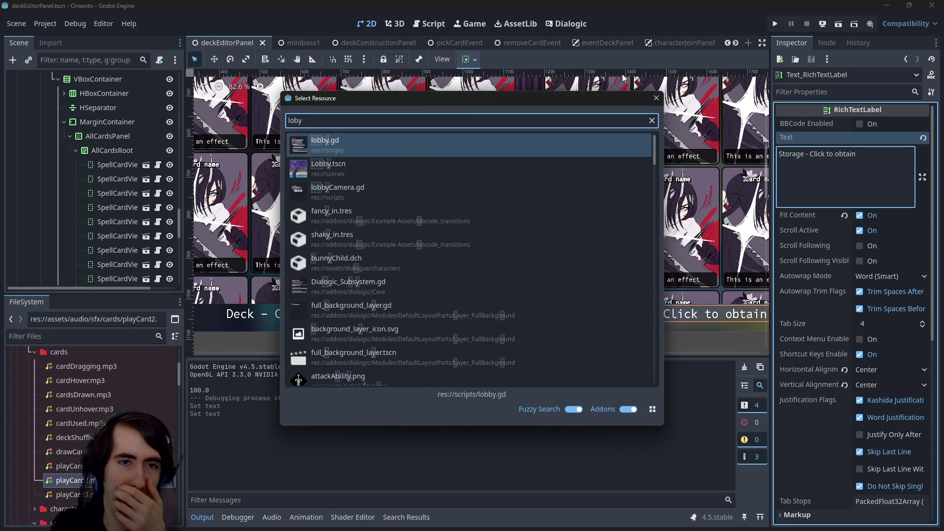
key("Down")
key("Return")
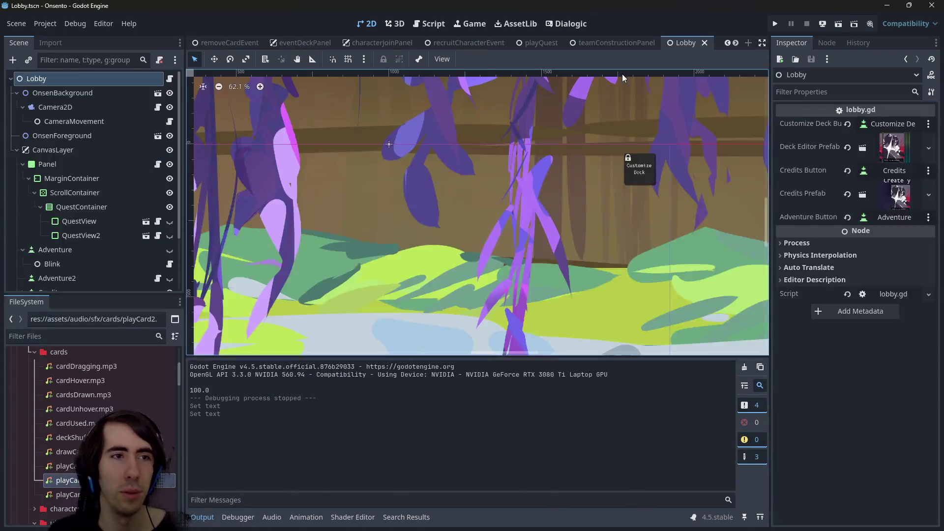
left_click(91, 123)
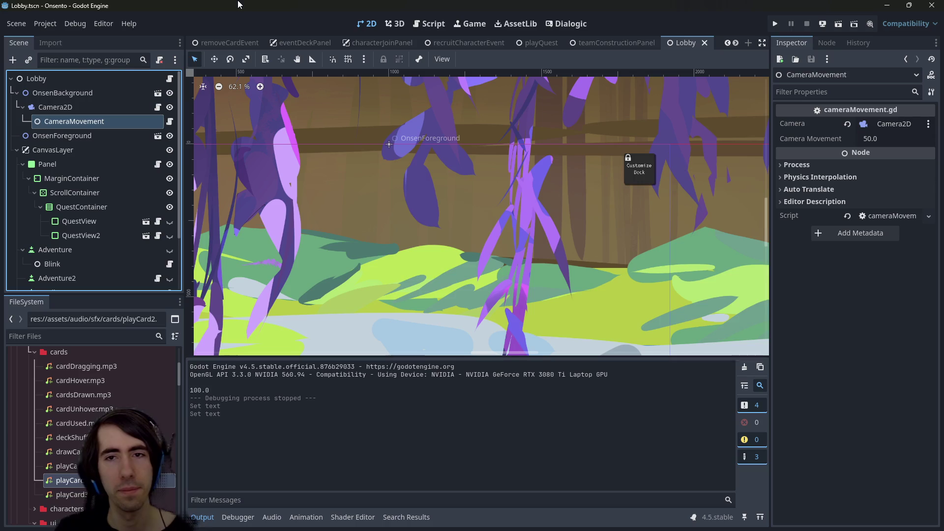
Search the project for intro2 and then intro1 scenes, closing the search without opening one.
key("shift+alt+o")
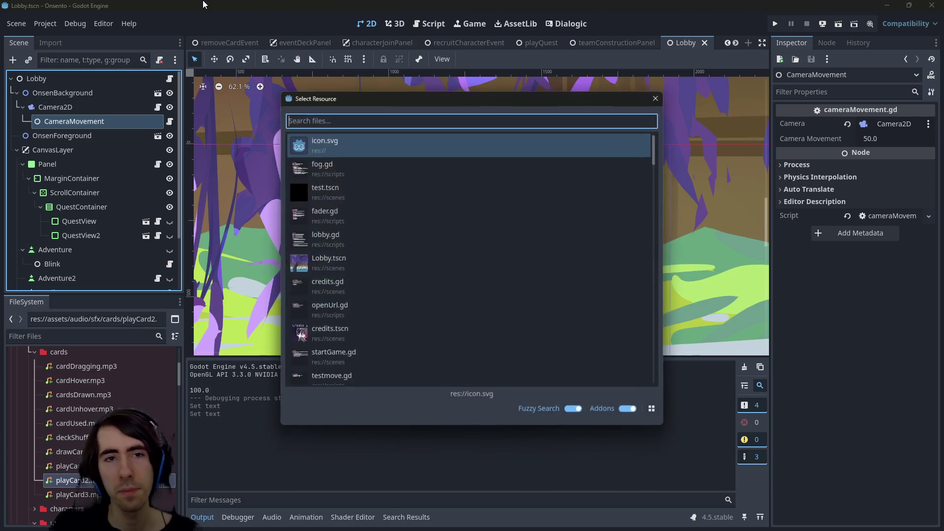
type("intro2")
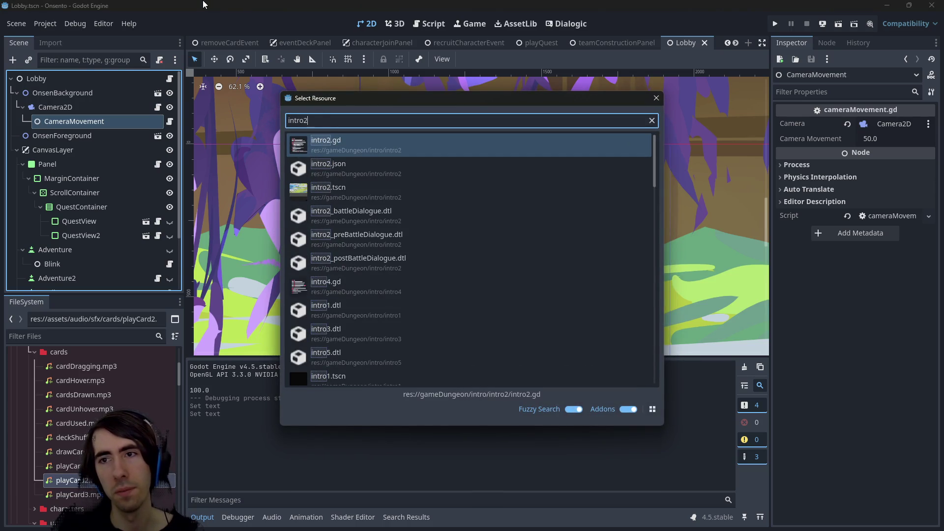
key("Down")
key("Down")
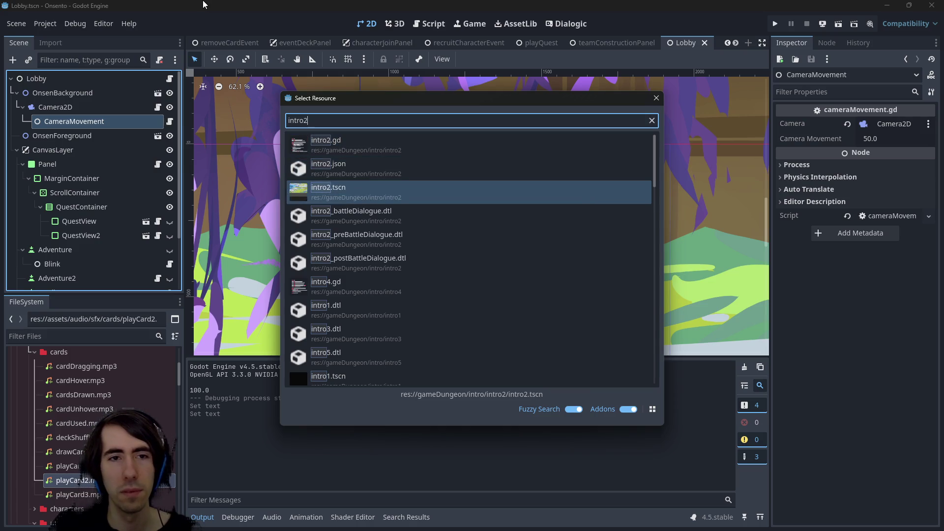
key("Up")
key("Up")
key("Down")
key("BackSpace")
type("1")
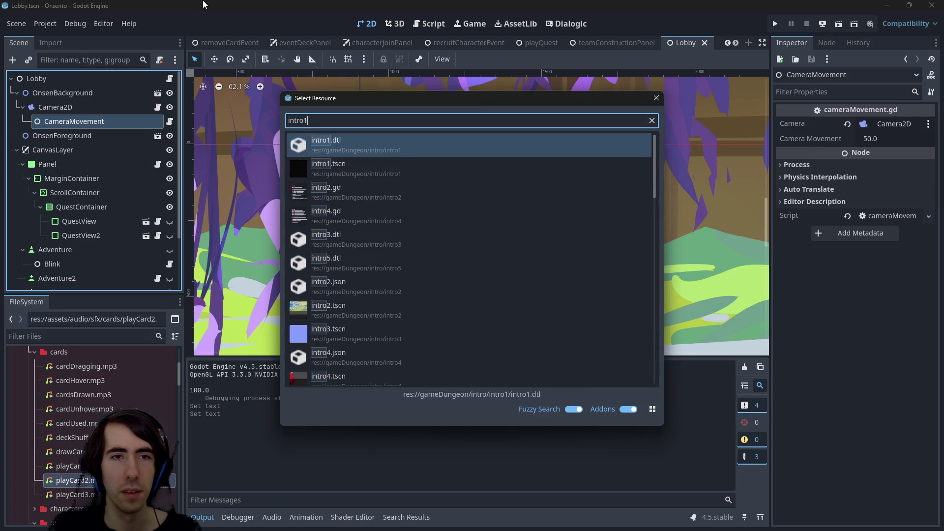
key("Escape")
Inspect the Lobby's Camera2D and CameraMovement nodes, briefly checking the script editor.
left_click(78, 106)
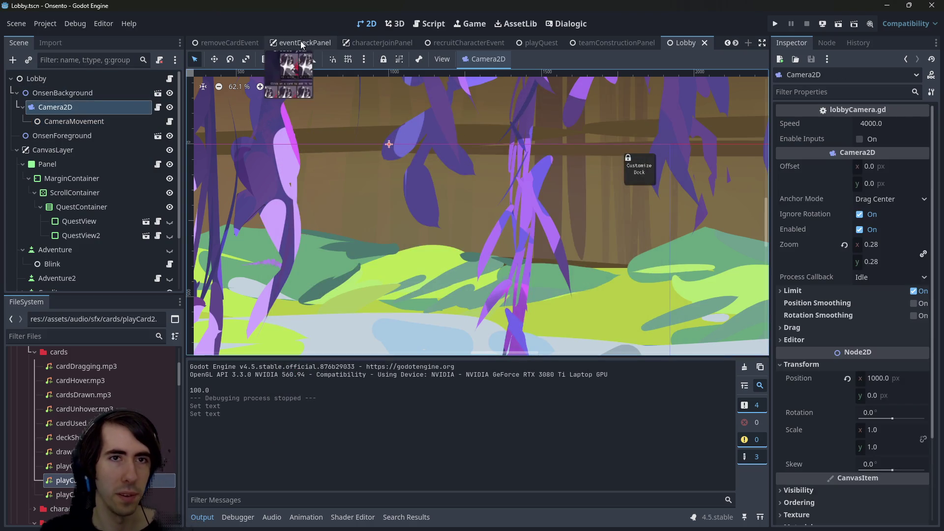
left_click(429, 23)
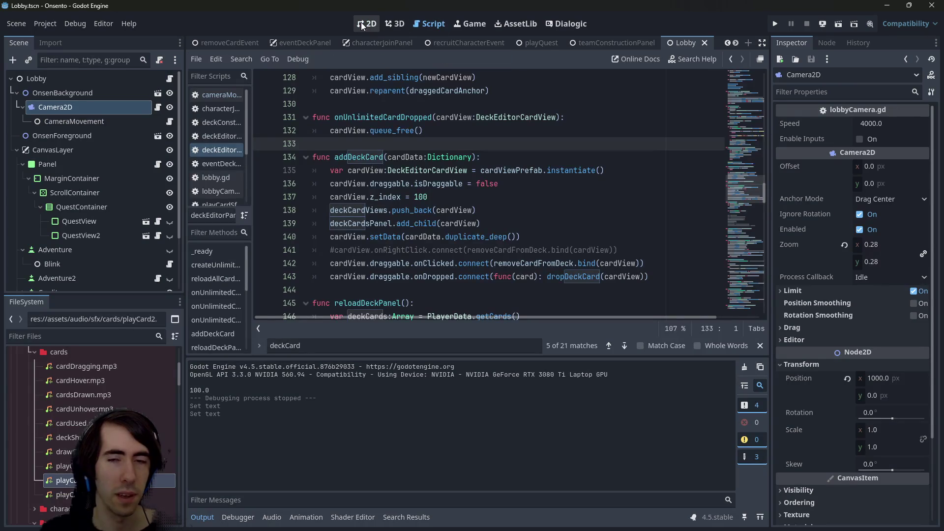
left_click(361, 22)
left_click(115, 120)
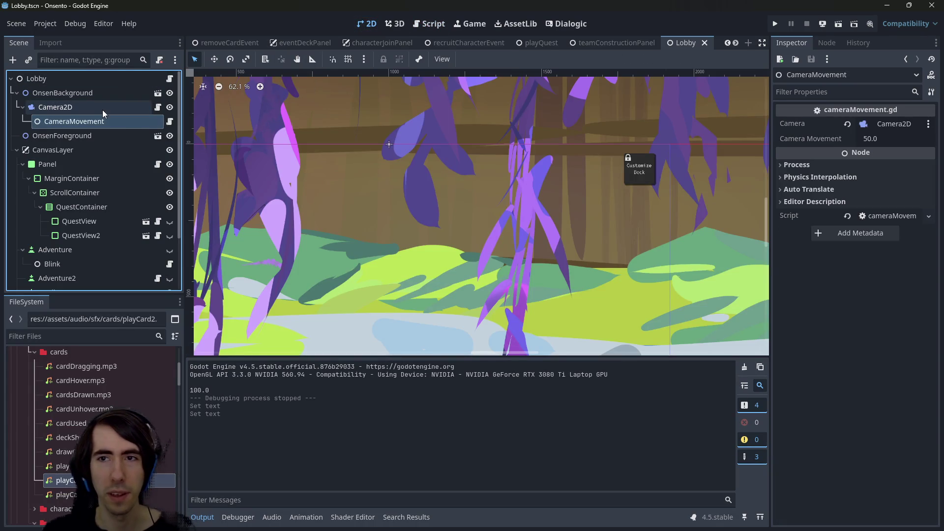
left_click(102, 110)
Open intro1.tscn through the quick file search.
key("shift+alt+o")
type("intro1")
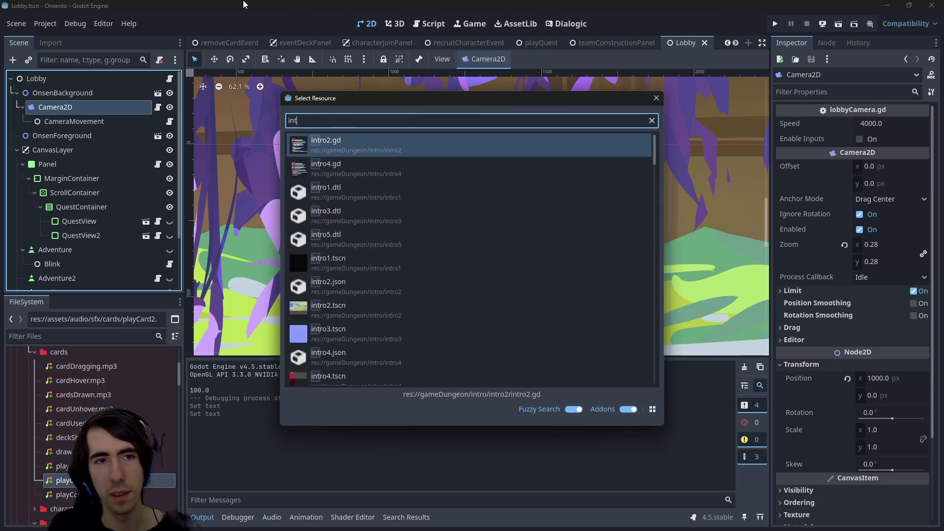
key("Down")
key("Return")
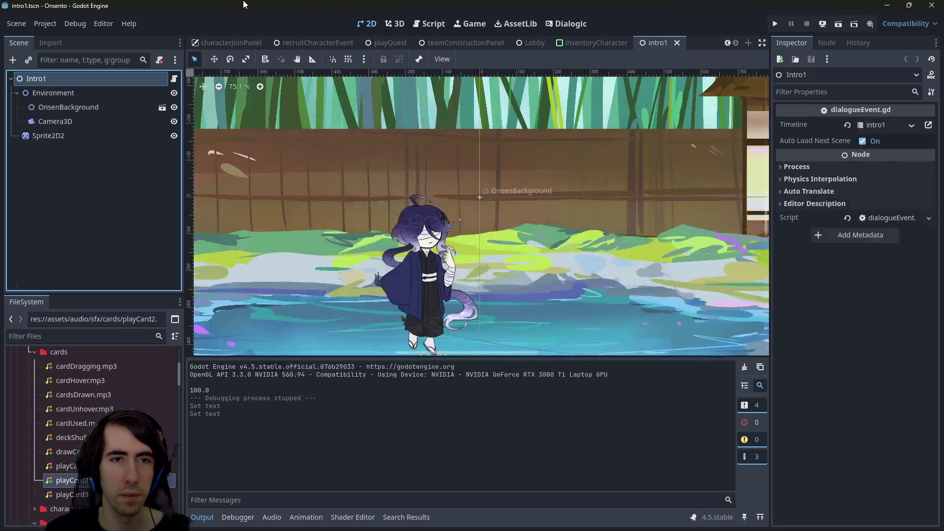
Switch from the Lobby scene tab over to the intro1 scene.
scroll(482, 166, "down", 4)
scroll(437, 251, "up", 3)
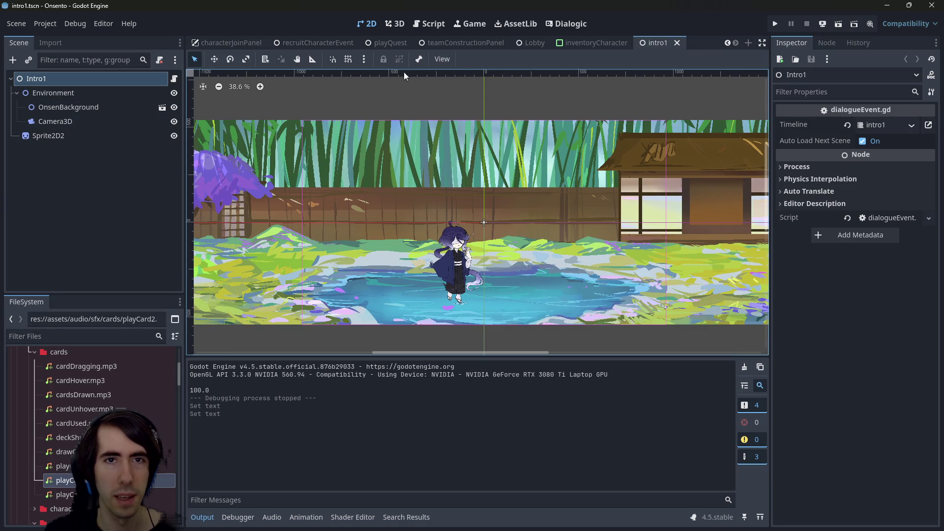
left_click(535, 43)
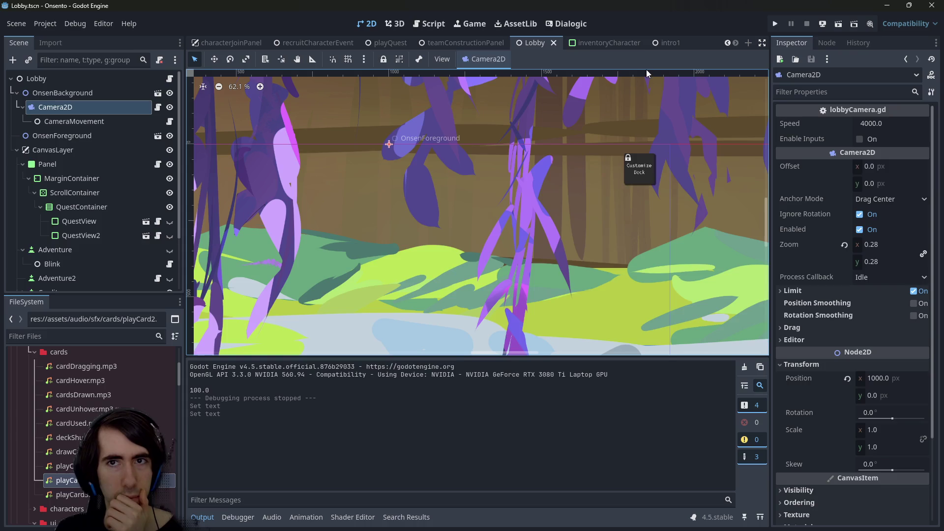
left_click(660, 43)
Collapse the audio, assets, cardGameplay and utilities folders, expand prefabs, and select intro1's Camera3D.
scroll(20, 388, "up", 5)
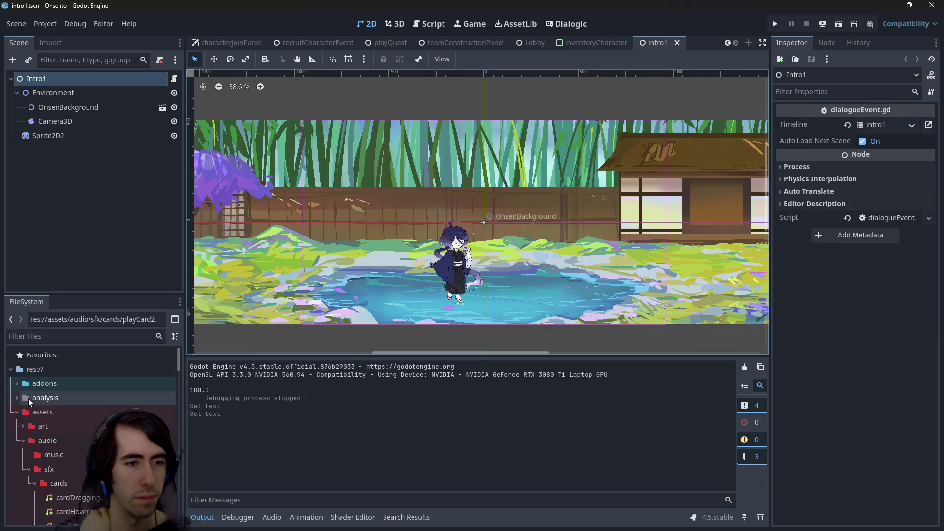
left_click(23, 440)
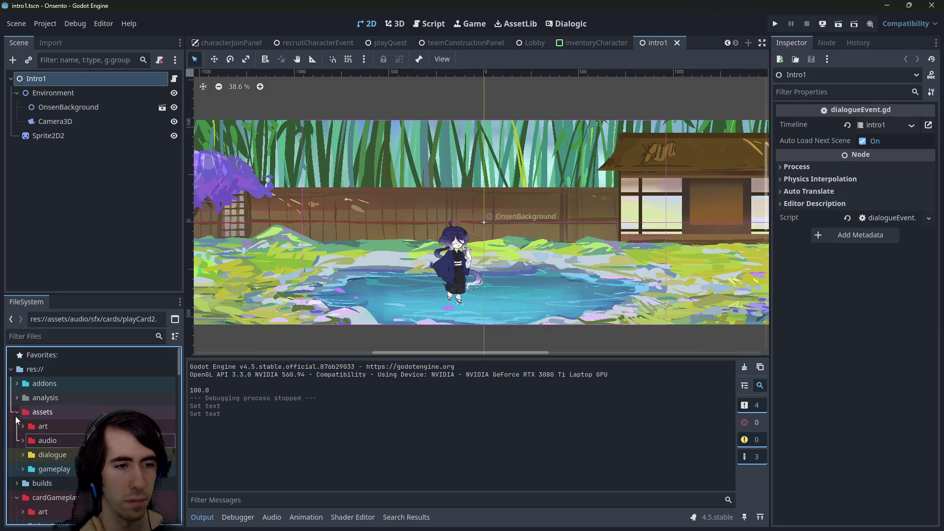
left_click(17, 413)
left_click(17, 440)
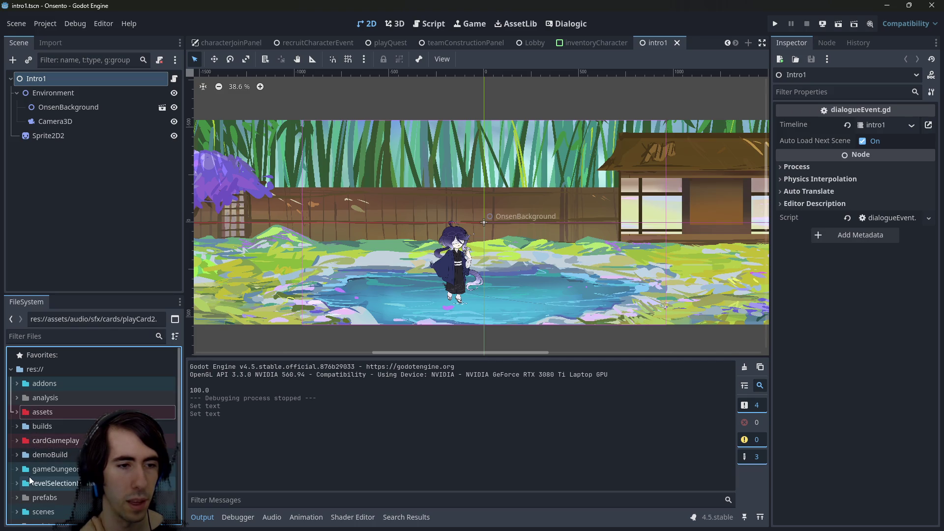
left_click(17, 498)
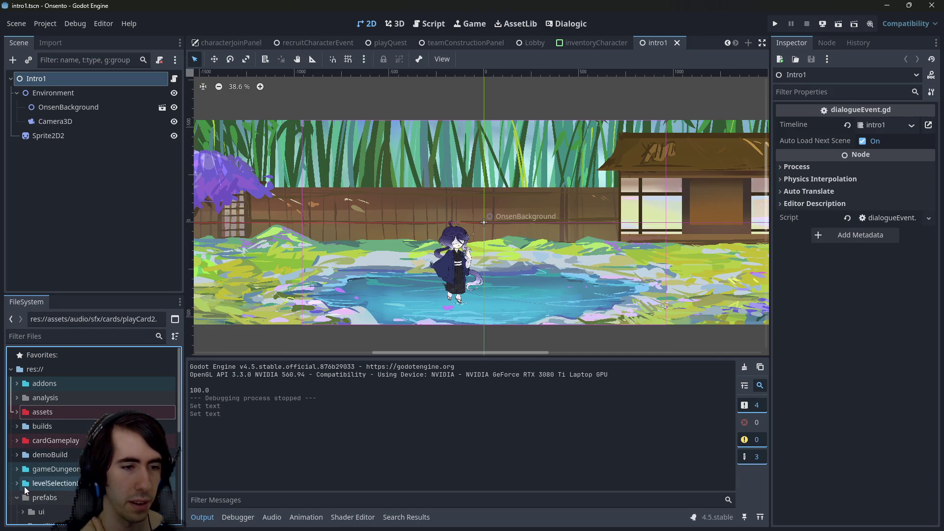
scroll(31, 476, "down", 2)
left_click(23, 482)
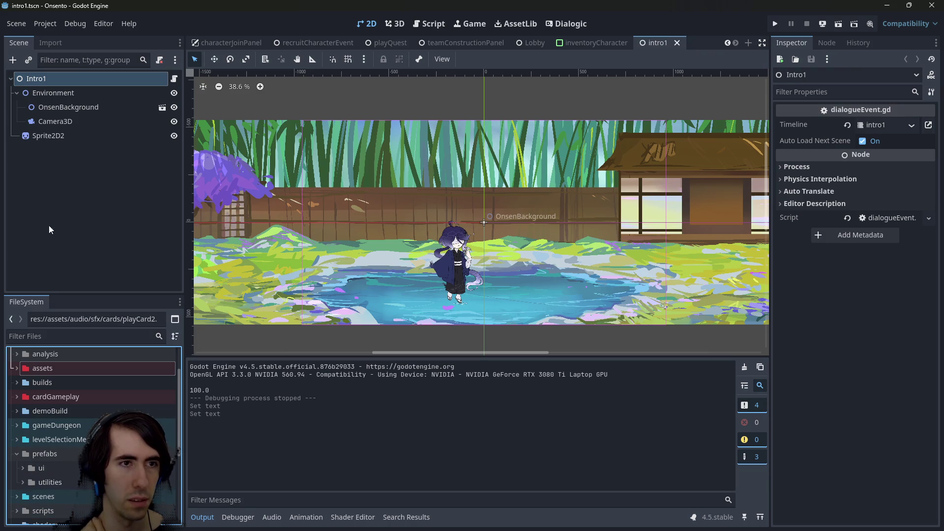
left_click(87, 119)
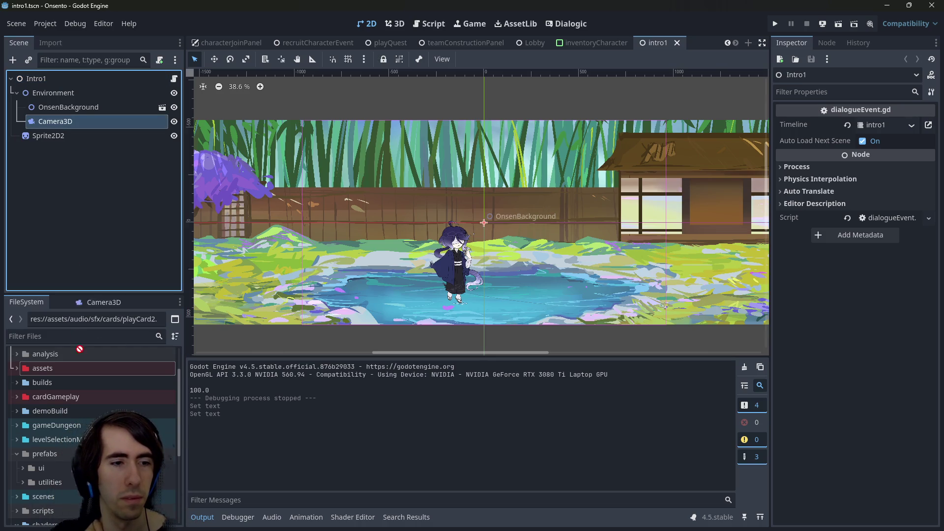
scroll(82, 473, "up", 2)
Save intro1's Camera3D node as camera.tscn in the prefabs folder.
left_click_drag(83, 496, 74, 478)
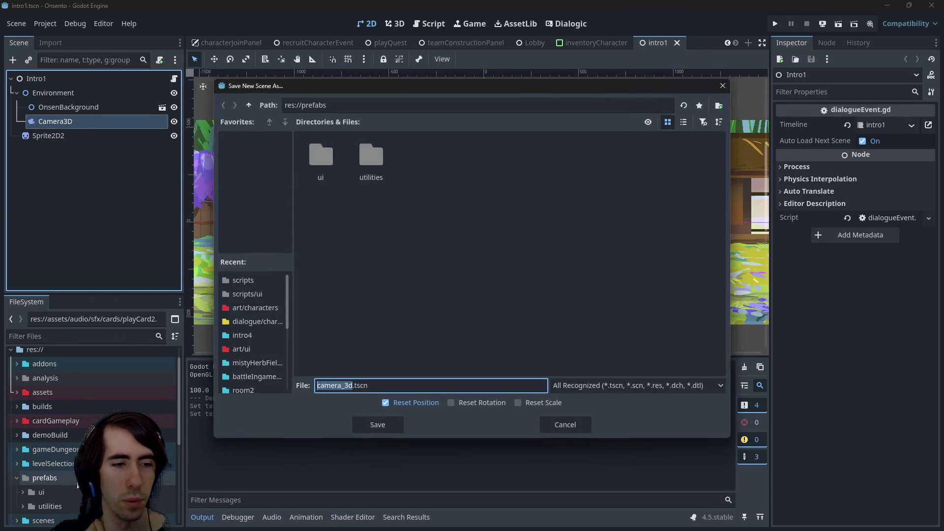
key("Right")
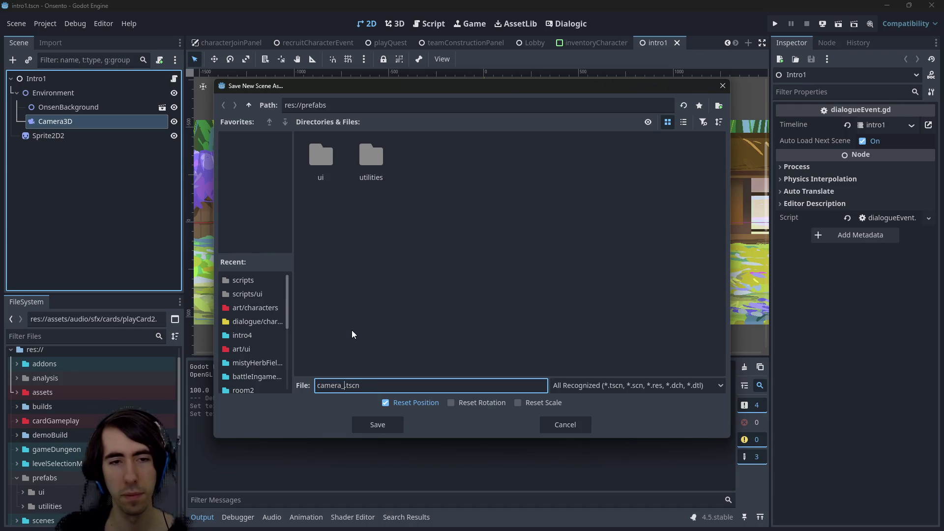
key("BackSpace")
key("BackSpace")
key("BackSpace")
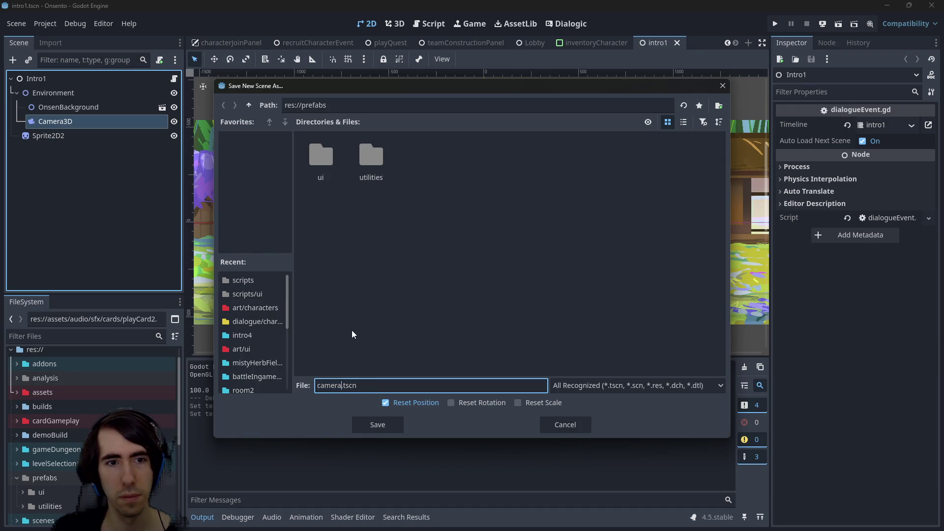
key("BackSpace")
key("BackSpace")
key("BackSpace")
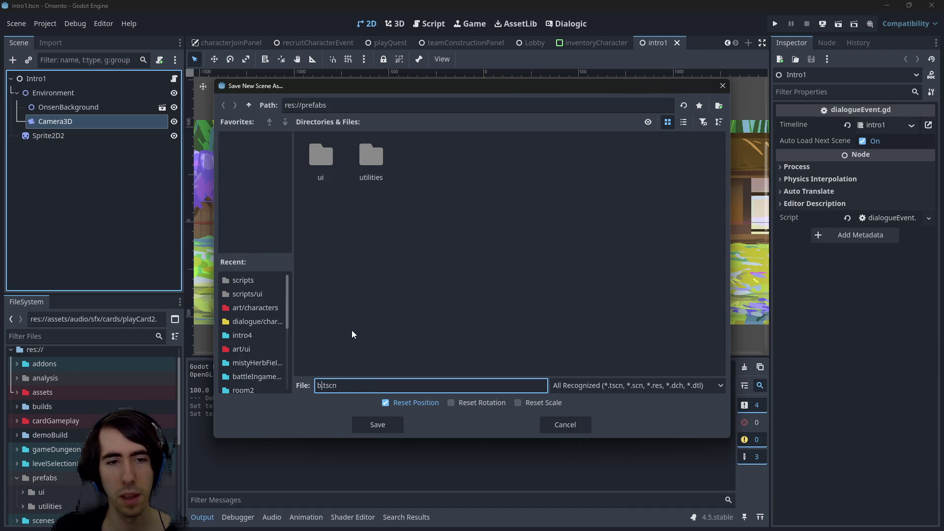
type("battleCa")
key("BackSpace")
key("BackSpace")
key("BackSpace")
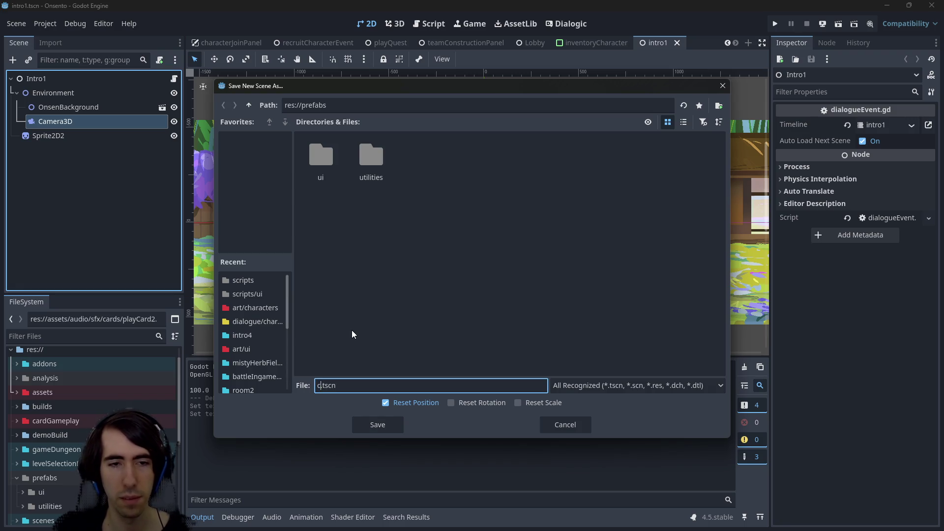
type("camera")
key("Return")
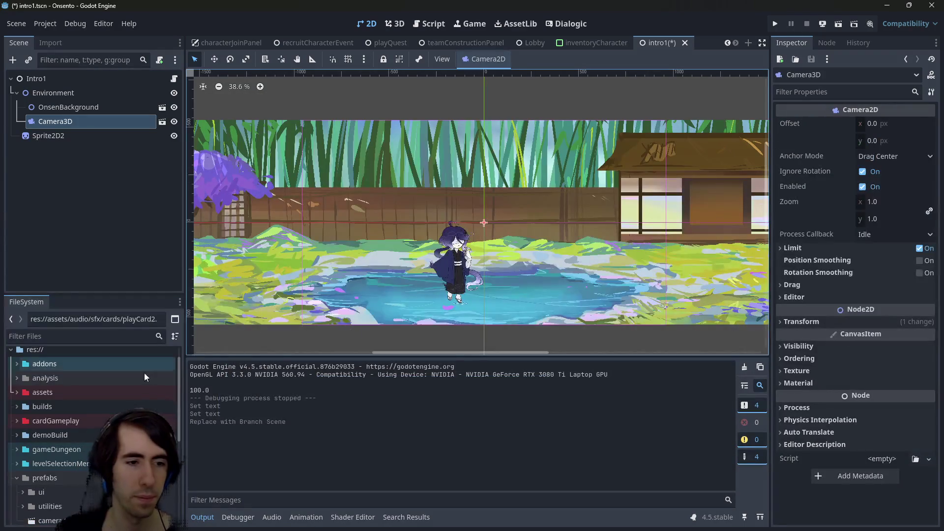
Open camera.tscn and select its Camera3D root, dismissing the Add Child Node dialog.
double_click(69, 481)
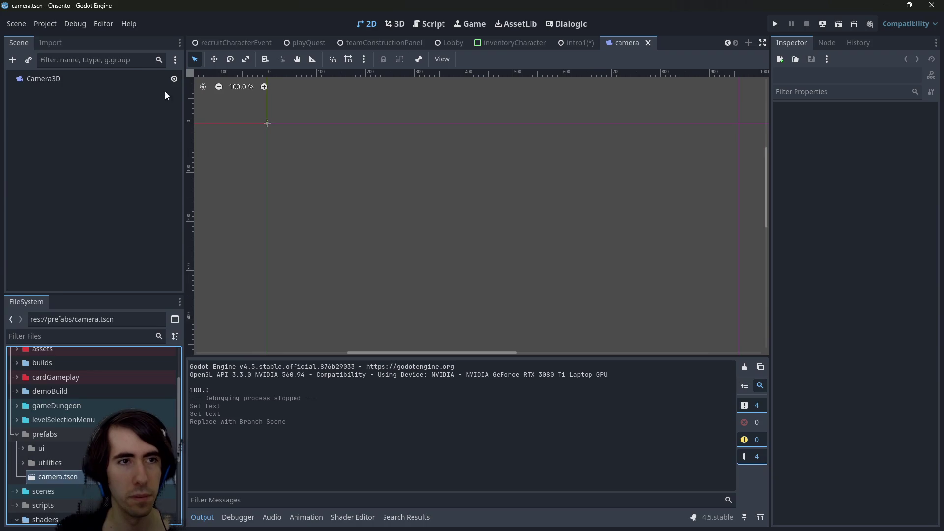
left_click(114, 85)
right_click(124, 85)
left_click(136, 92)
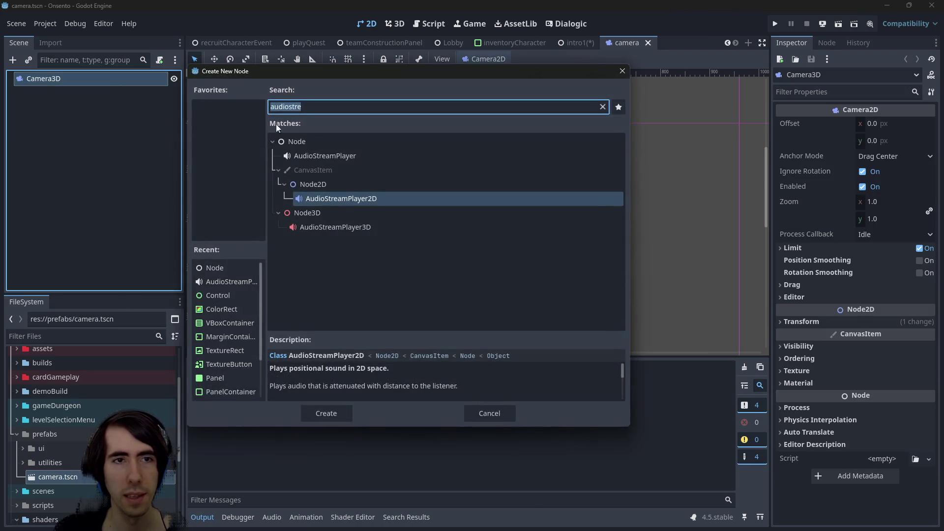
left_click(622, 72)
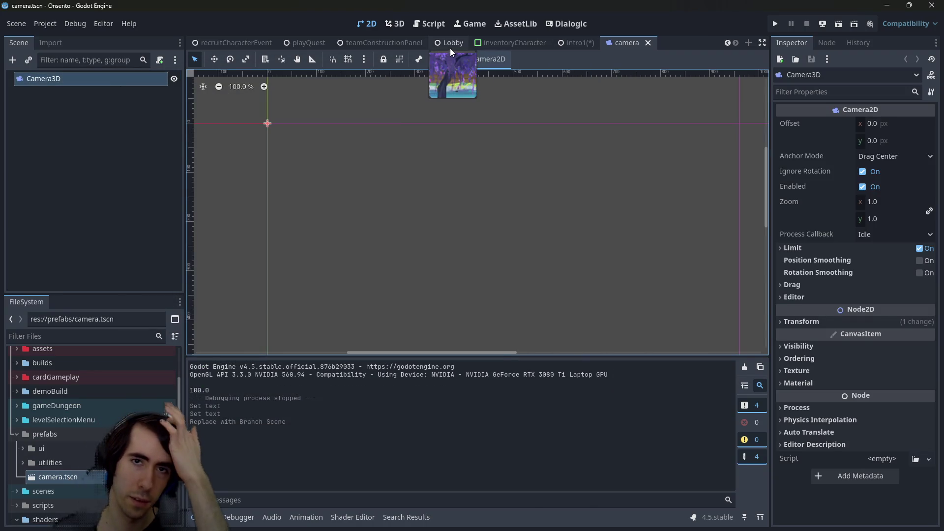
Paste the Lobby's CameraMovement under camera.tscn's Camera3D, assign Camera3D as its camera, and save.
left_click(450, 47)
key("ctrl+c")
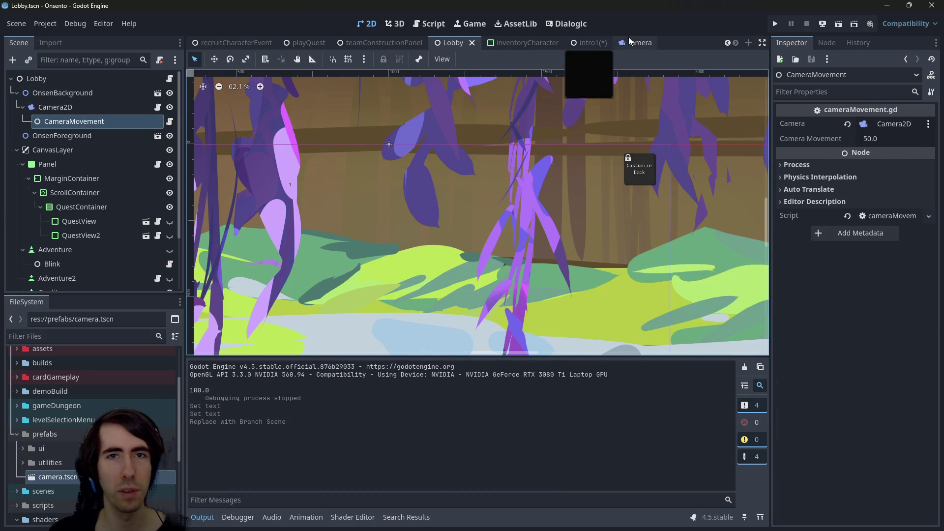
left_click(637, 43)
key("ctrl+v")
left_click(101, 111)
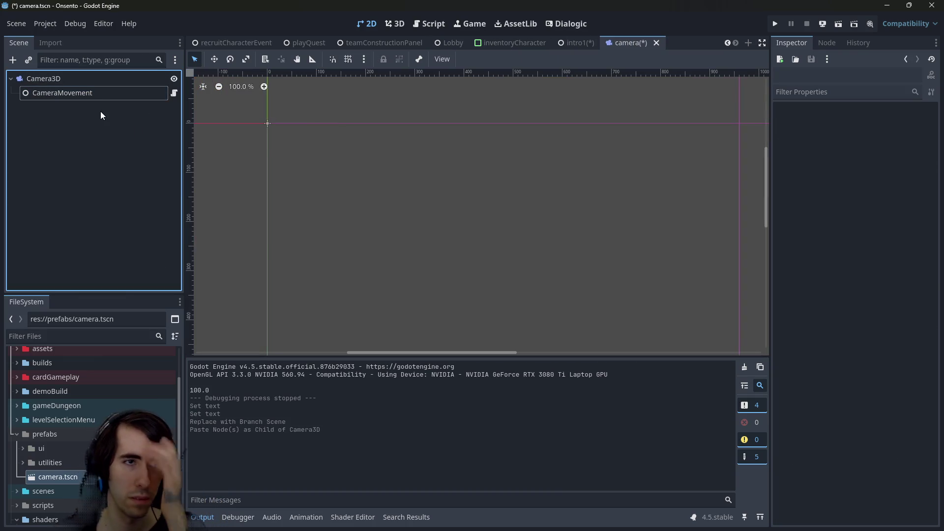
left_click(94, 92)
left_click_drag(99, 79, 888, 124)
left_click(149, 156)
key("ctrl+s")
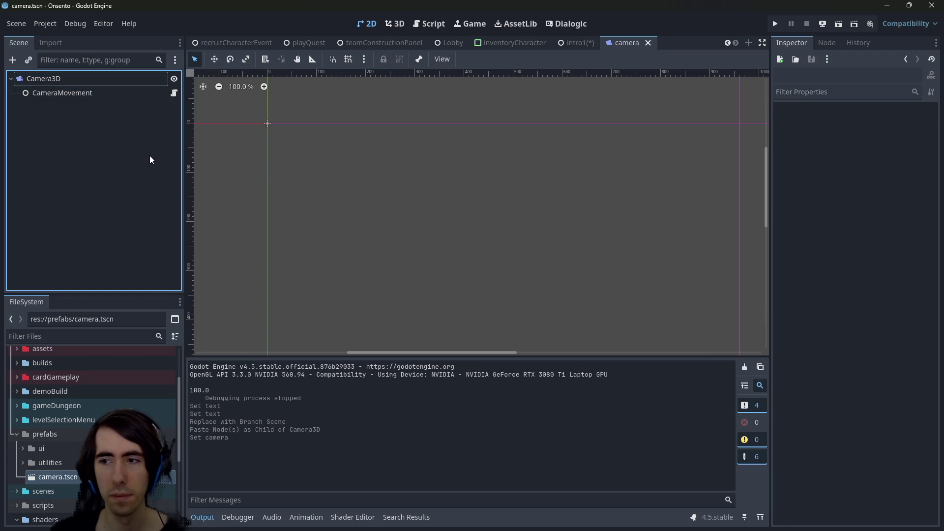
left_click(578, 43)
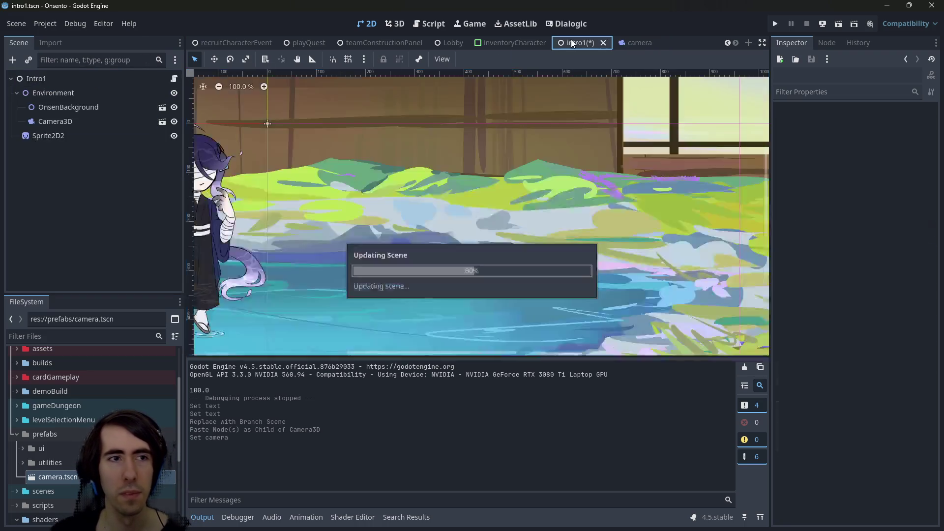
Instance camera.tscn into intro1's Environment and copy the old camera's position onto it.
mouse_move(55, 478)
left_mouse_down()
mouse_move(115, 160)
mouse_move(84, 113)
left_mouse_up()
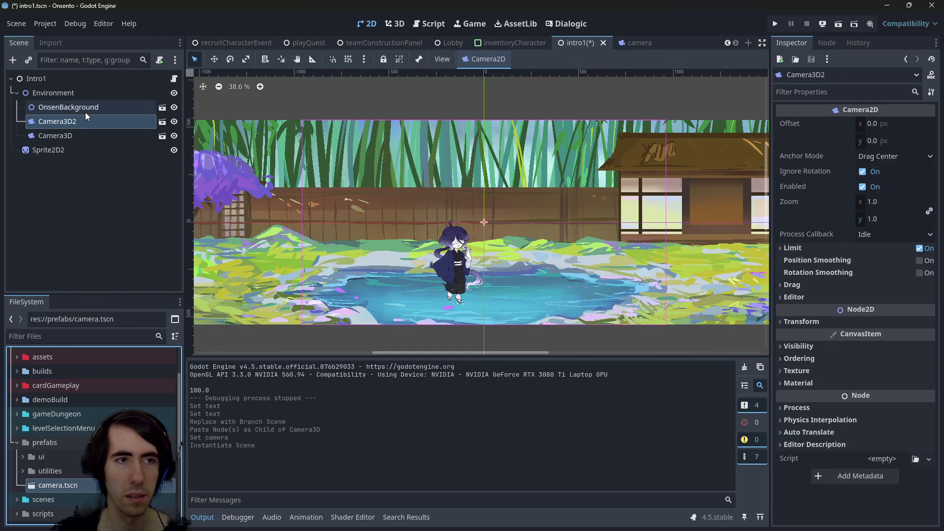
left_click(94, 134)
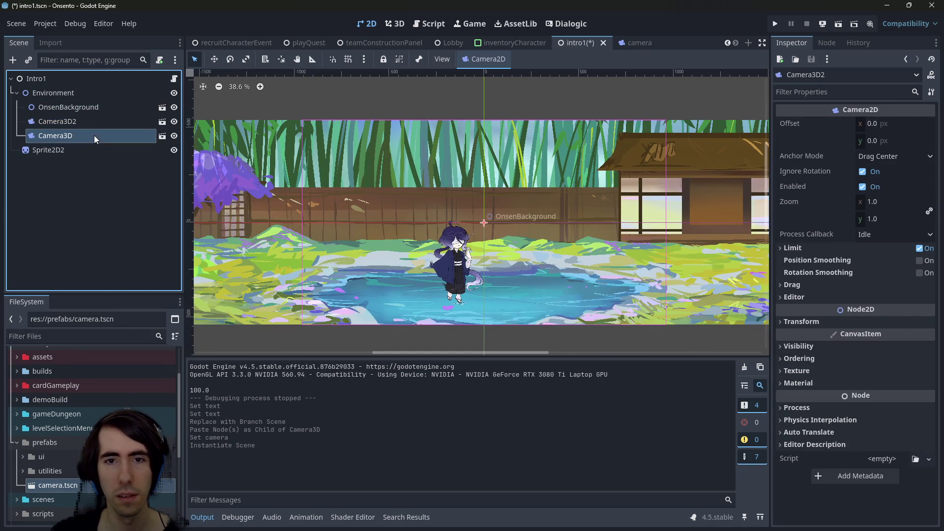
scroll(545, 273, "down", 1)
left_click(901, 322)
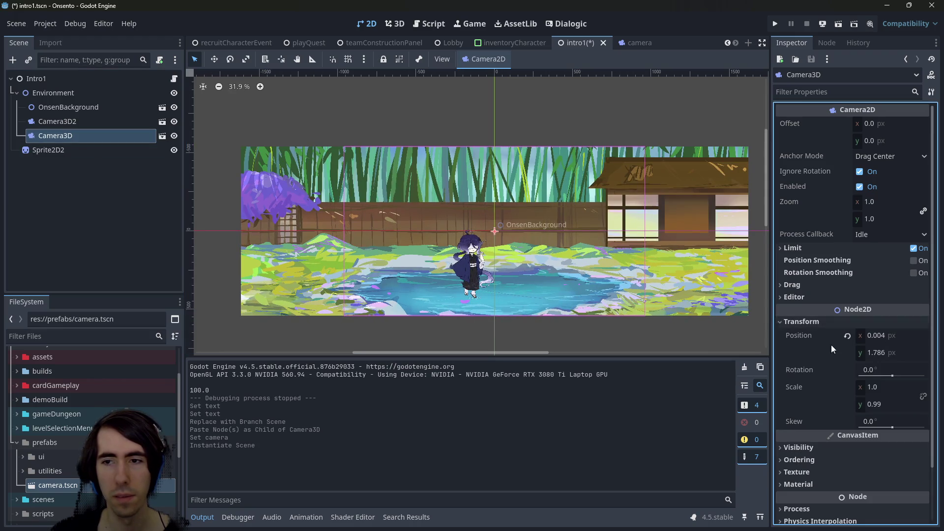
right_click(811, 334)
left_click(821, 347)
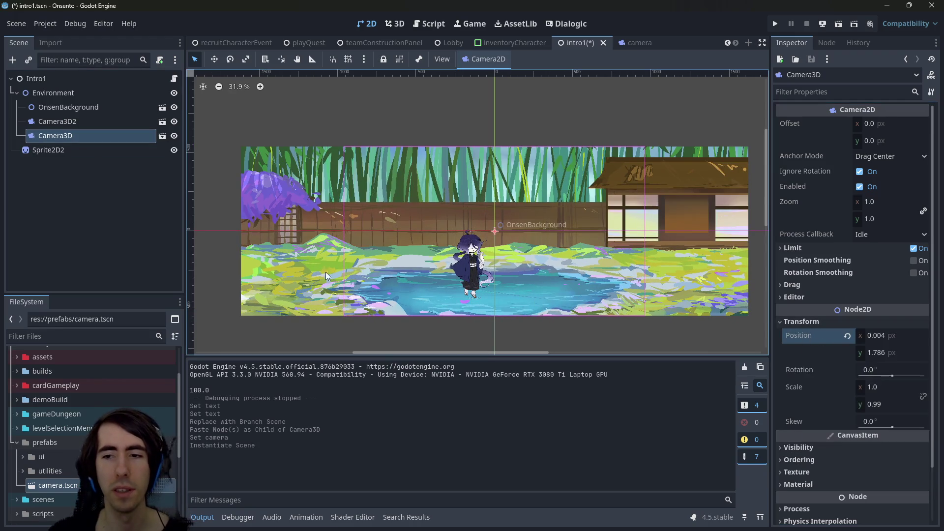
left_click(75, 123)
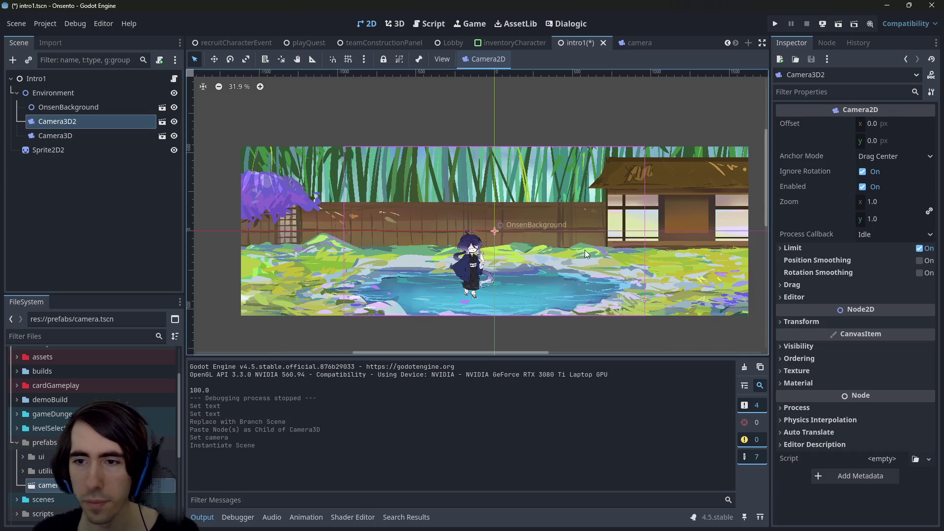
left_click(801, 322)
left_click(868, 336)
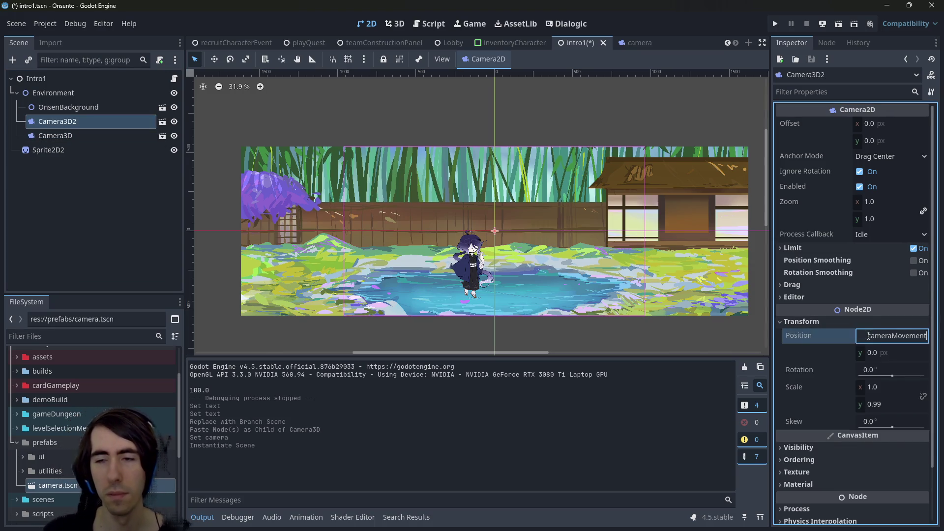
right_click(824, 336)
left_click(841, 362)
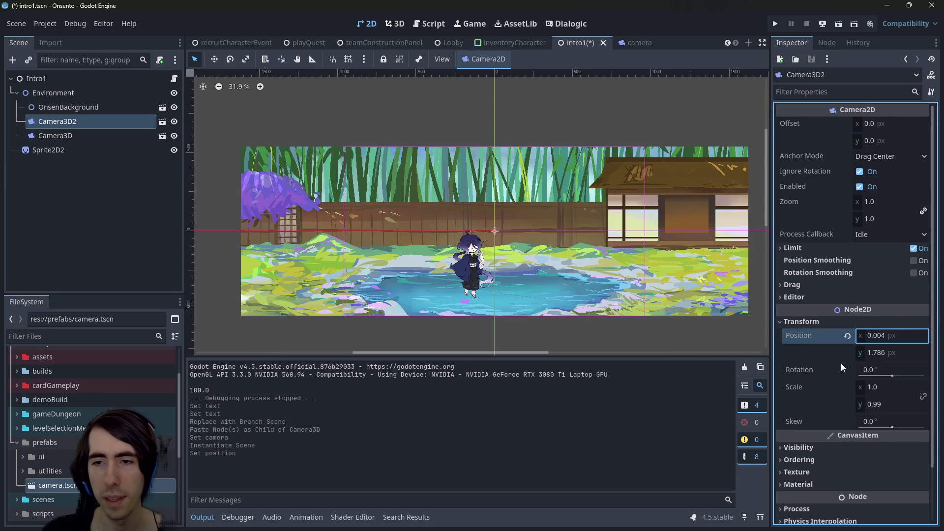
Delete the old Camera3D node, keeping the Camera3D2 prefab instance, and save intro1.
left_click(85, 131)
left_click(84, 119)
left_click(84, 137)
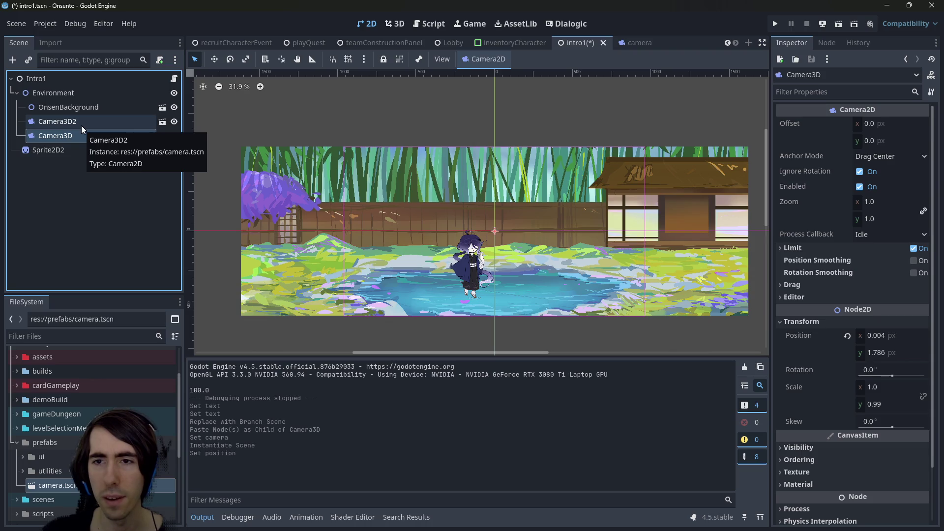
left_click(622, 200)
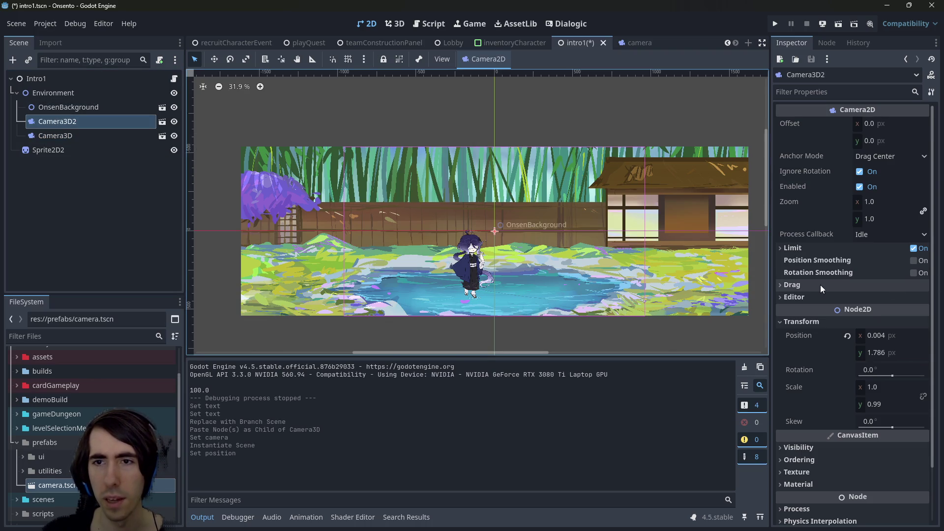
left_click(63, 139)
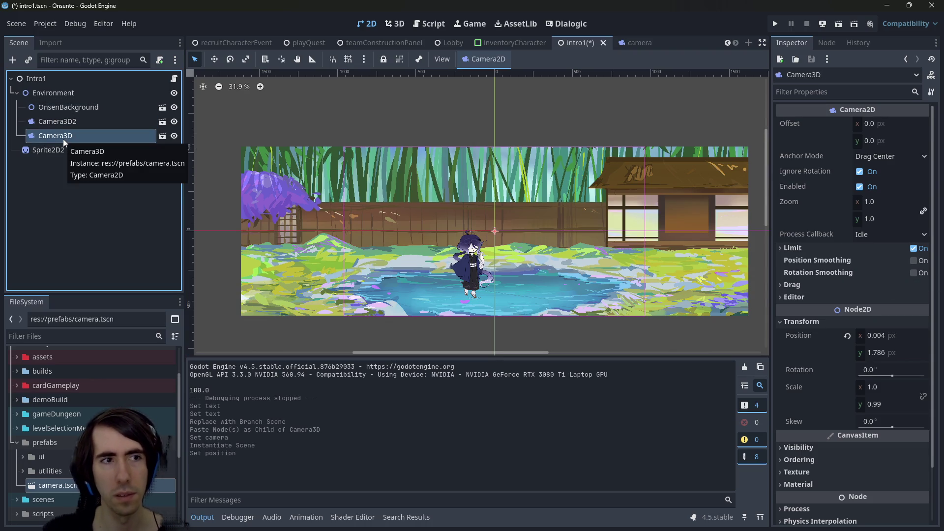
key("Delete")
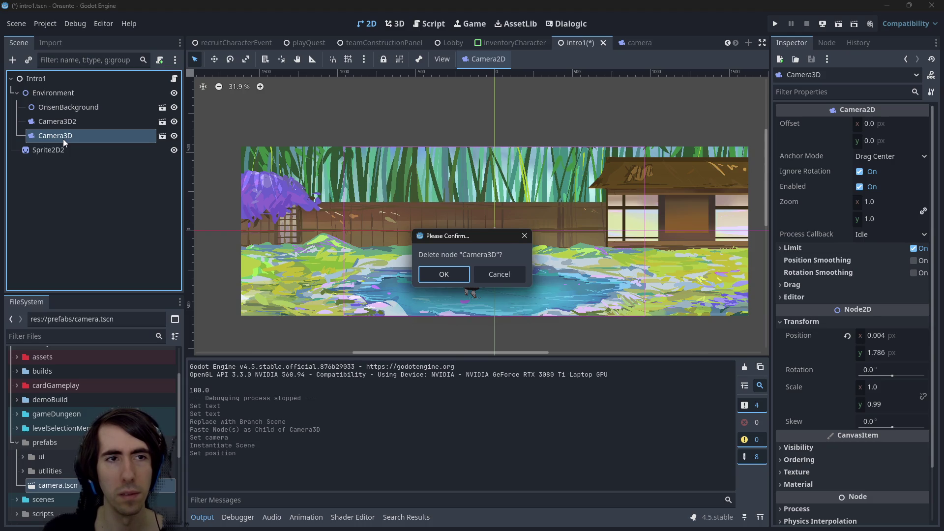
key("Escape")
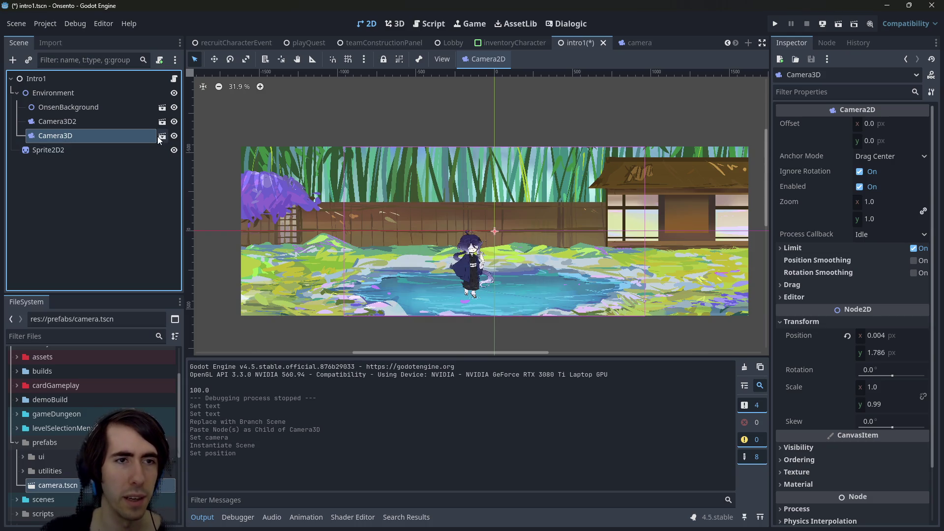
double_click(102, 119)
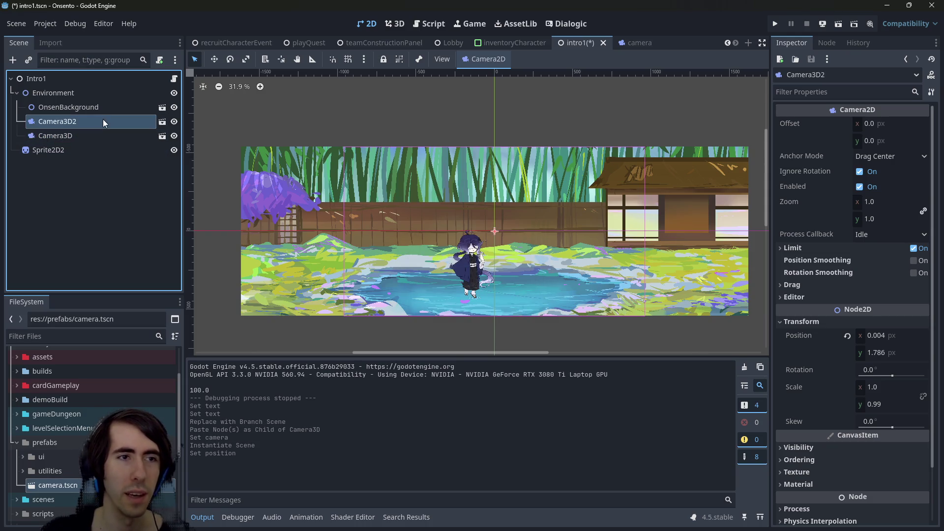
key("Escape")
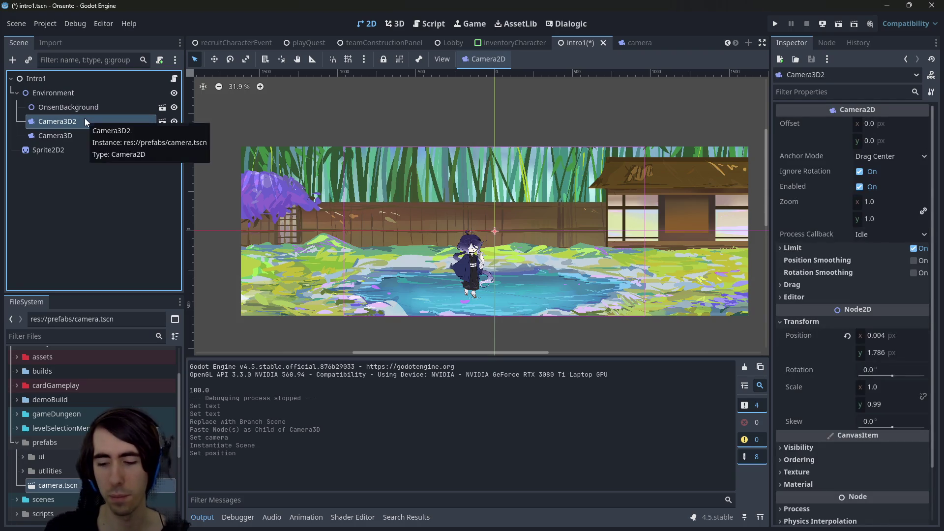
key("Delete")
key("Return")
key("ctrl+s")
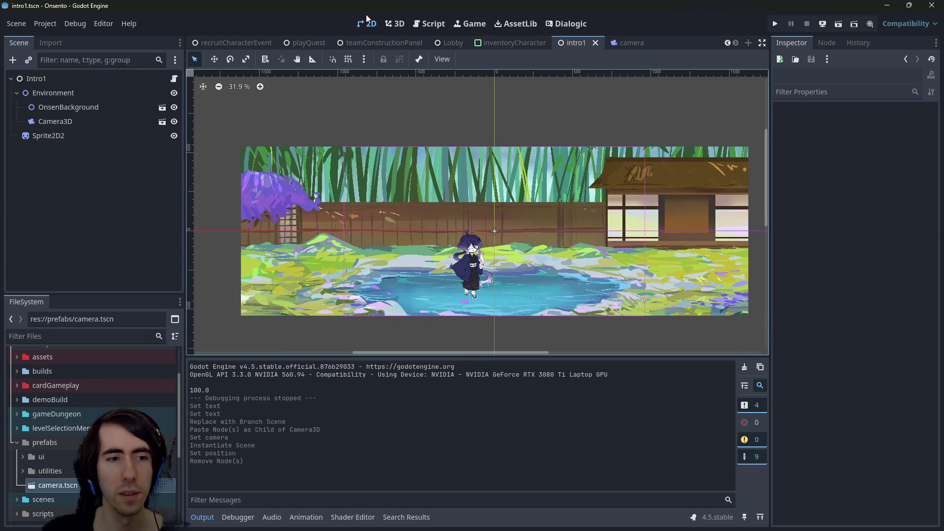
key("shift+alt+o")
Open the intro2.tscn scene from the quick file search.
type("intro2")
key("Down")
key("Down")
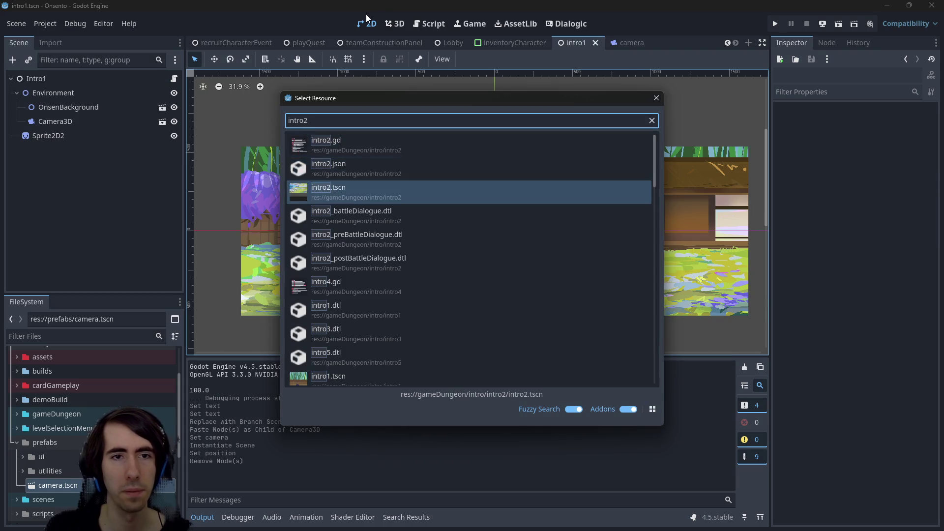
key("Return")
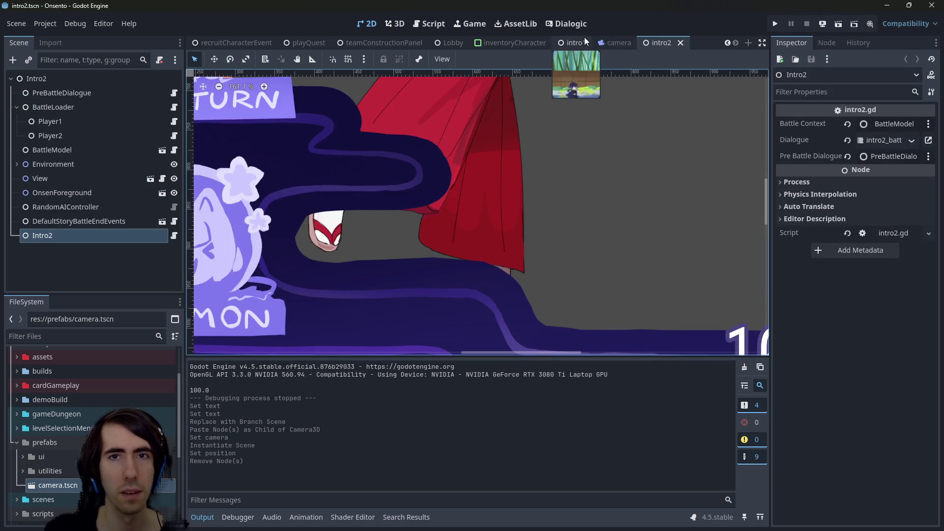
Set intro1's camera zoom to 0.9, undo the vertical scale edit, and open camera.tscn.
left_click(583, 40)
scroll(489, 244, "up", 3)
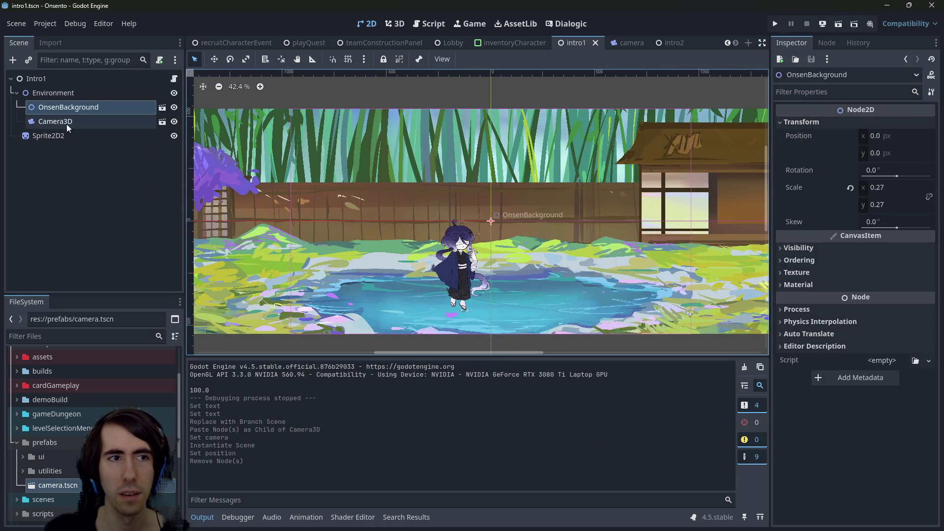
left_click(68, 121)
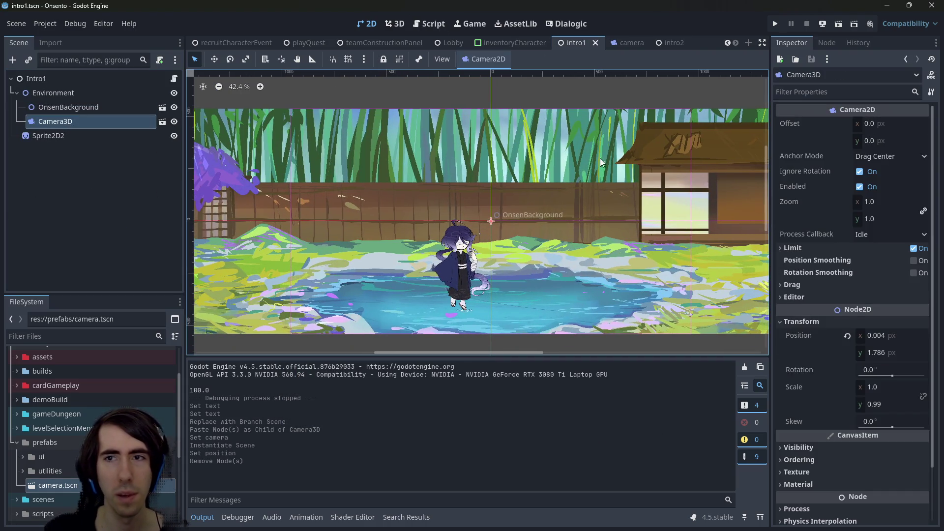
left_click(896, 203)
type("0.9")
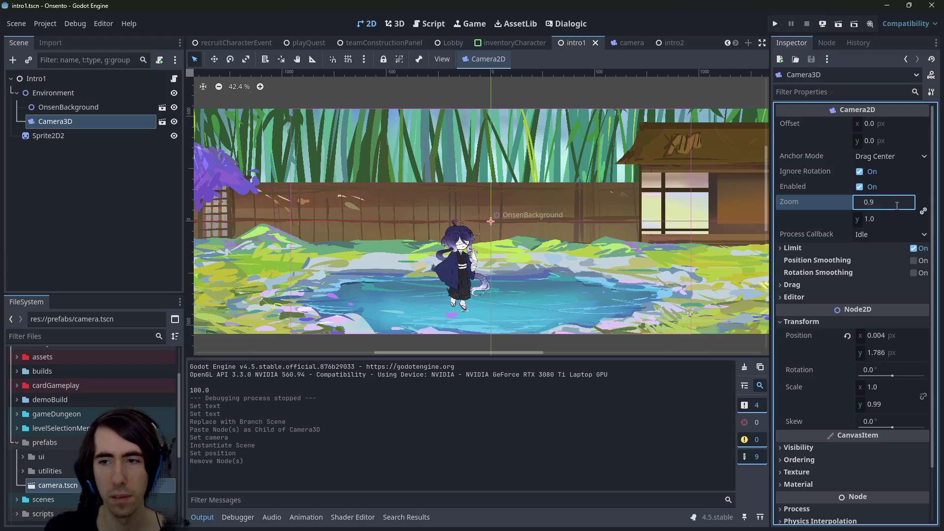
left_click(889, 403)
type("1")
key("Return")
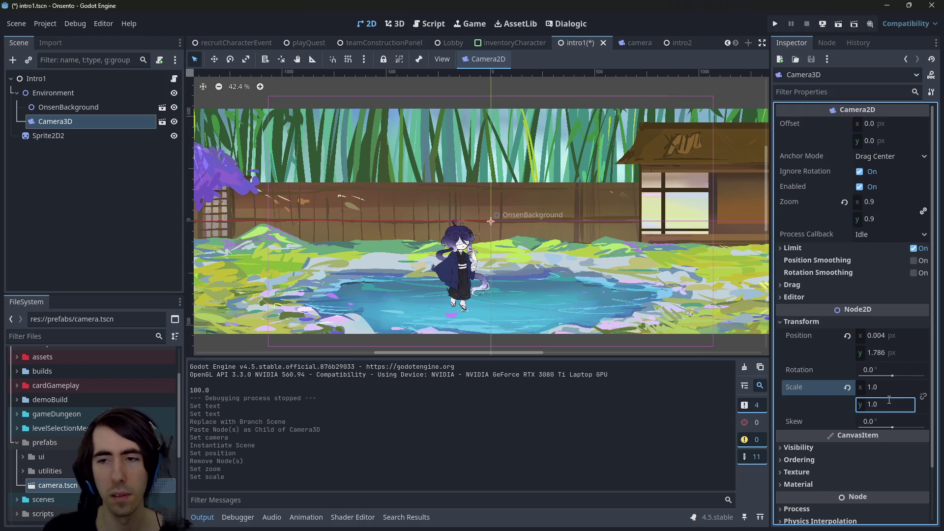
key("ctrl+z")
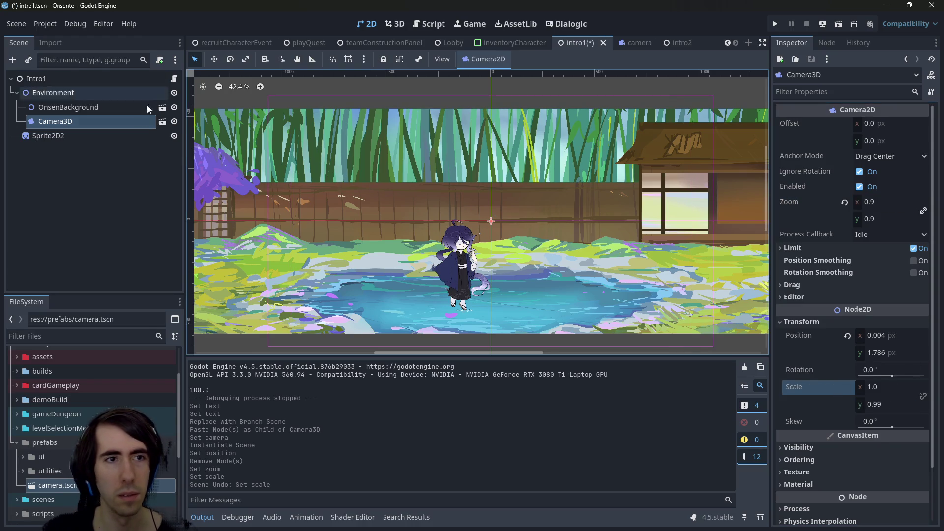
left_click(162, 121)
left_click(79, 79)
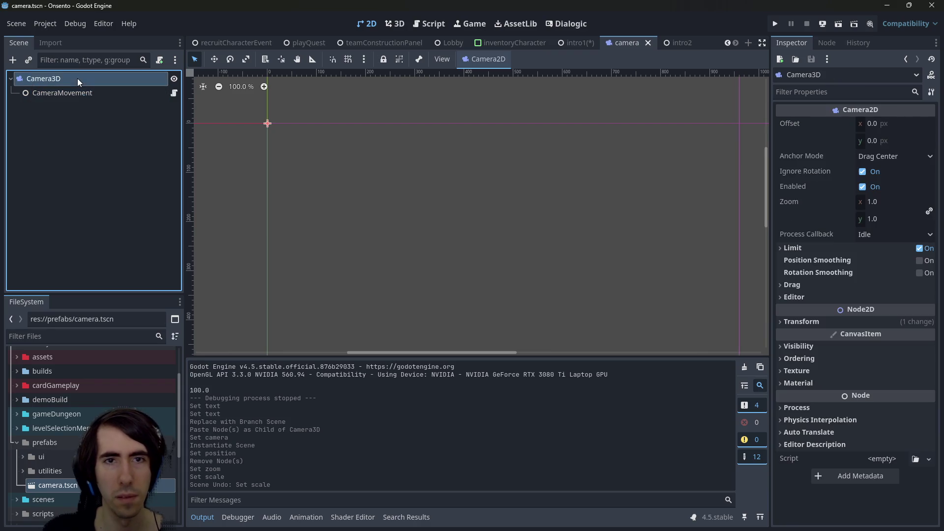
Set the camera prefab's Transform scale y to 1.0 and save camera.tscn.
left_click(839, 322)
left_click(885, 404)
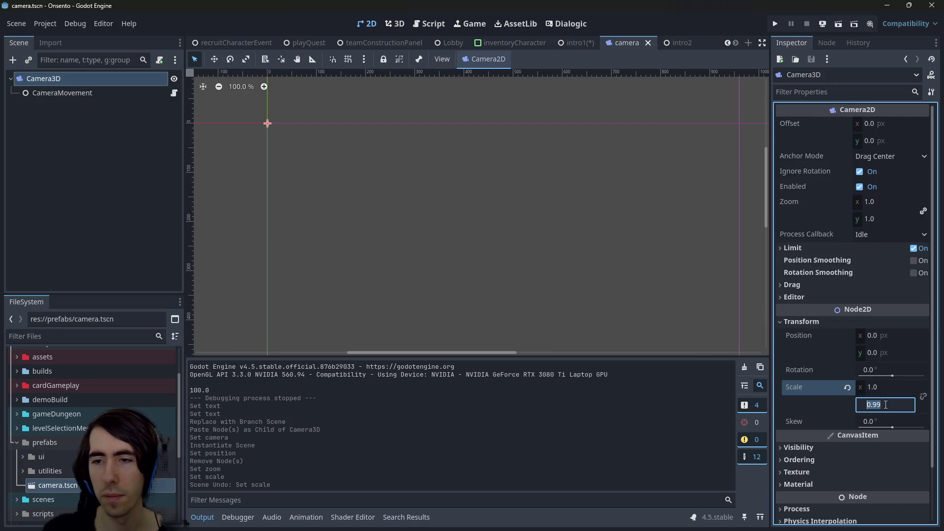
type("1")
key("Return")
key("ctrl+s")
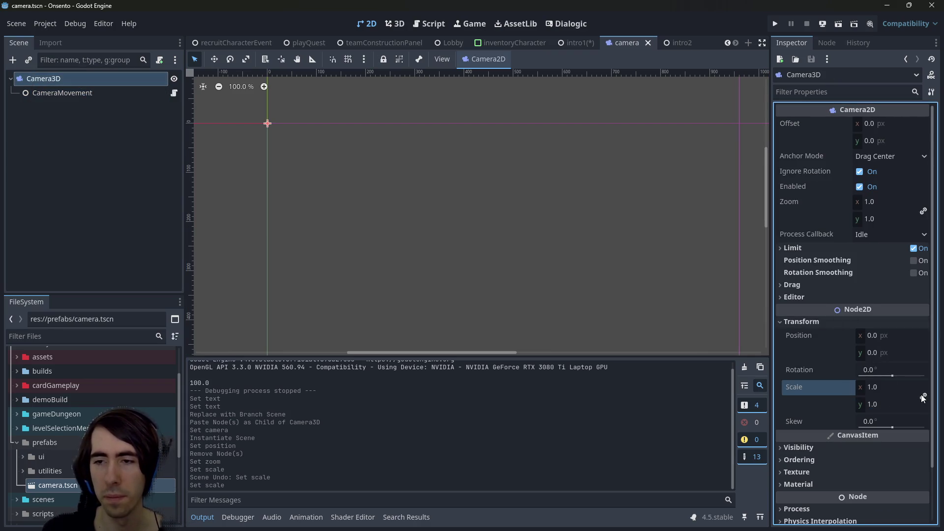
Change intro1's camera zoom to 1.05 and save the intro1 scene.
left_click(581, 43)
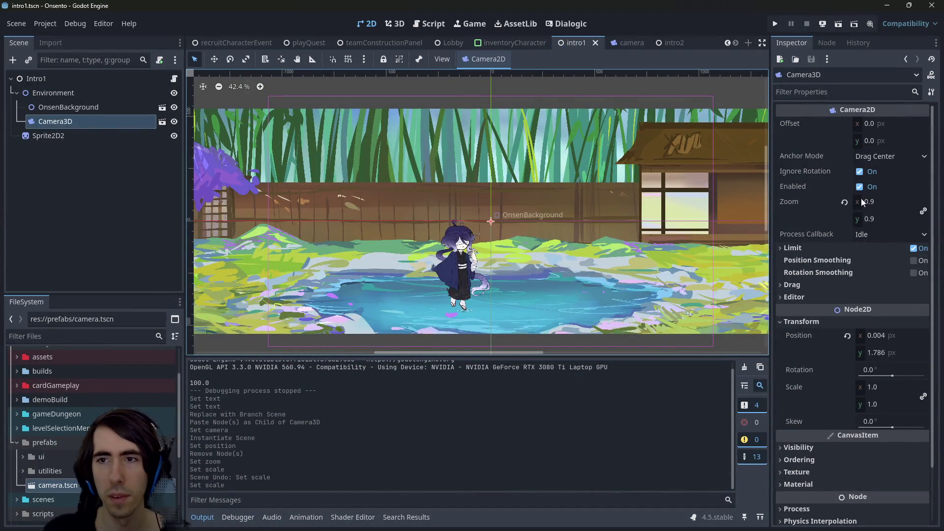
left_click(880, 202)
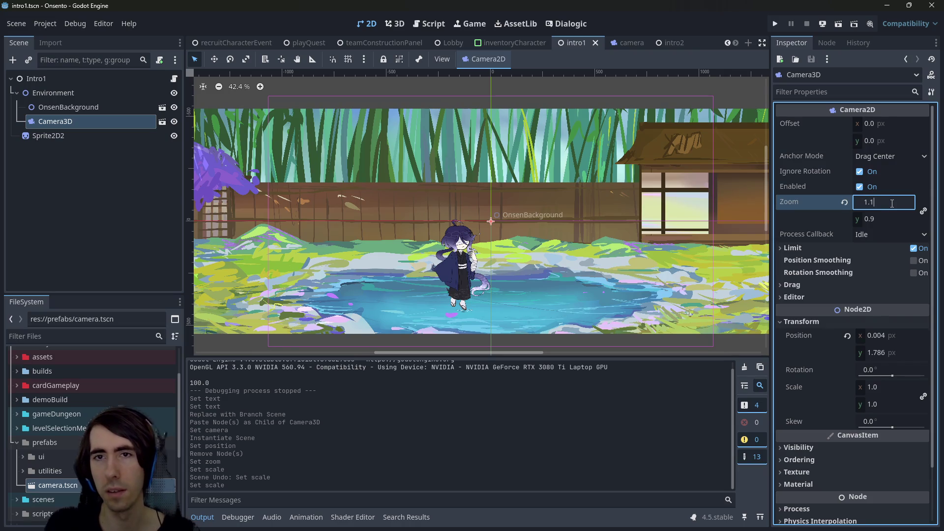
type("1.05")
key("Return")
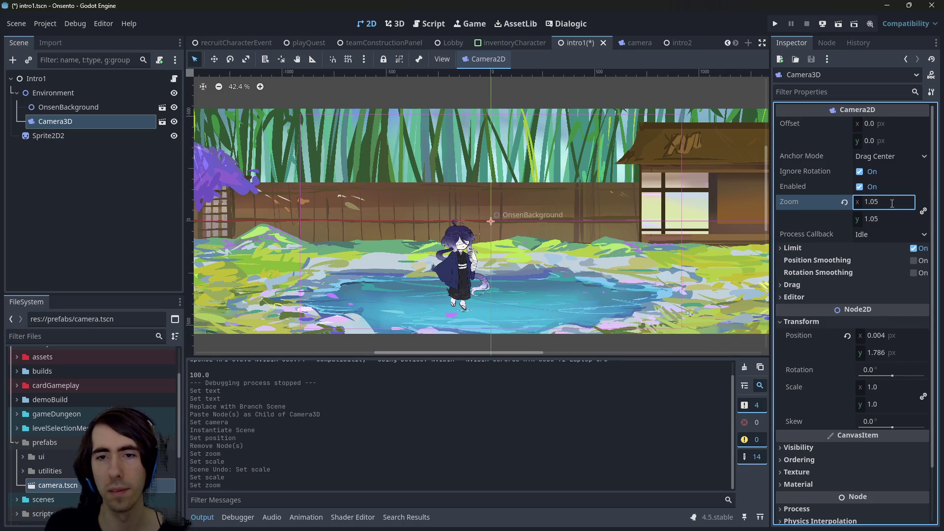
key("ctrl+s")
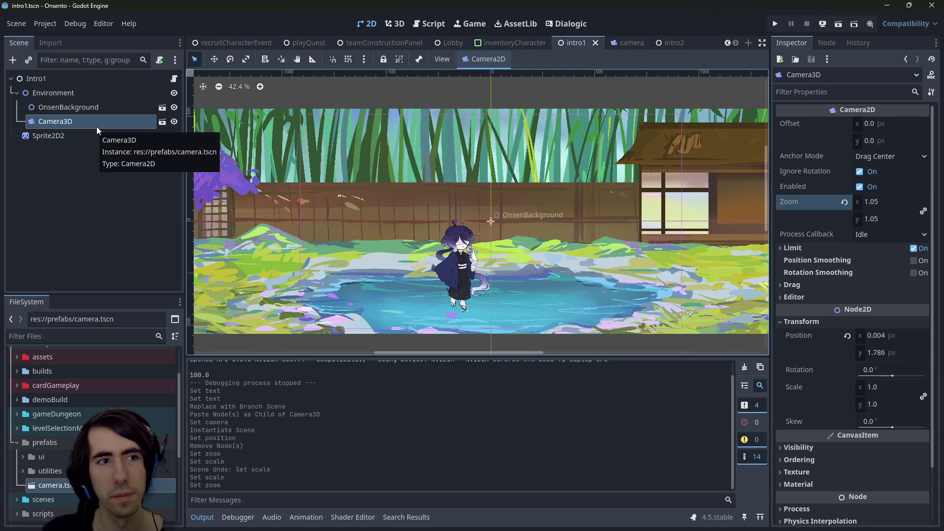
left_click(69, 121)
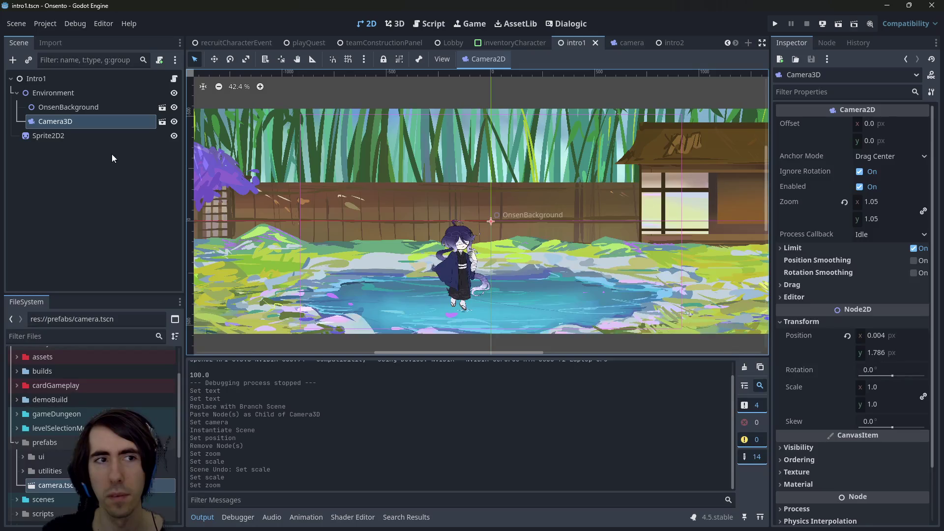
left_click(94, 136)
left_click(81, 120)
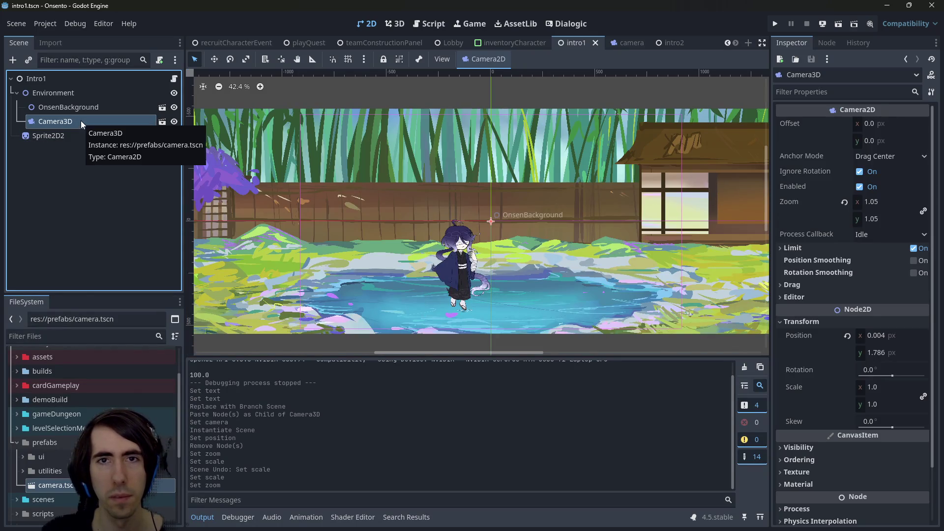
Paste the camera prefab instance into intro2 and move it under the Environment group.
left_click(659, 47)
scroll(493, 219, "down", 10)
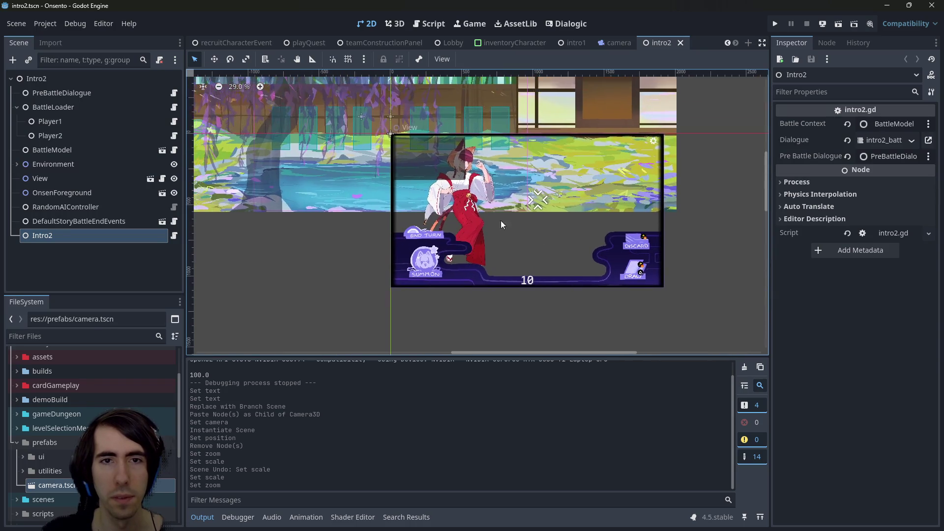
scroll(500, 220, "up", 1)
scroll(427, 217, "up", 2)
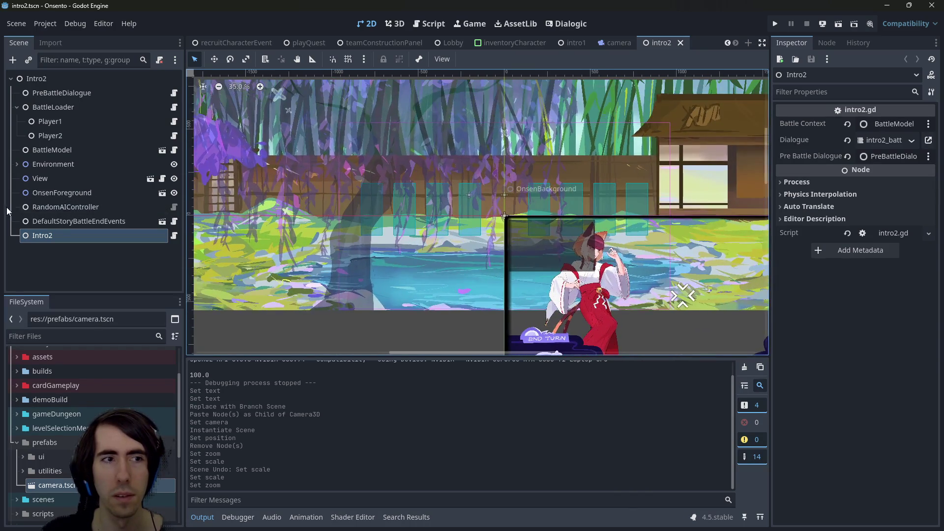
scroll(394, 254, "up", 1)
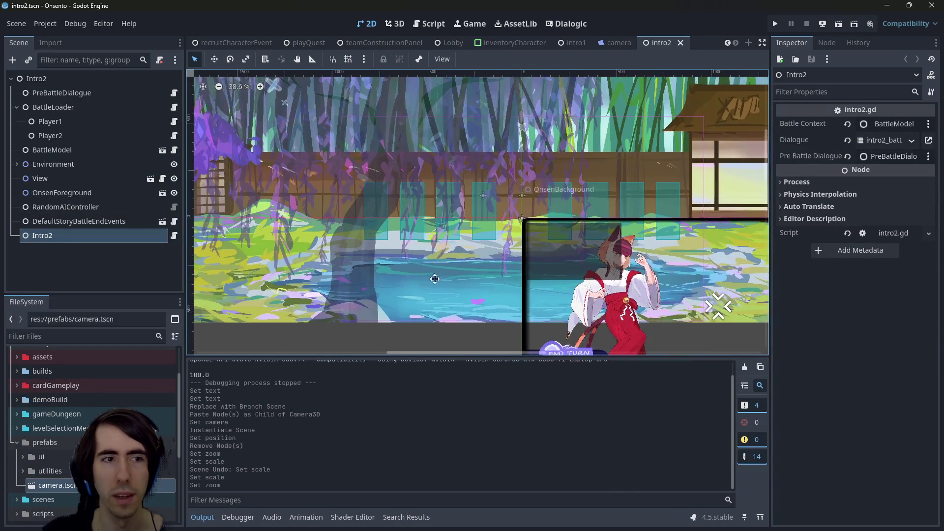
left_click_drag(435, 279, 436, 290)
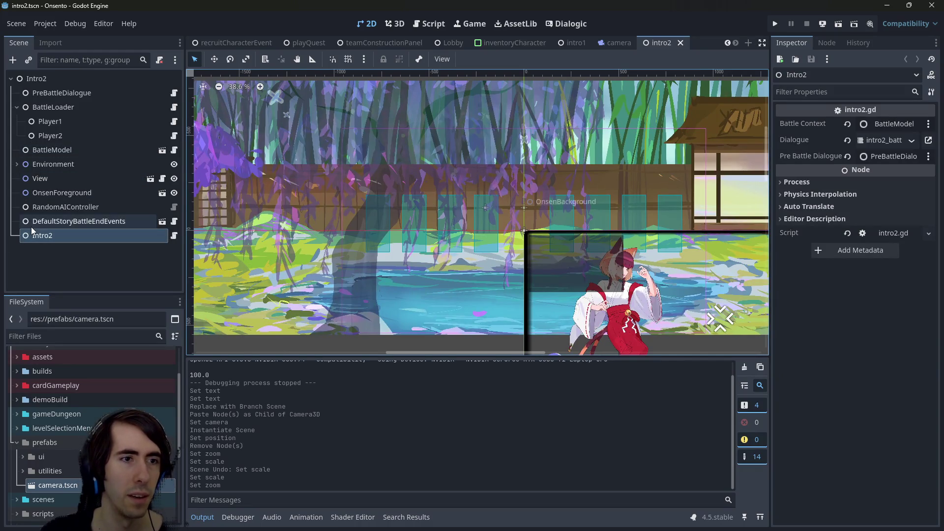
left_click(17, 166)
left_click(54, 178)
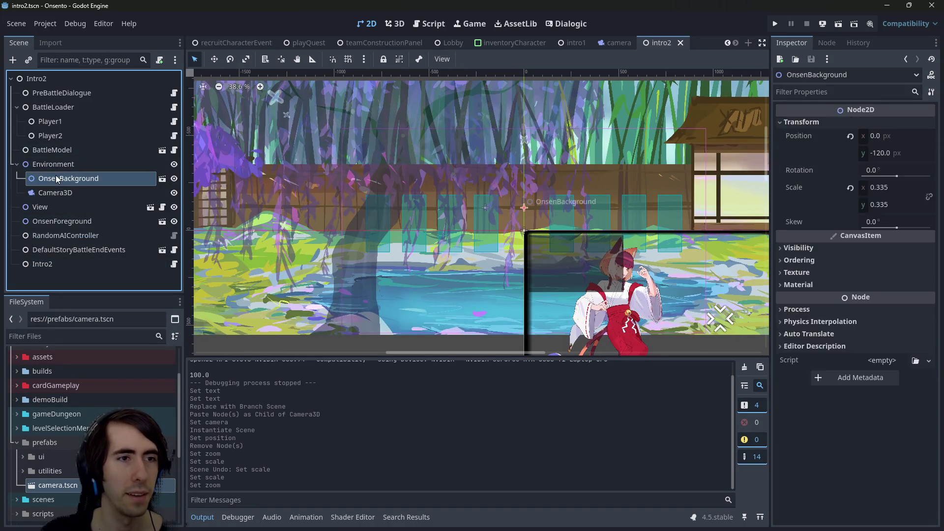
key("ctrl+v")
left_click_drag(57, 168, 68, 204)
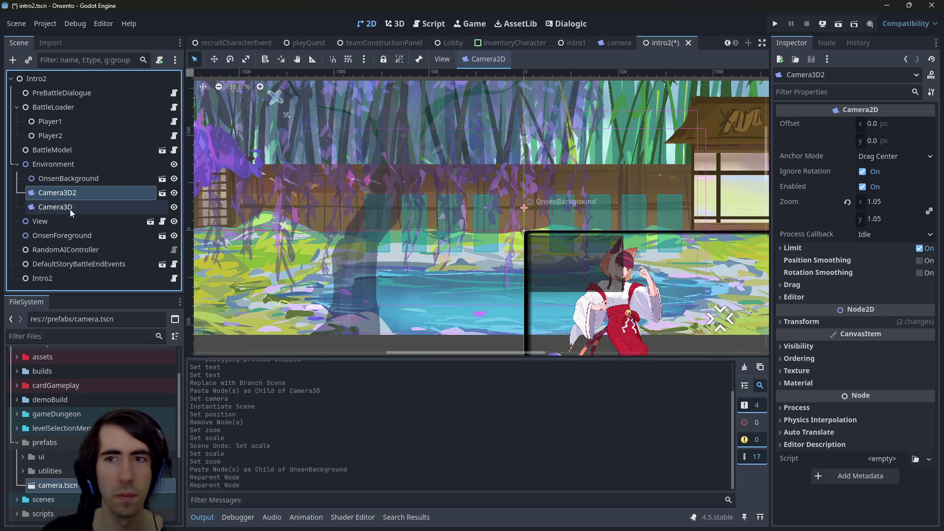
Compare the old and new cameras' settings and save intro2.
left_click(70, 207)
left_click(91, 196)
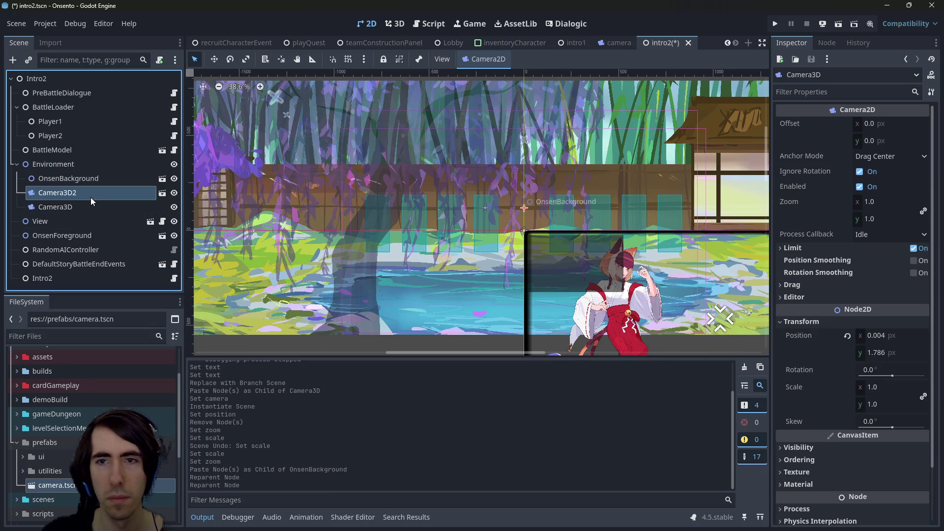
left_click(90, 207)
left_click(86, 193)
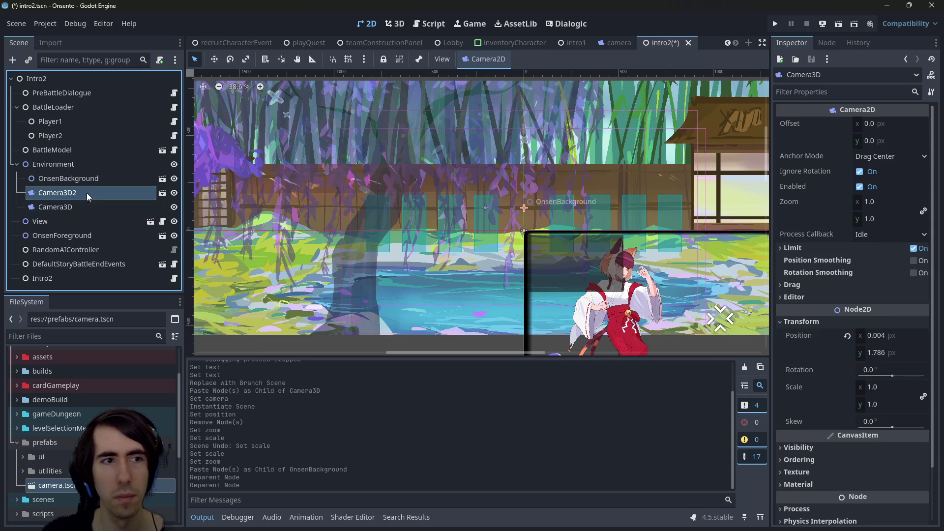
left_click(882, 205)
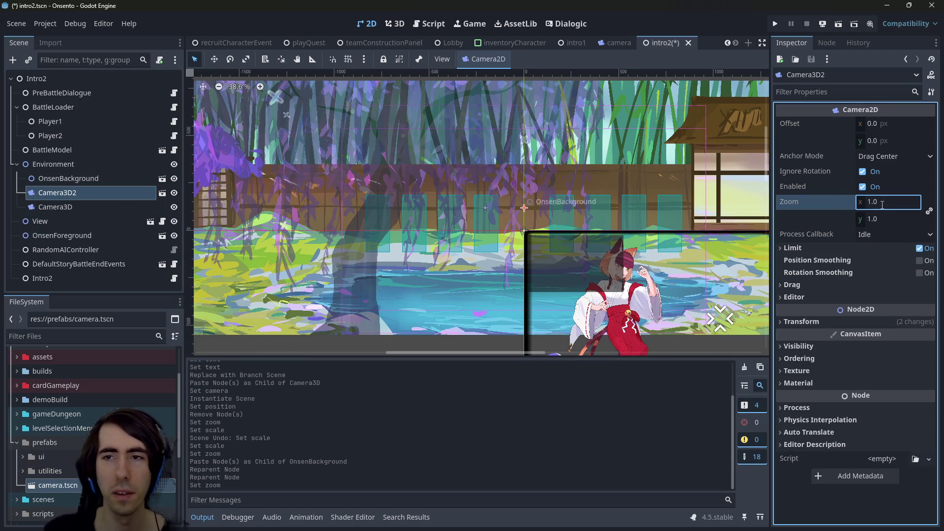
key("ctrl+s")
Copy the old Camera3D's position onto Camera3D2, reset its scale to 1.0, and save.
left_click(73, 203)
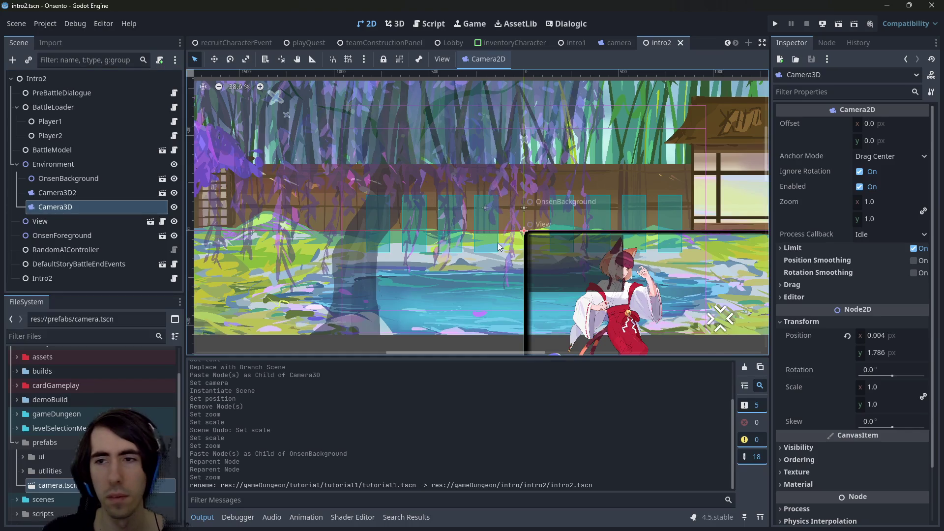
right_click(800, 337)
left_click(831, 342)
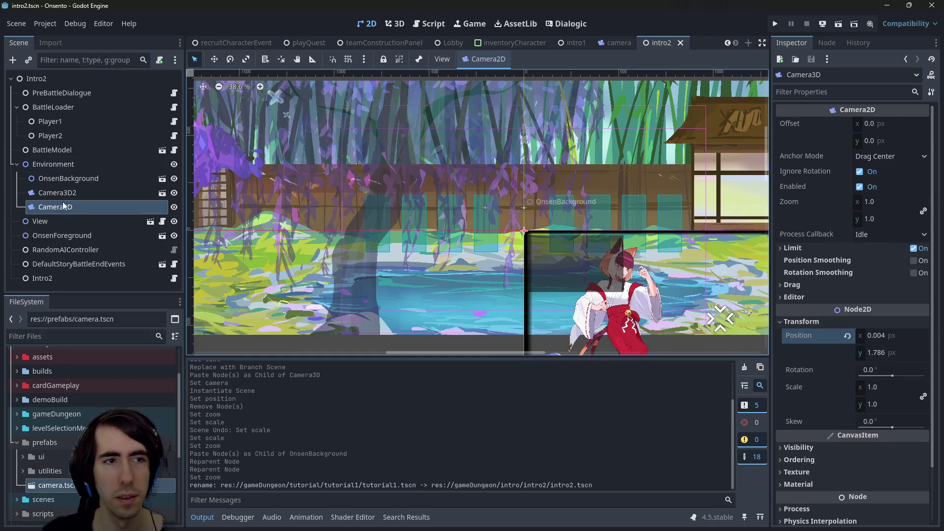
left_click(62, 194)
right_click(825, 336)
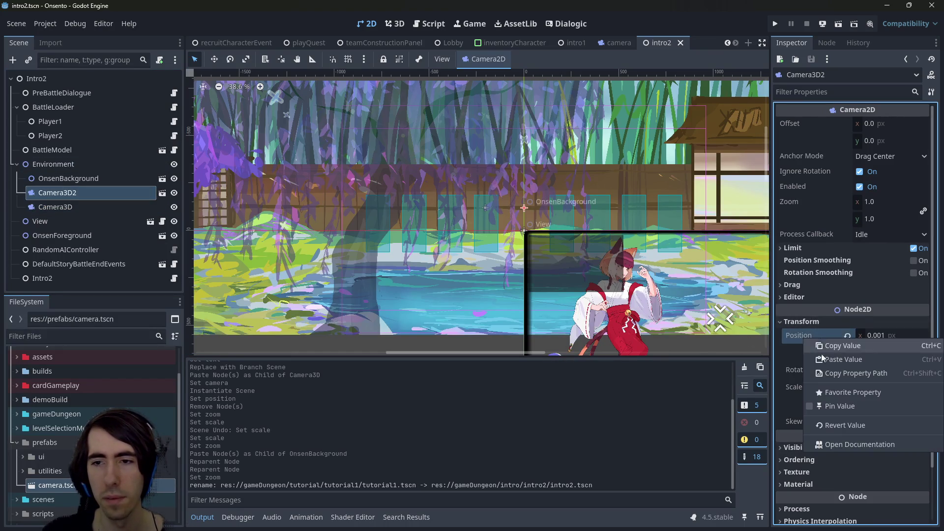
left_click(843, 360)
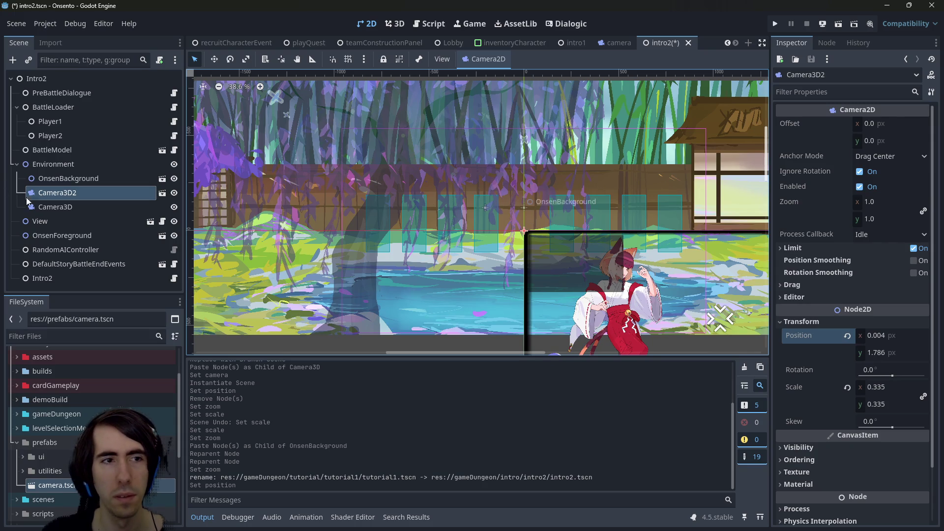
left_click(890, 391)
left_click(847, 389)
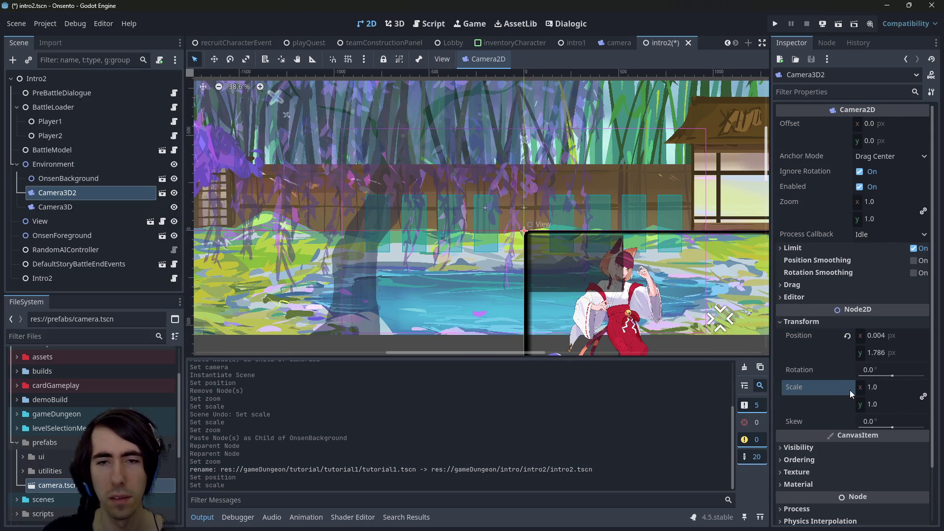
key("ctrl+s")
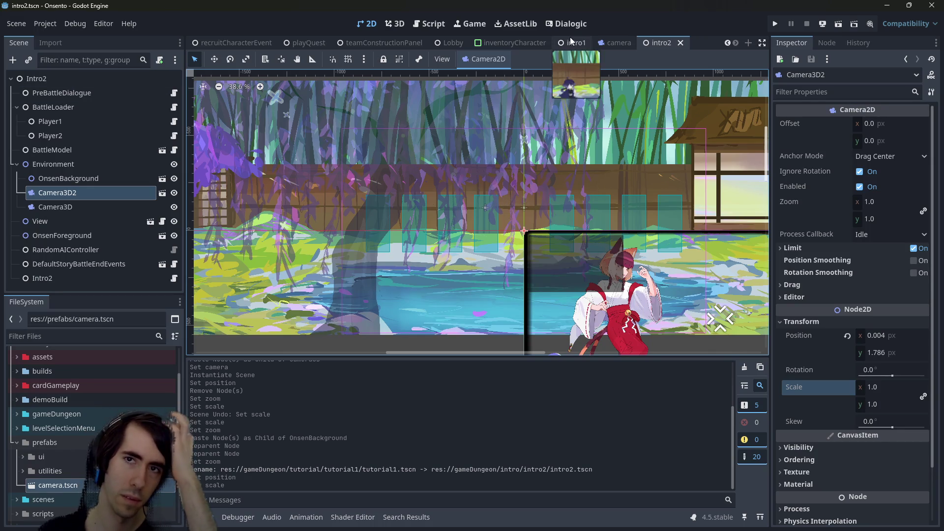
Delete the old Camera3D from intro2 and save the scene.
left_click(571, 42)
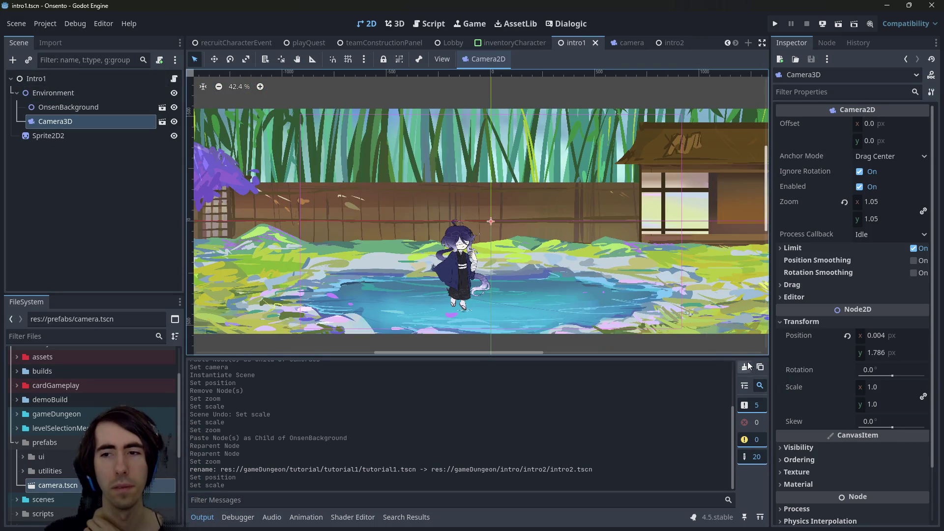
left_click(668, 41)
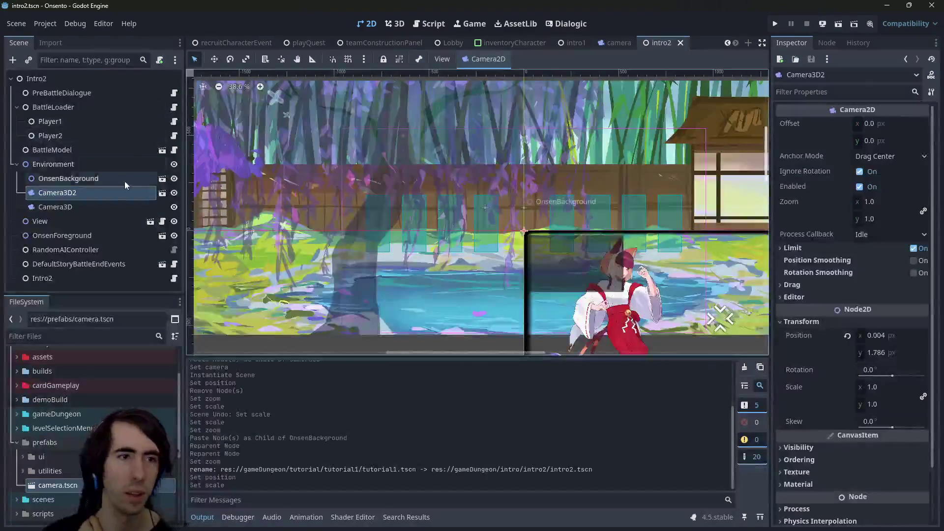
left_click(75, 201)
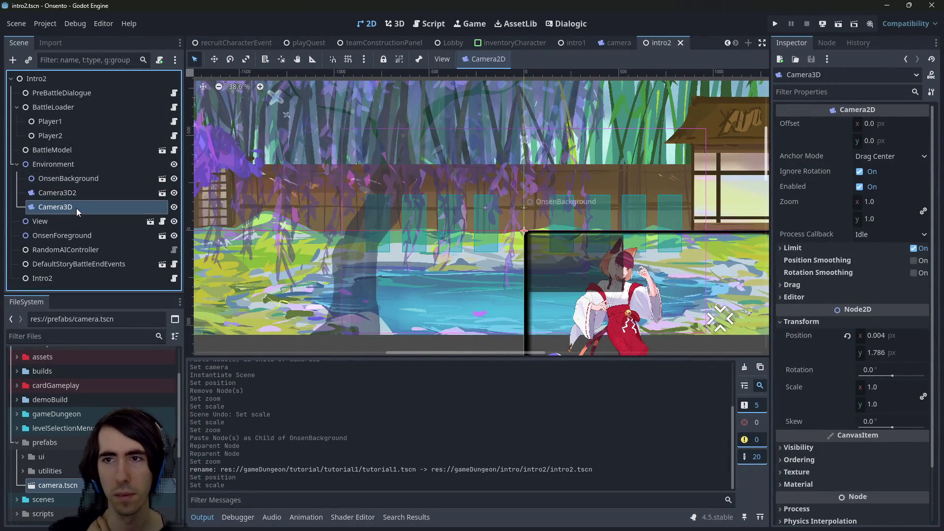
key("Delete")
key("Return")
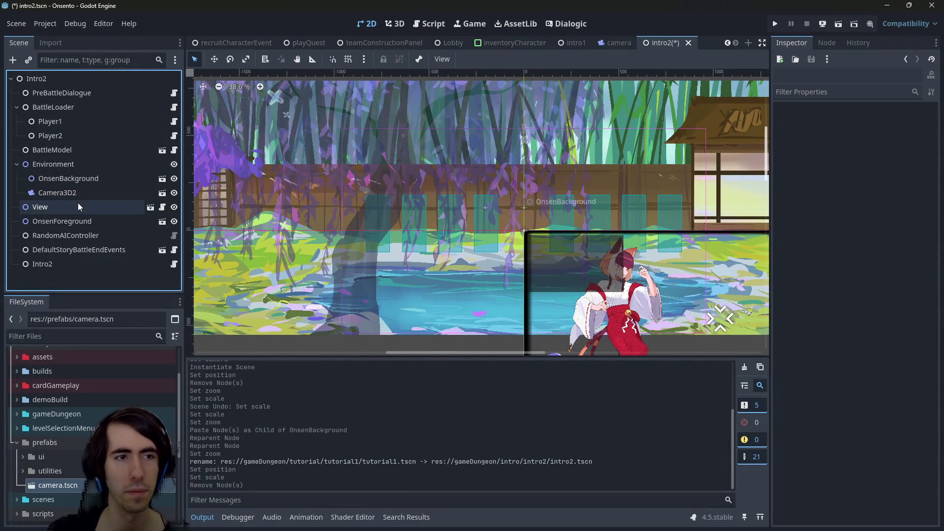
key("ctrl+s")
left_click(71, 197)
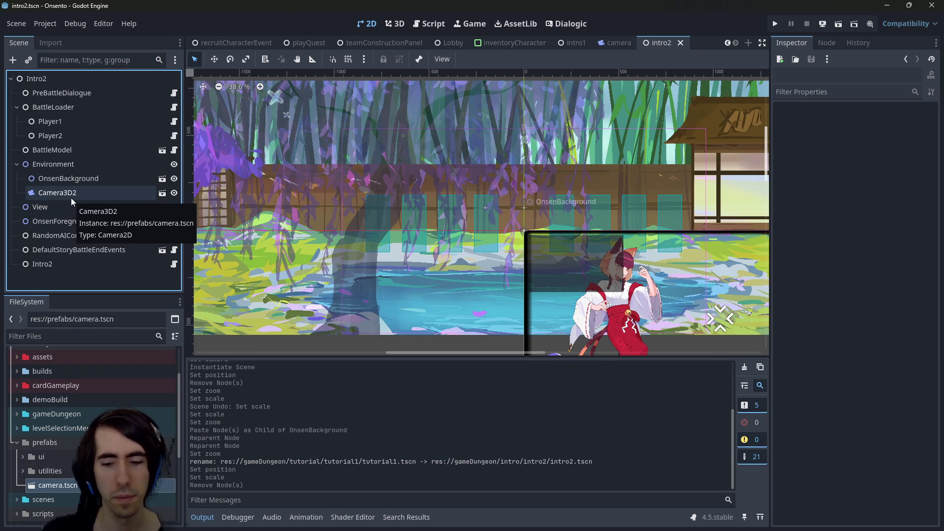
Quick-open intro3.tscn and paste the camera prefab under Environment.
key("shift+alt+o")
type("intro3")
key("Down")
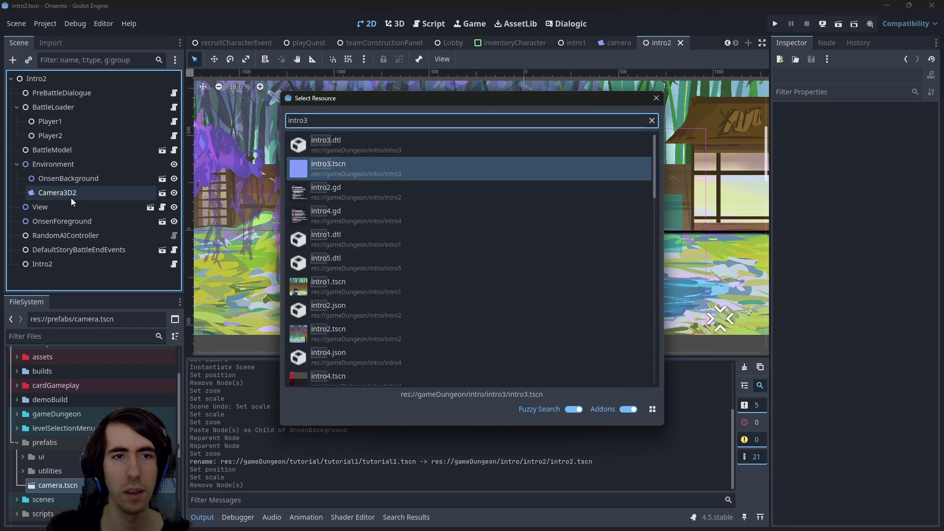
key("Return")
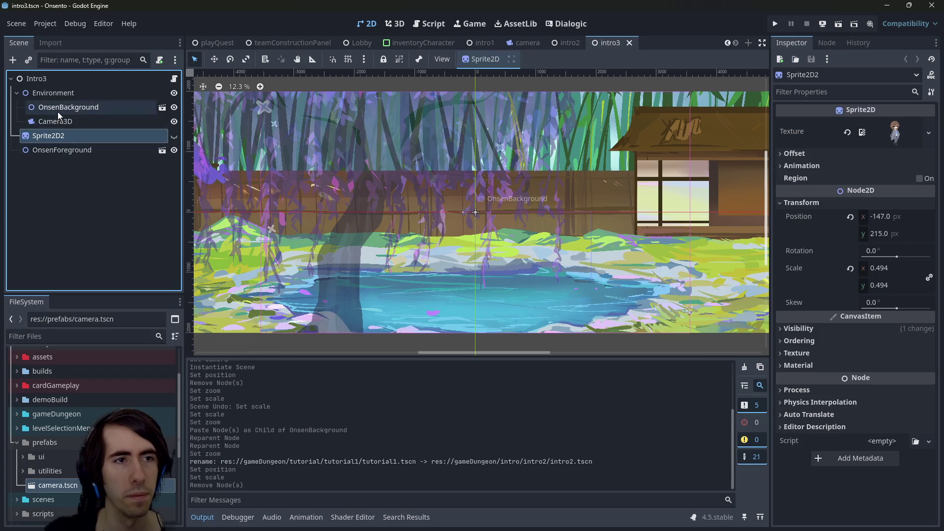
left_click(59, 121)
key("ctrl+v")
mouse_move(66, 138)
left_mouse_down()
mouse_move(69, 115)
mouse_move(74, 140)
left_mouse_up()
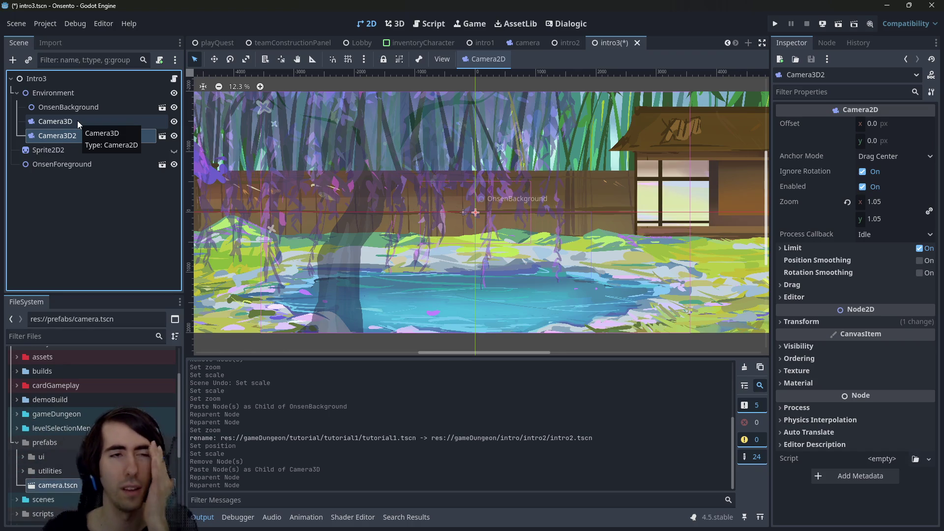
Copy the old Camera3D's position onto the new Camera3D2.
left_click(78, 121)
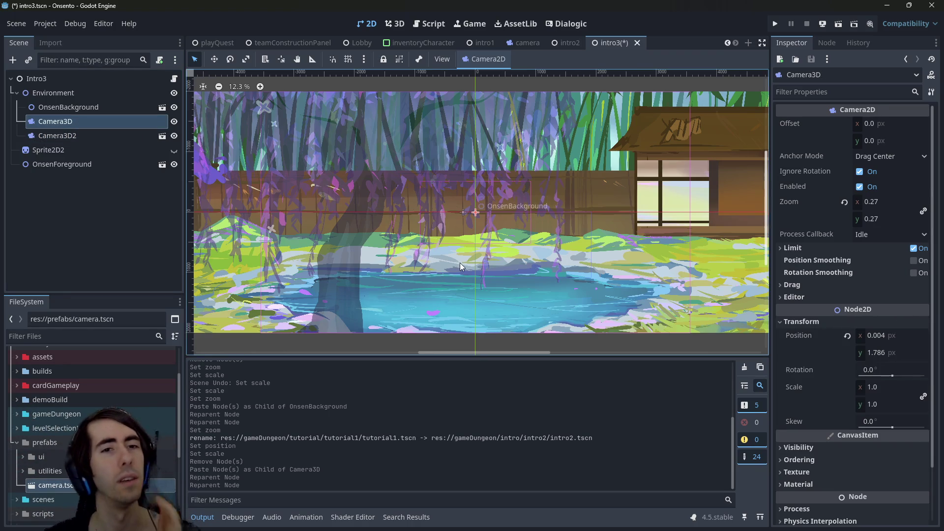
scroll(460, 266, "down", 3)
scroll(434, 261, "up", 2)
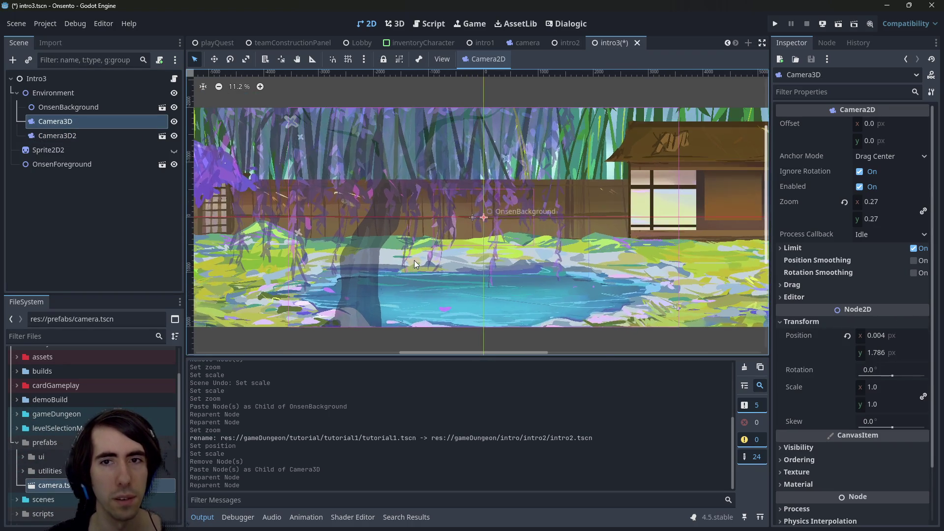
left_click(82, 132)
left_click(78, 122)
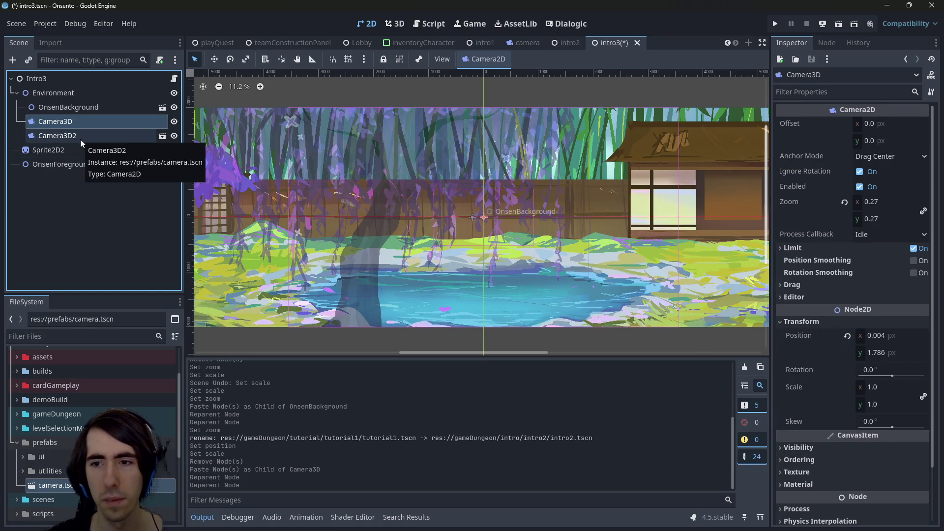
right_click(802, 337)
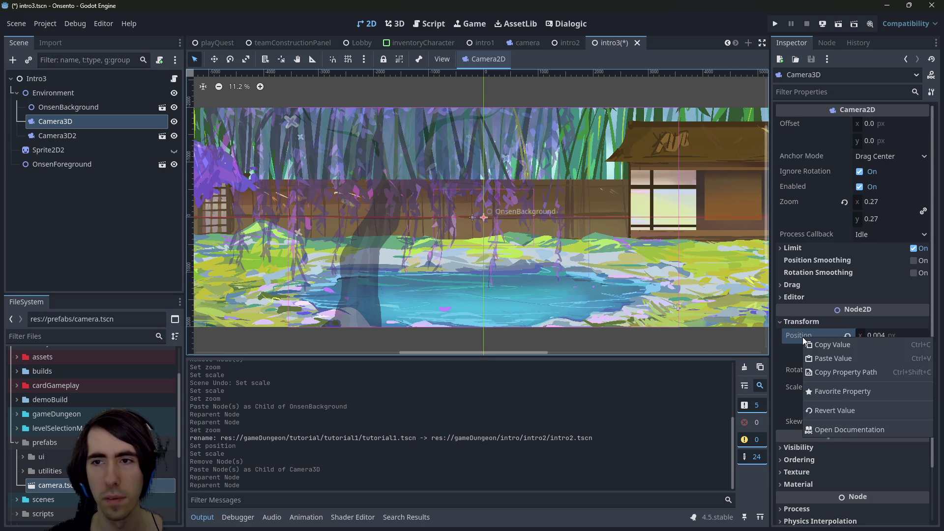
left_click(816, 343)
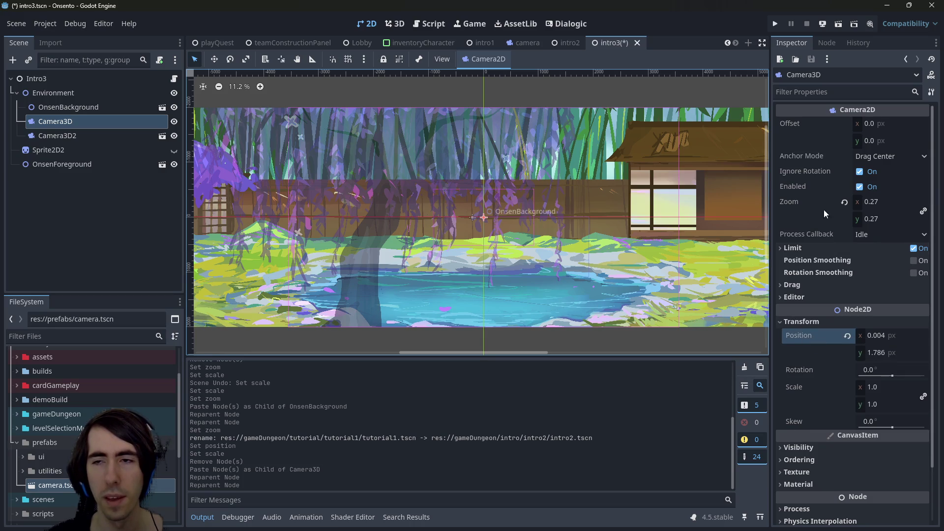
left_click(81, 137)
right_click(822, 337)
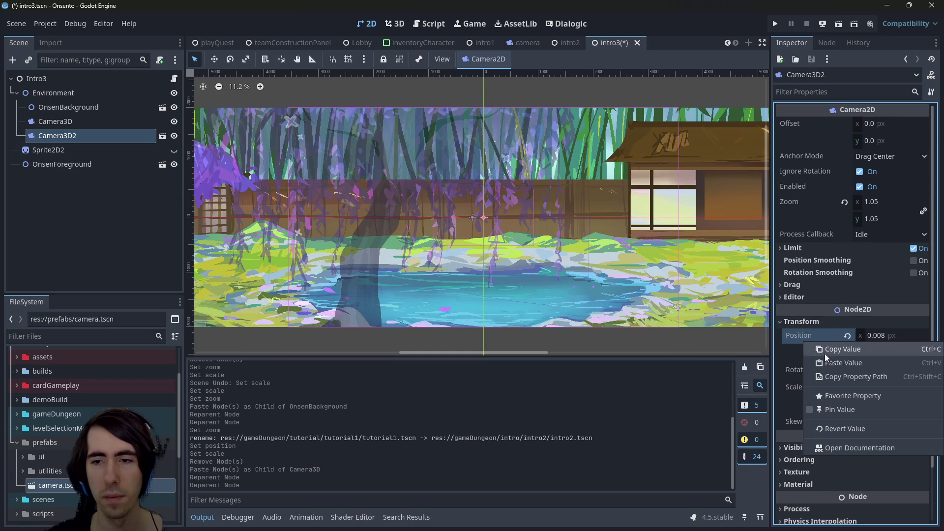
left_click(845, 364)
Settle Camera3D2's zoom at 0.28 after trying 0.27 and 0.26, and save intro3.
left_click(889, 201)
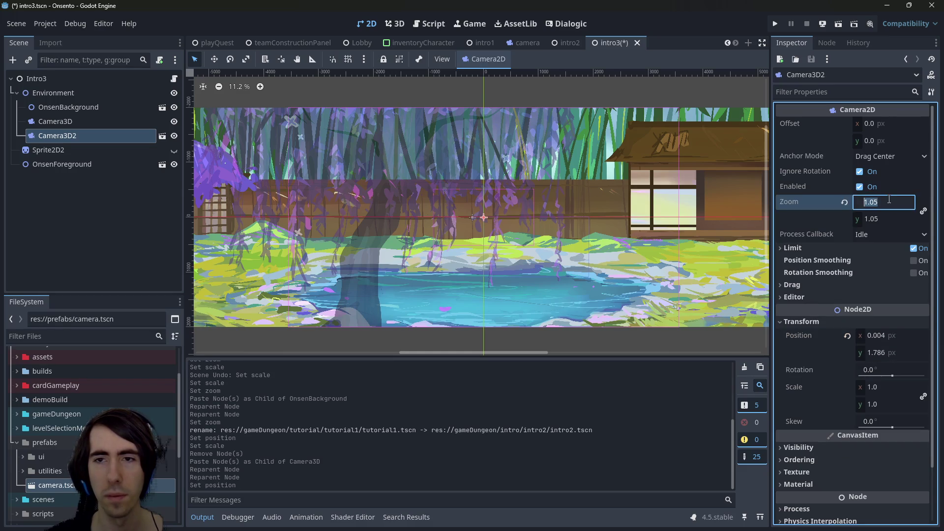
type("0.27")
key("Return")
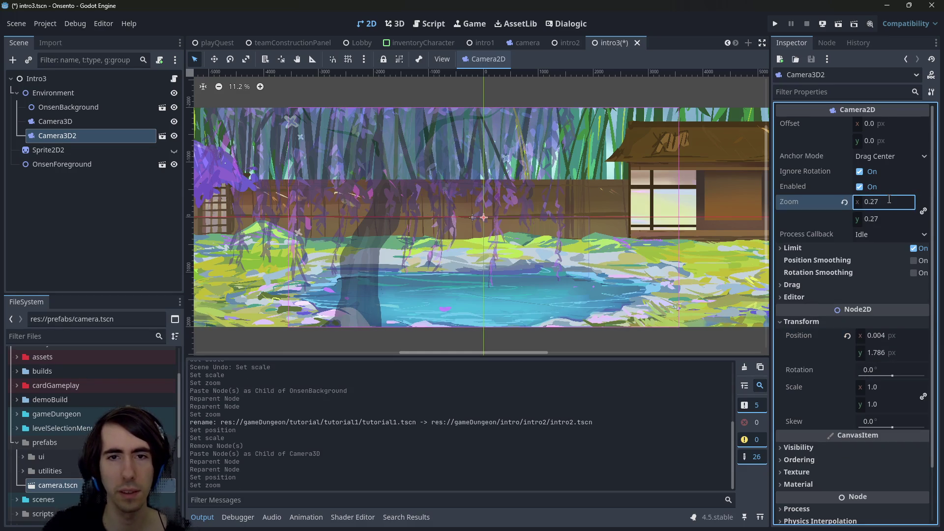
key("ctrl+z")
scroll(491, 222, "down", 2)
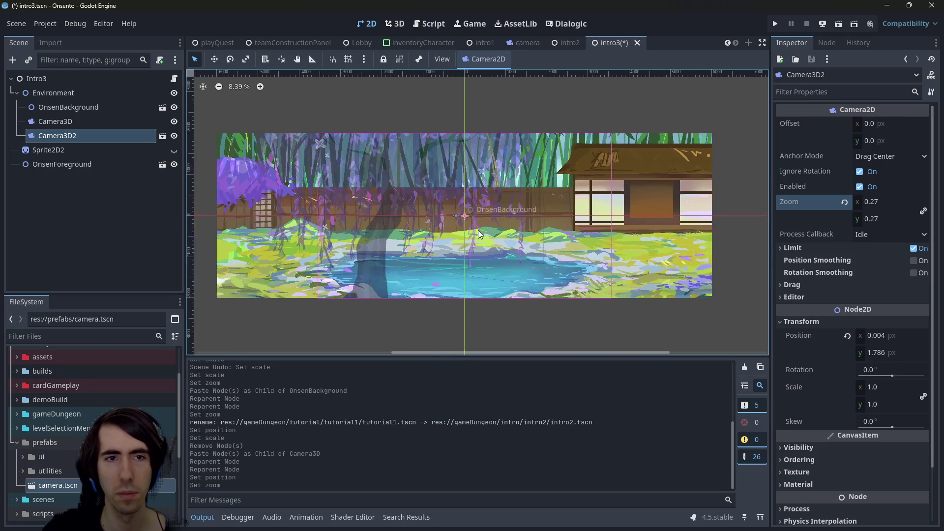
key("ctrl+shift+z")
key("ctrl+z")
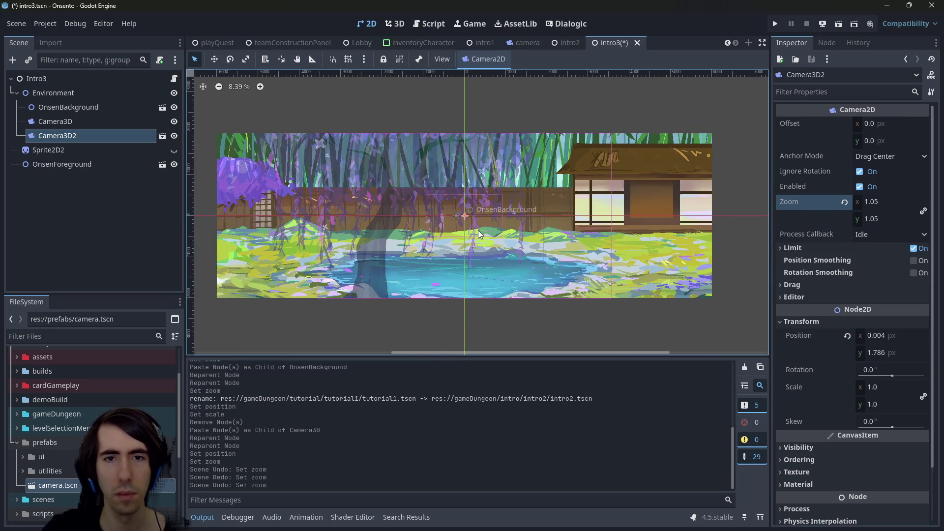
key("ctrl+shift+z")
scroll(409, 224, "up", 3)
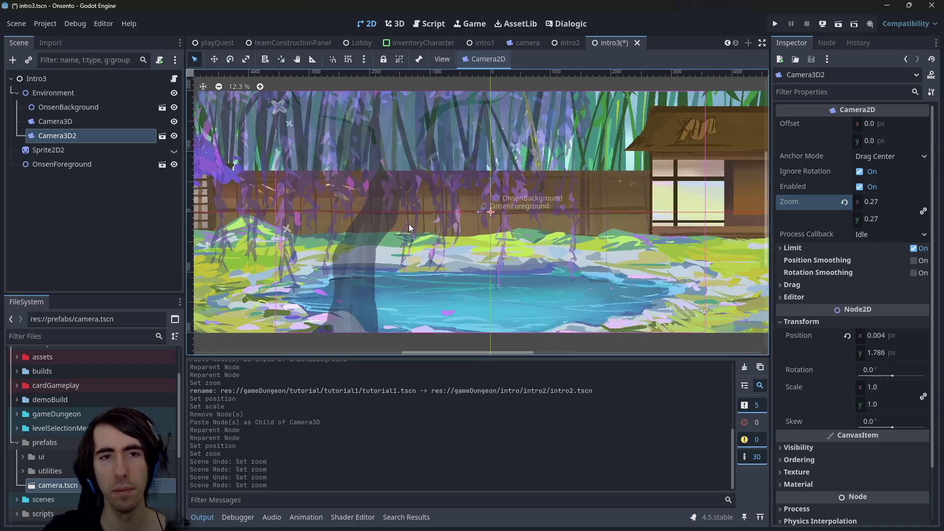
scroll(408, 224, "down", 1)
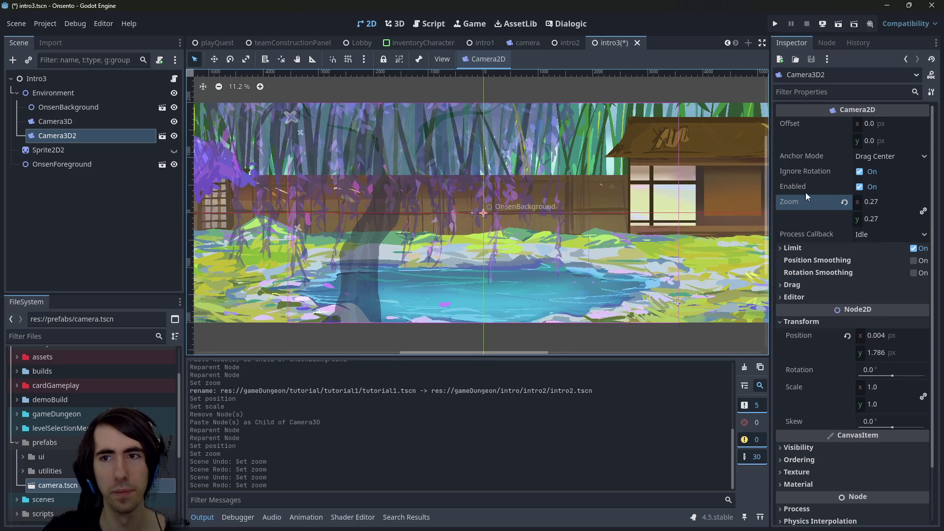
left_click(888, 202)
type("0.26")
key("Return")
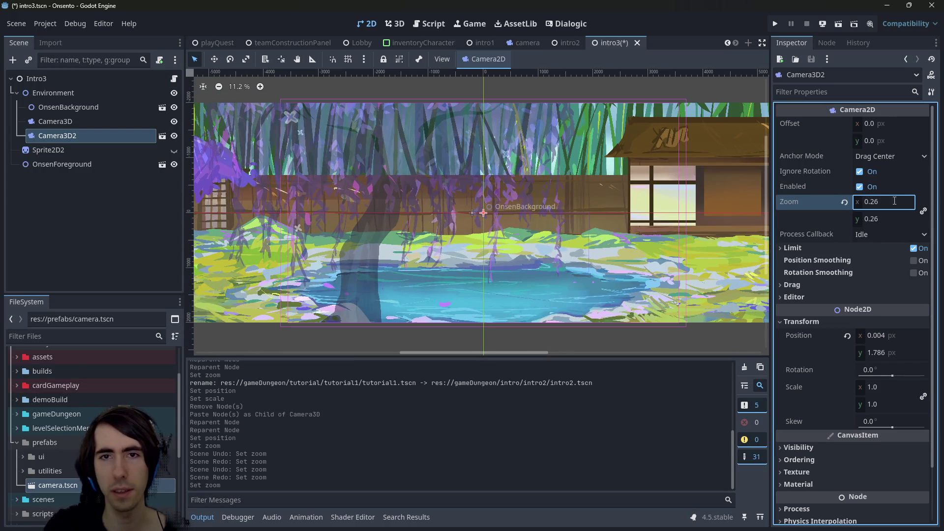
left_click(889, 200)
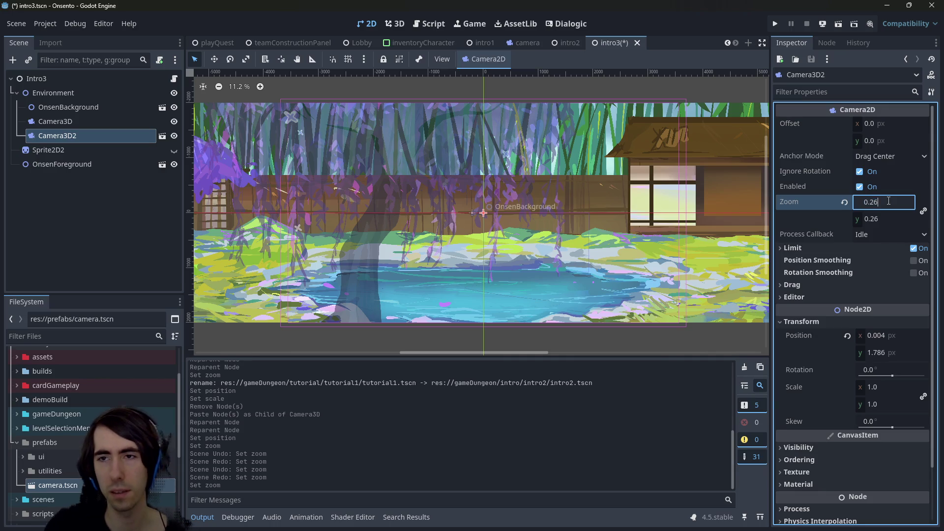
type("0.28")
key("Return")
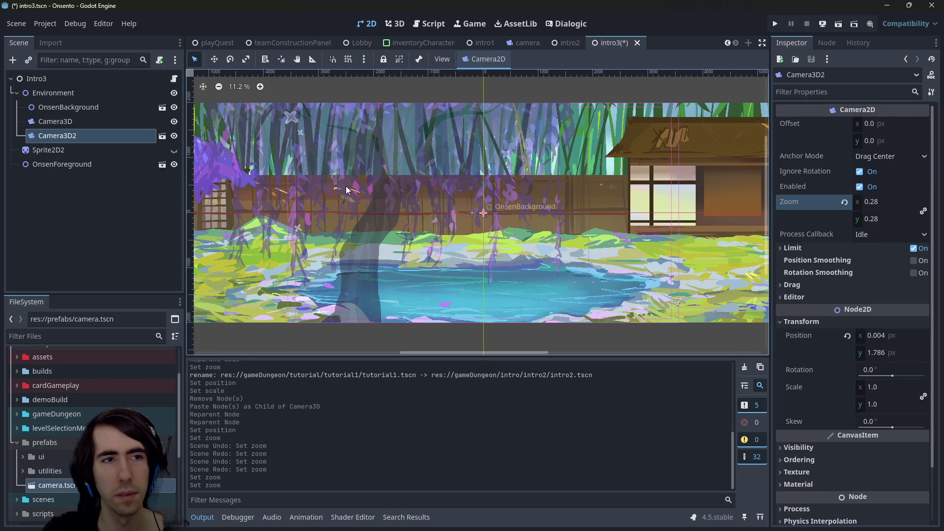
key("ctrl+s")
Delete the old Camera3D, save intro3, and run the scene to test the camera.
left_click(61, 123)
key("Delete")
key("Return")
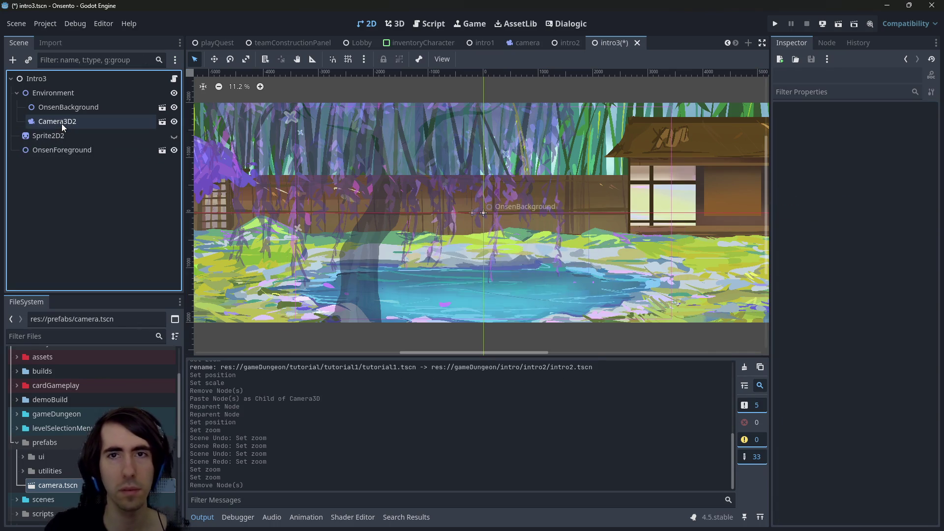
key("ctrl+s")
left_click(837, 30)
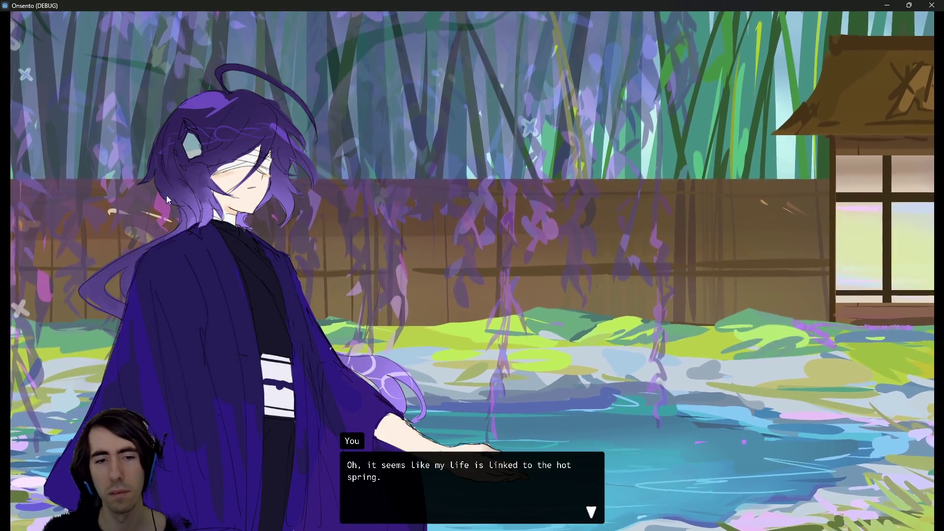
Advance the game's dialogue once, then stop the debug run.
left_click(692, 441)
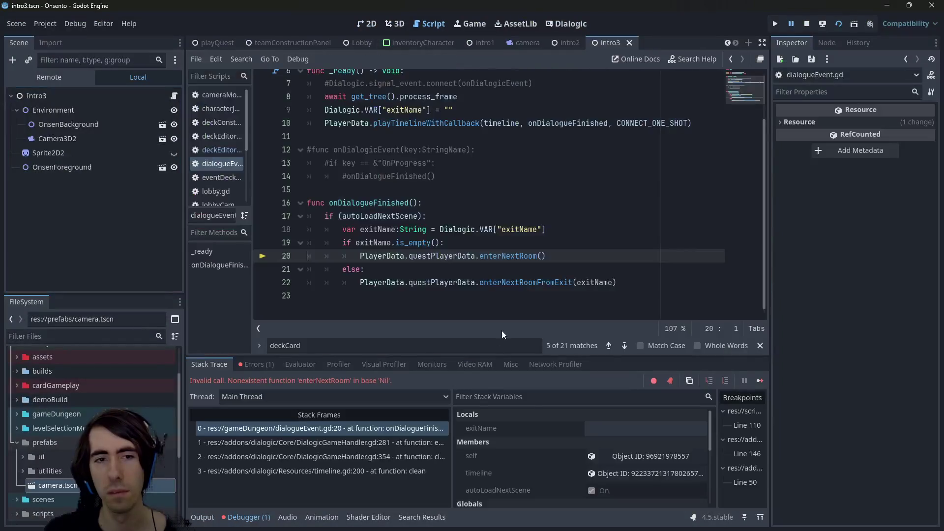
left_click(813, 23)
left_click(596, 230)
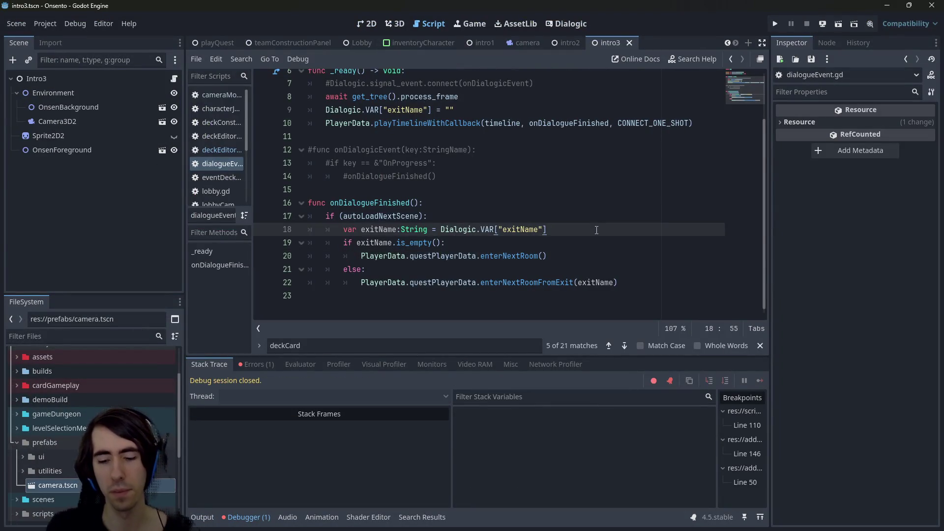
Quick-open the intro4.tscn scene.
key("alt+shift+o")
type("intro4")
key("Down")
key("Down")
key("Return")
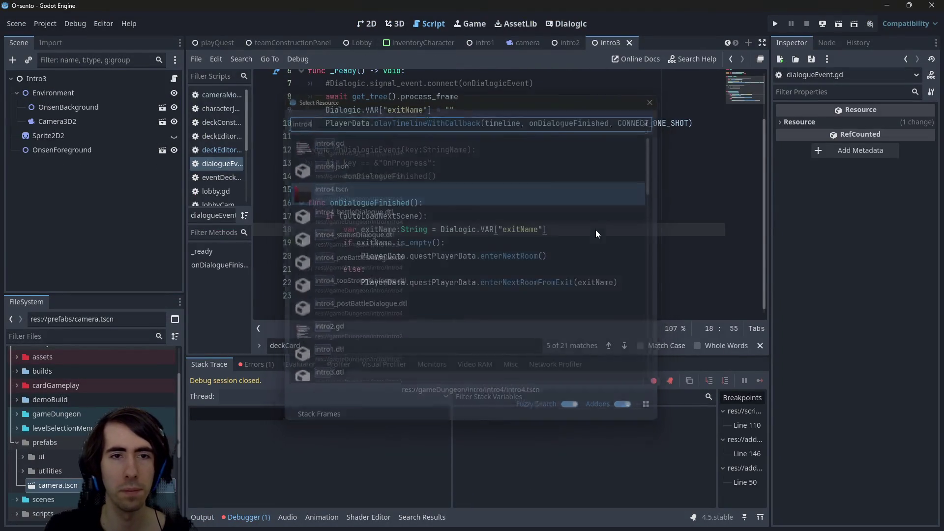
Paste the camera prefab into intro4 and move the instance out from under Camera3D.
left_click(366, 23)
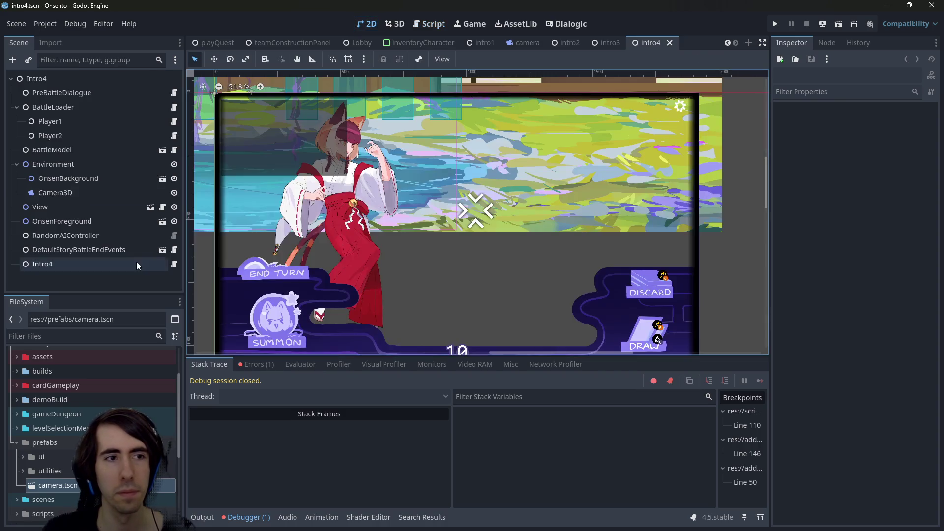
left_click(98, 193)
scroll(451, 231, "down", 3)
scroll(451, 231, "up", 2)
scroll(522, 273, "left", 3)
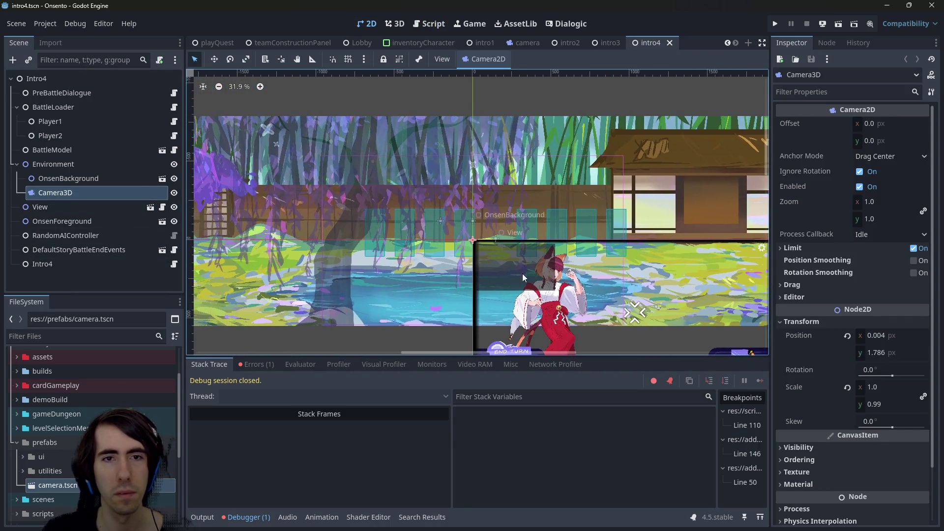
key("ctrl+v")
left_click(82, 208)
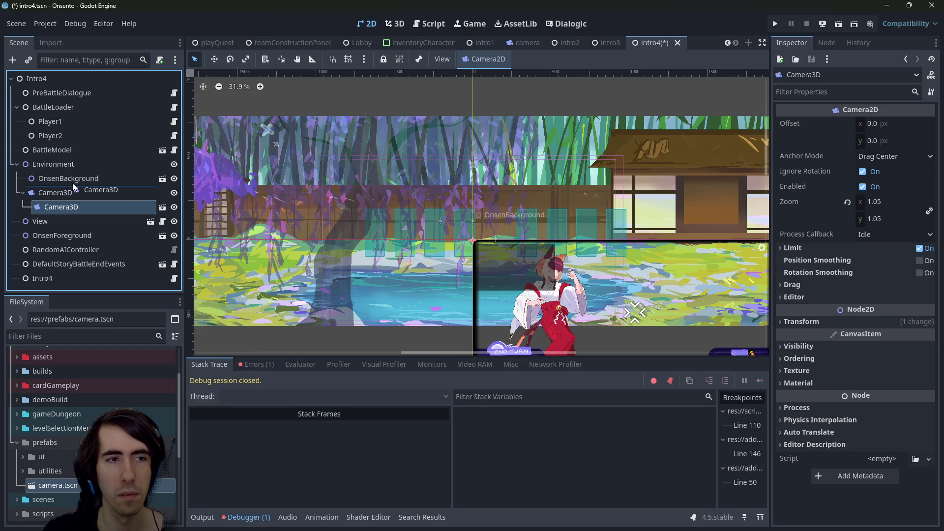
mouse_move(78, 205)
left_mouse_down()
mouse_move(75, 187)
mouse_move(78, 212)
left_mouse_up()
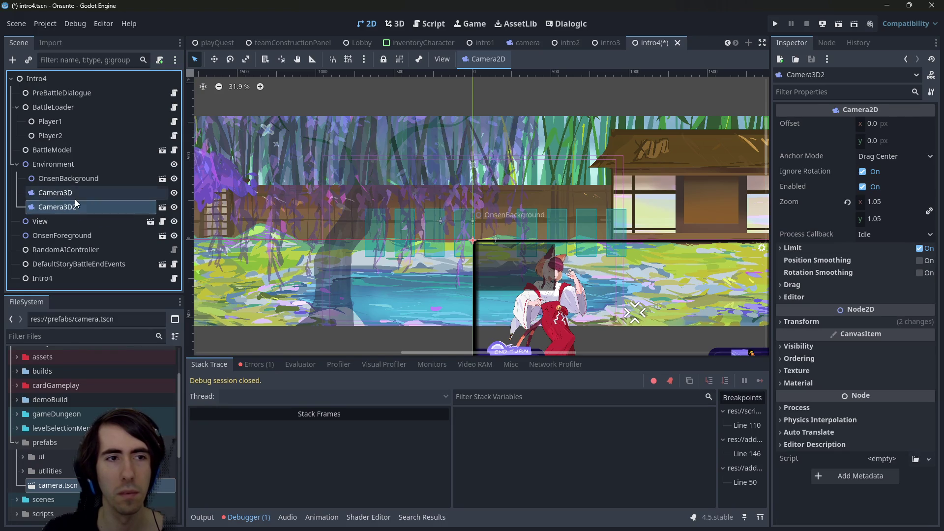
scroll(434, 252, "up", 2)
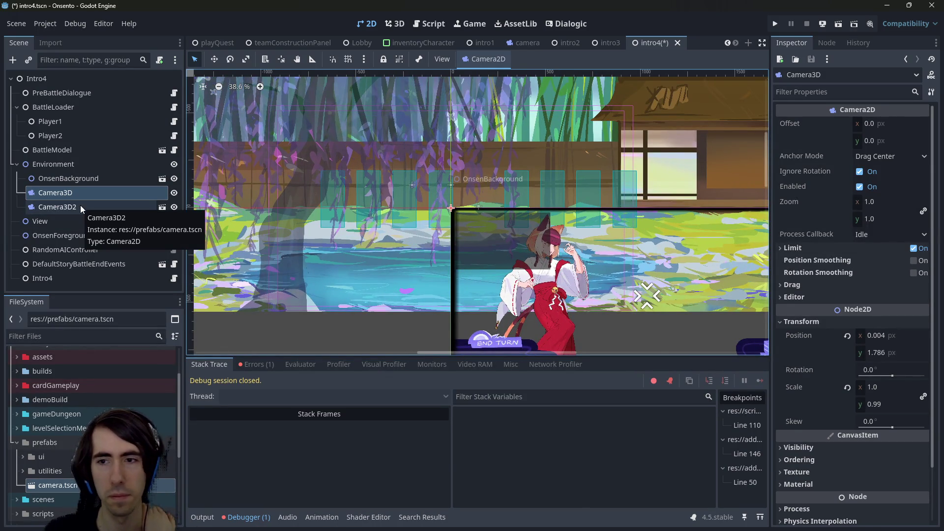
Copy the old Camera3D's position onto Camera3D2 and save intro4.
right_click(797, 335)
left_click(816, 346)
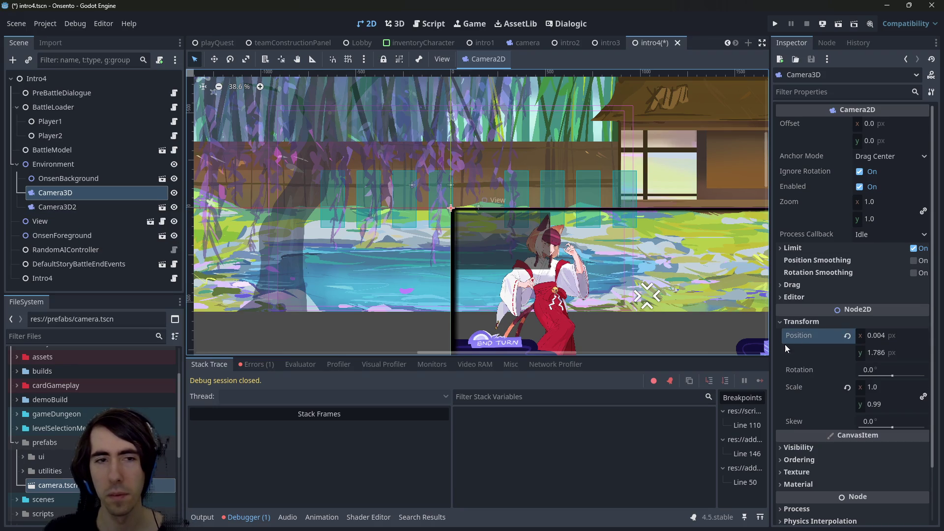
left_click(57, 207)
left_click(798, 320)
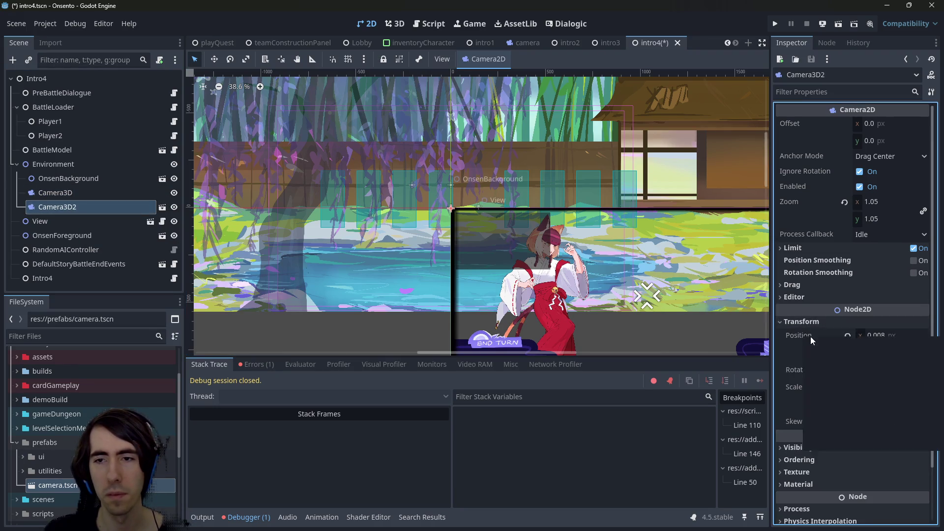
right_click(811, 336)
left_click(836, 359)
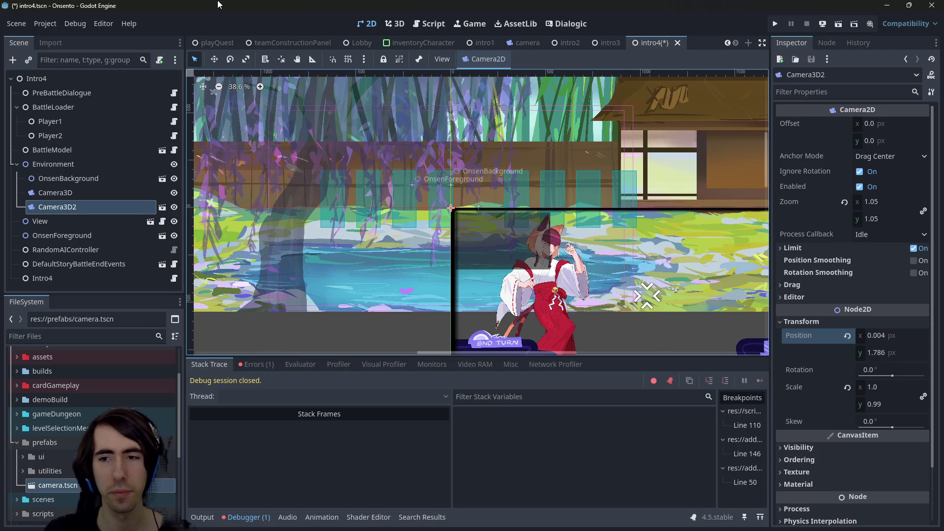
key("ctrl+s")
left_click(77, 211)
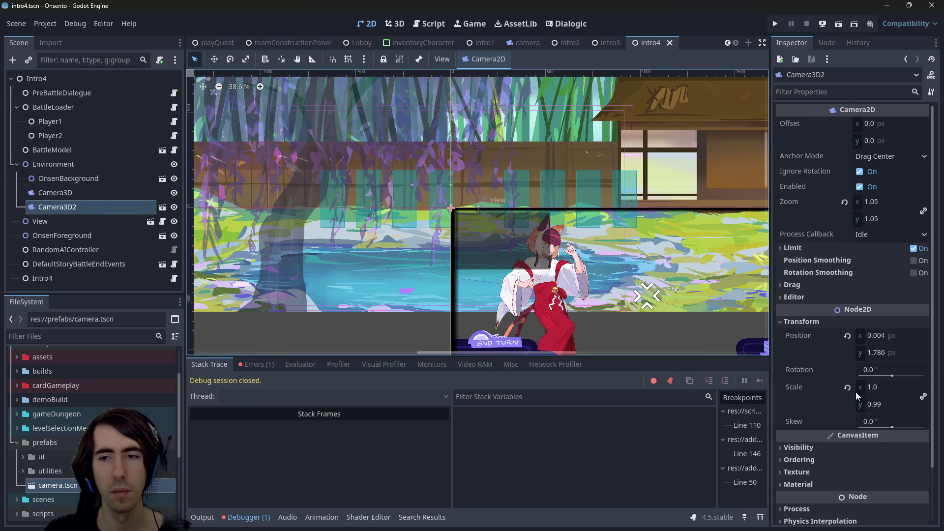
Compare both cameras' zoom, set Camera3D2's zoom to 1.0, and save.
left_click(75, 195)
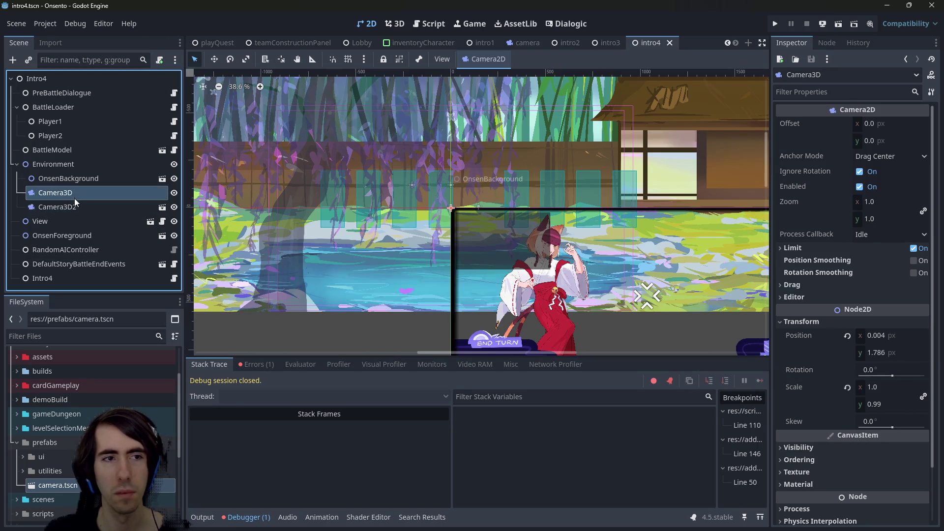
left_click(77, 204)
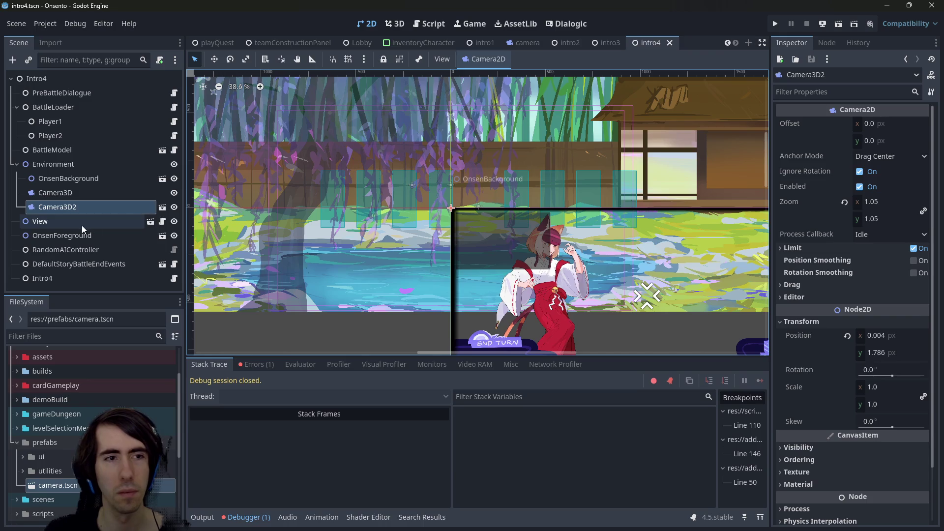
left_click(59, 196)
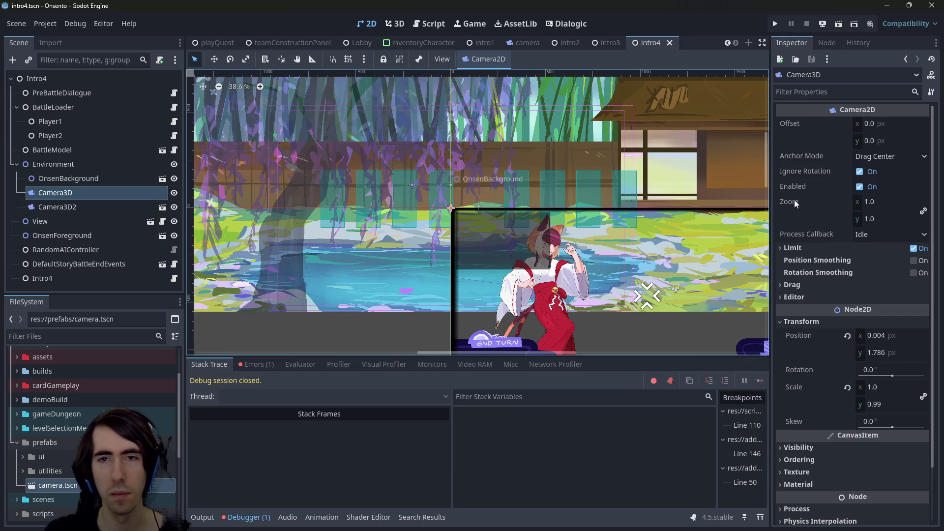
left_click(81, 208)
scroll(416, 251, "down", 2)
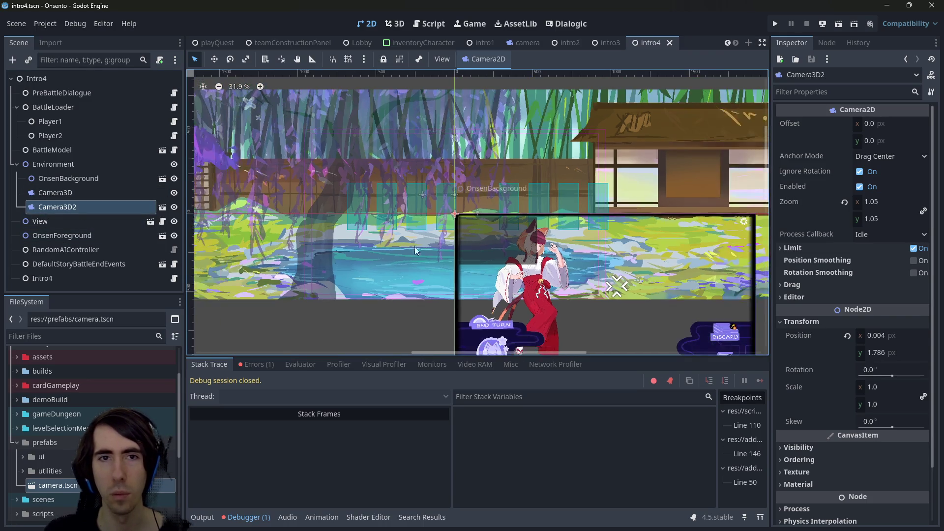
left_click(879, 205)
type("1")
key("Return")
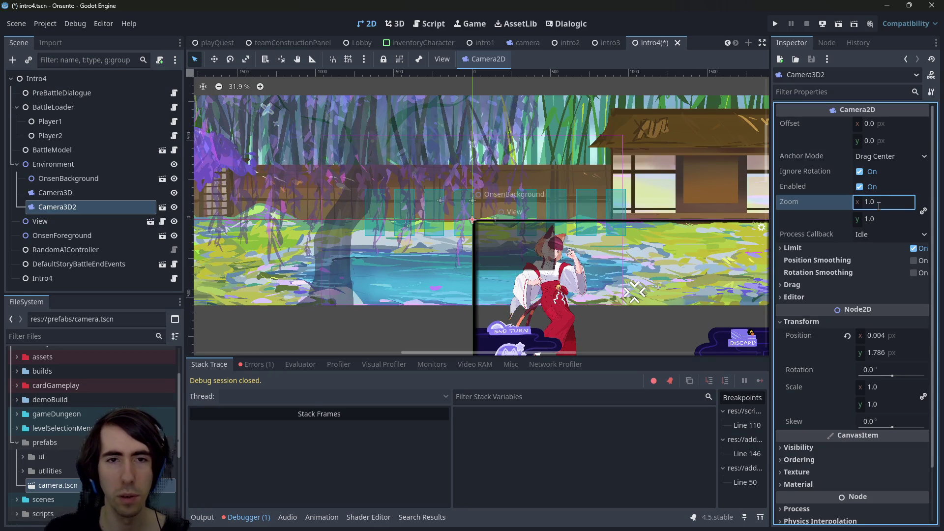
scroll(420, 185, "up", 1)
key("ctrl+s")
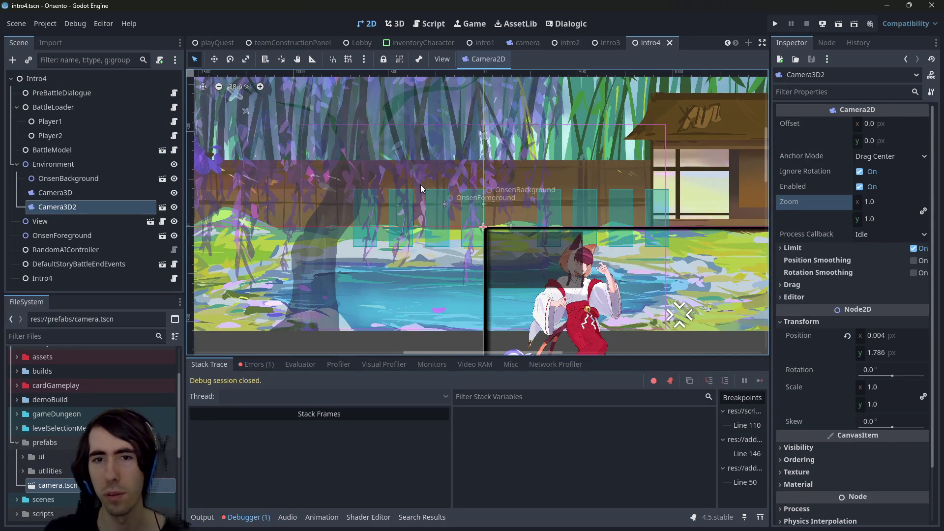
Toggle Camera3D2's zoom between 1.05 and 1.0 with undo/redo, ending at 1.05.
scroll(432, 275, "up", 1)
scroll(403, 279, "up", 3)
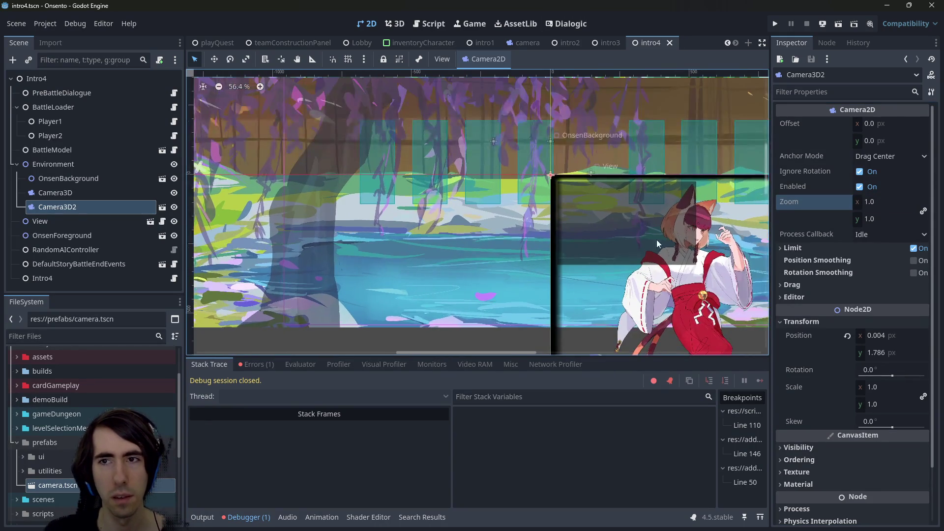
key("ctrl+z")
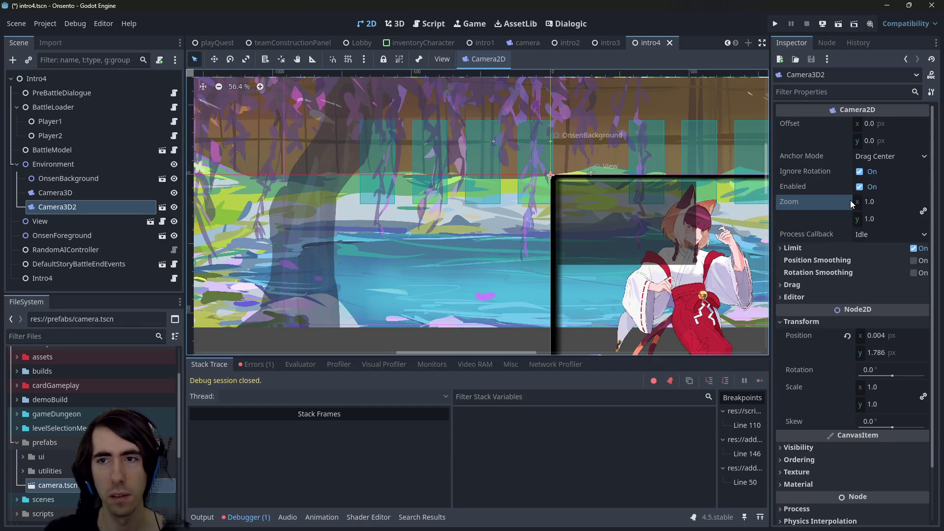
scroll(605, 224, "down", 4)
key("ctrl+shift+z")
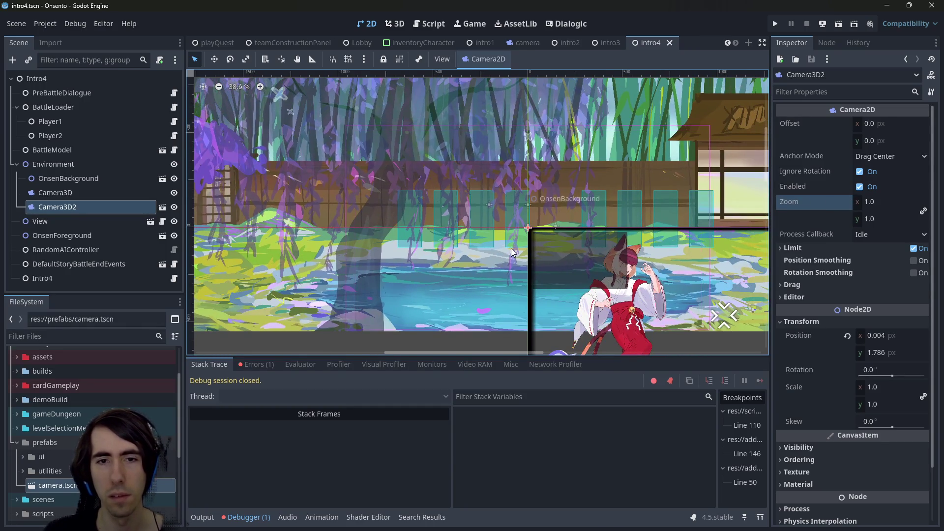
key("ctrl+z")
key("ctrl+shift+z")
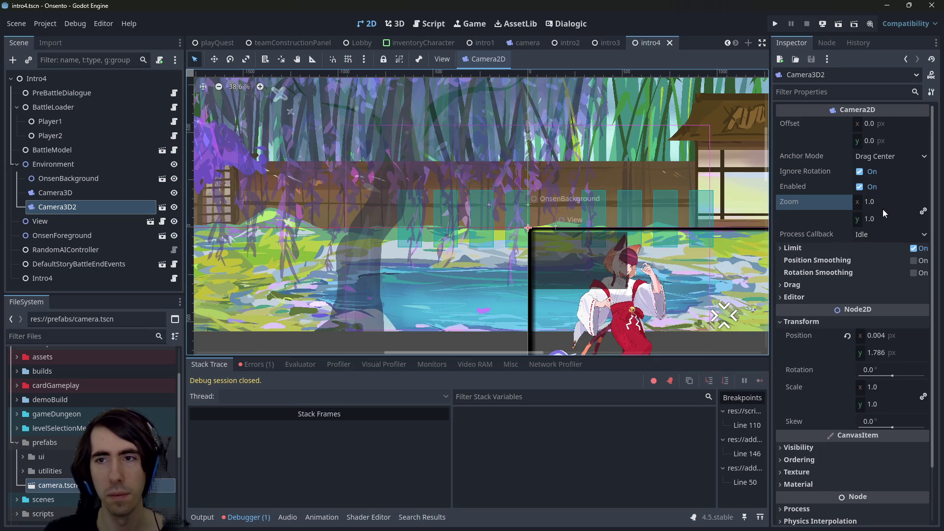
key("ctrl+z")
left_click(893, 201)
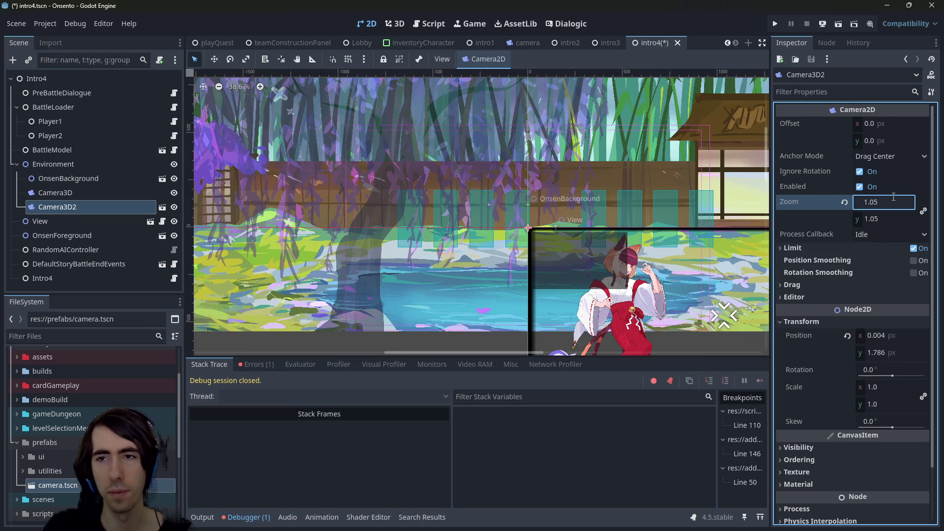
key("Return")
Change Camera3D2's zoom to 1.025 and save.
left_click(900, 198)
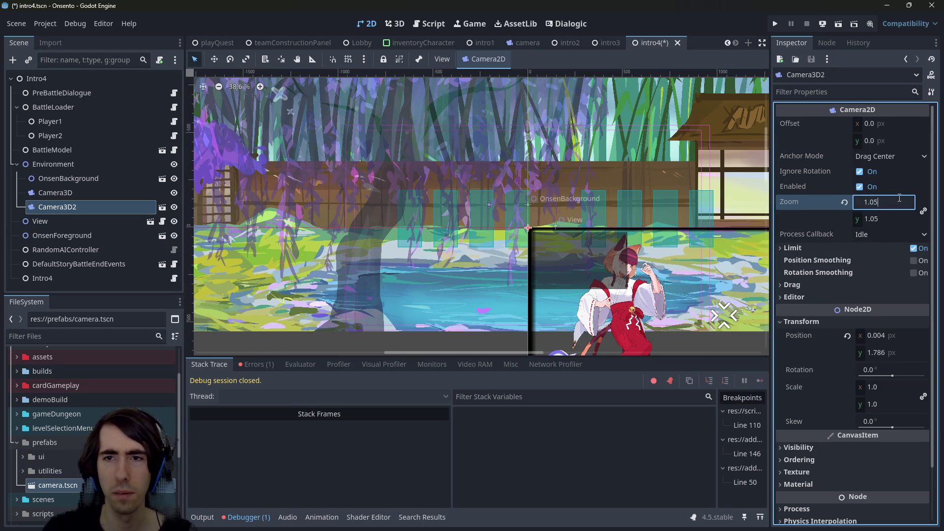
type("3")
key("Return")
key("ctrl+s")
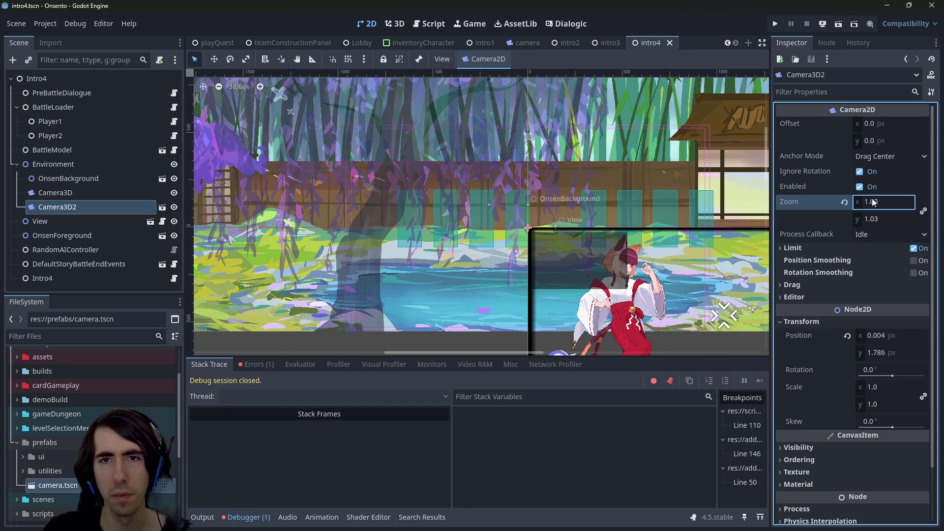
left_click(896, 202)
type("1.025")
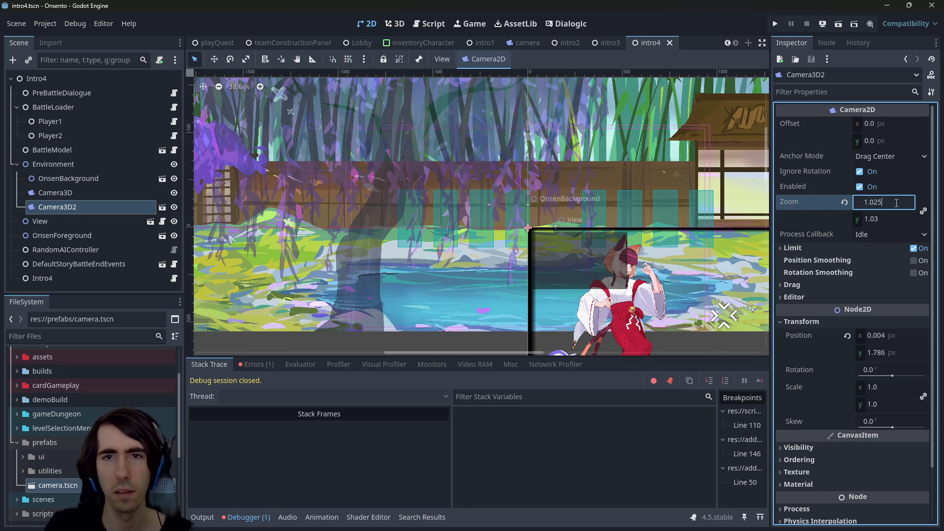
key("Return")
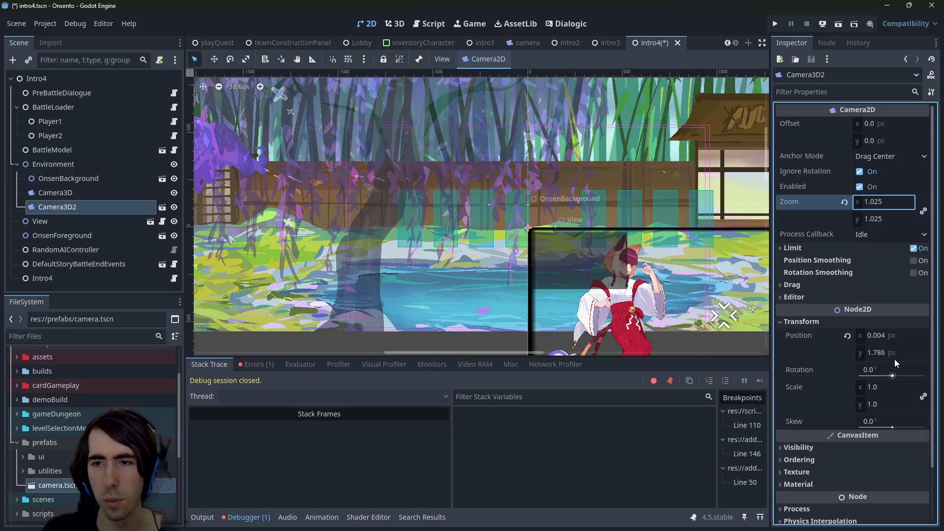
Set Camera3D2's position y to -2.0 and save intro4.
left_click(890, 353)
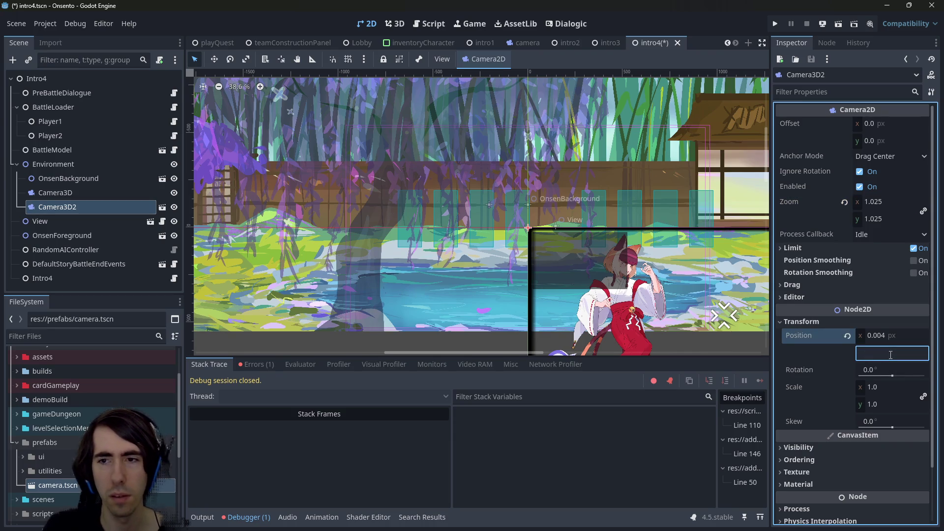
type("5")
key("Return")
left_click(890, 354)
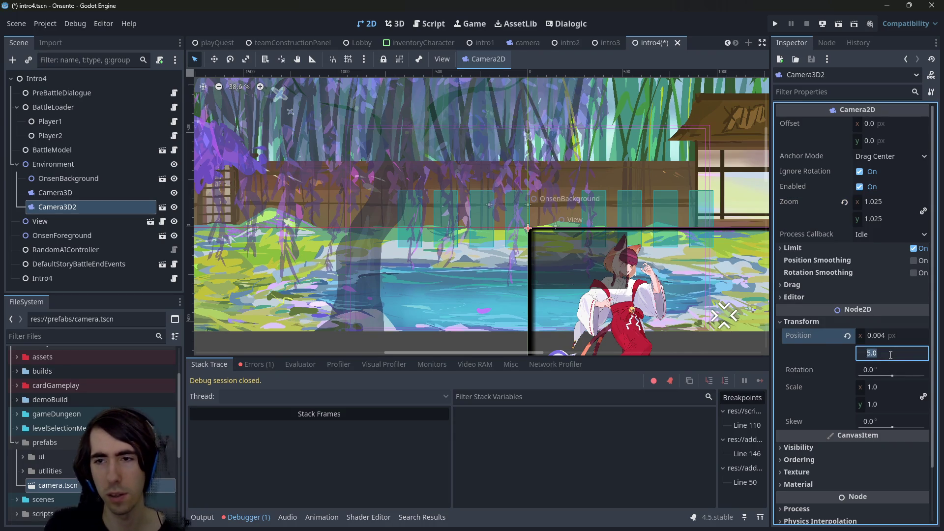
key("Return")
left_click(891, 355)
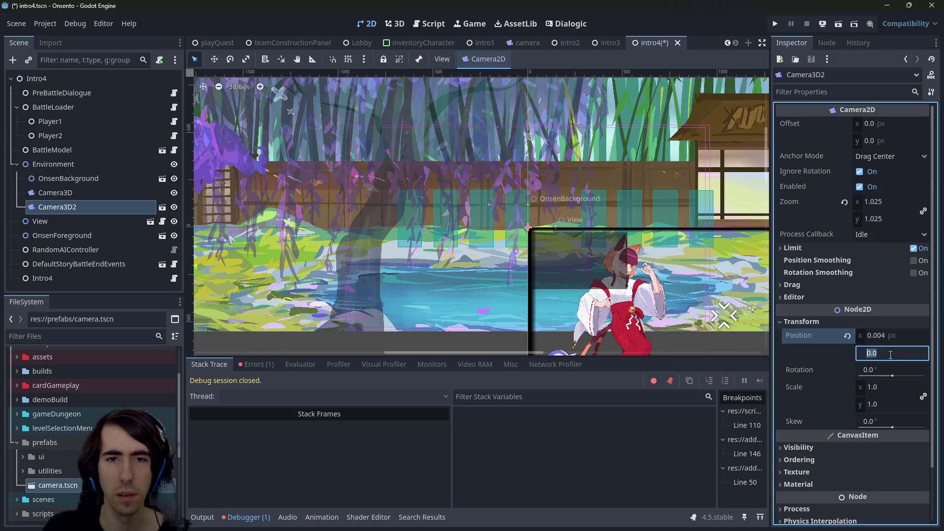
type("2")
key("Return")
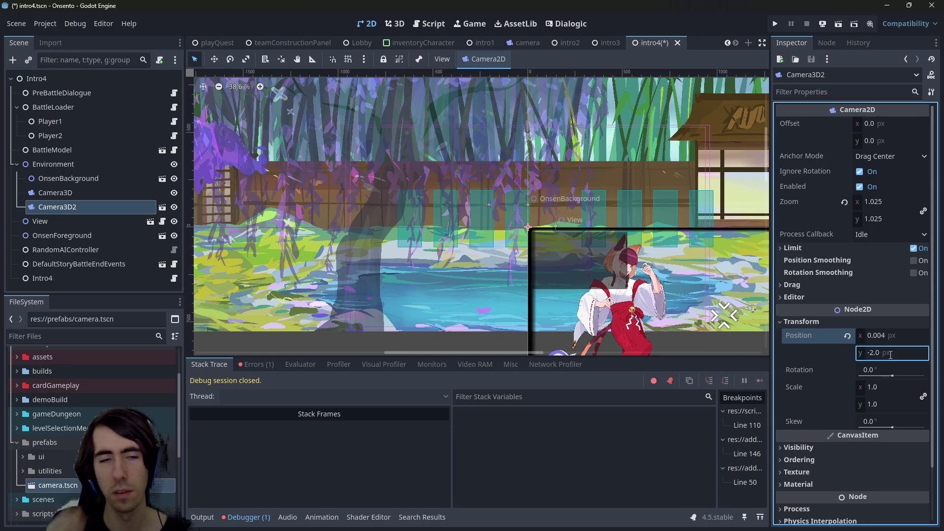
key("ctrl+s")
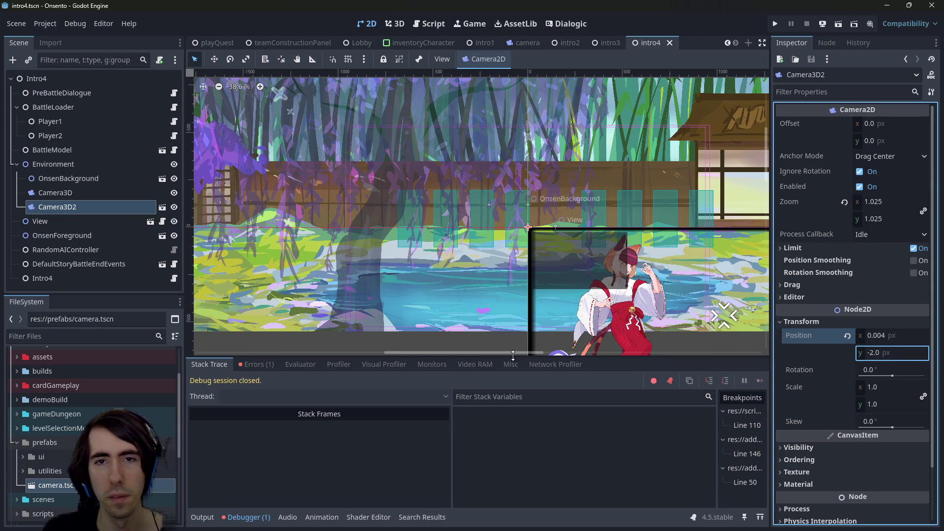
Run the project, spend stamina, and move both characters into battle position.
left_click(837, 25)
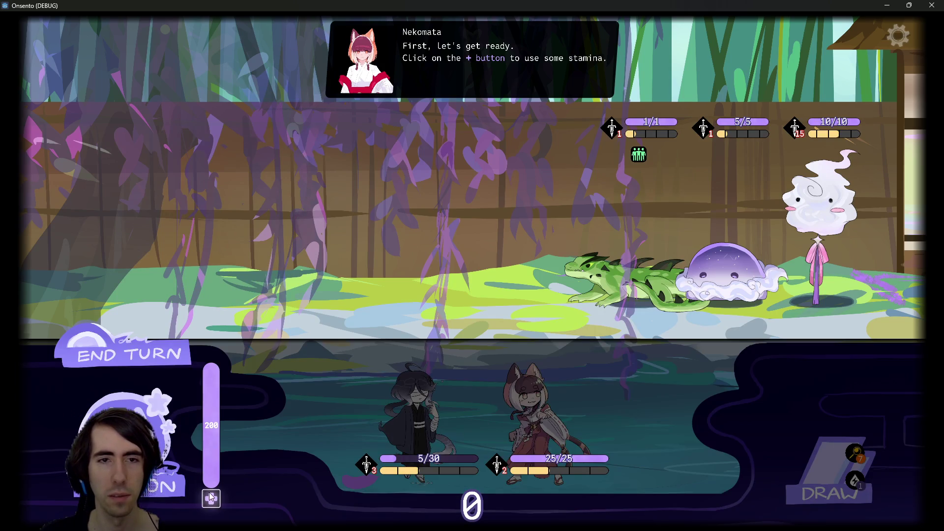
left_click(210, 503)
left_click(210, 503)
left_click_drag(529, 414, 387, 389)
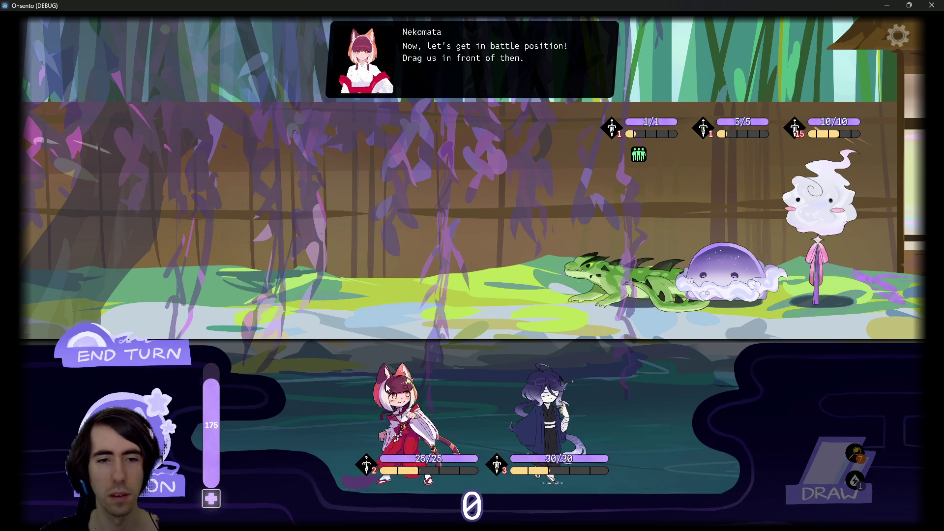
mouse_move(403, 423)
left_mouse_down()
mouse_move(390, 197)
mouse_move(433, 207)
mouse_move(349, 231)
left_mouse_up()
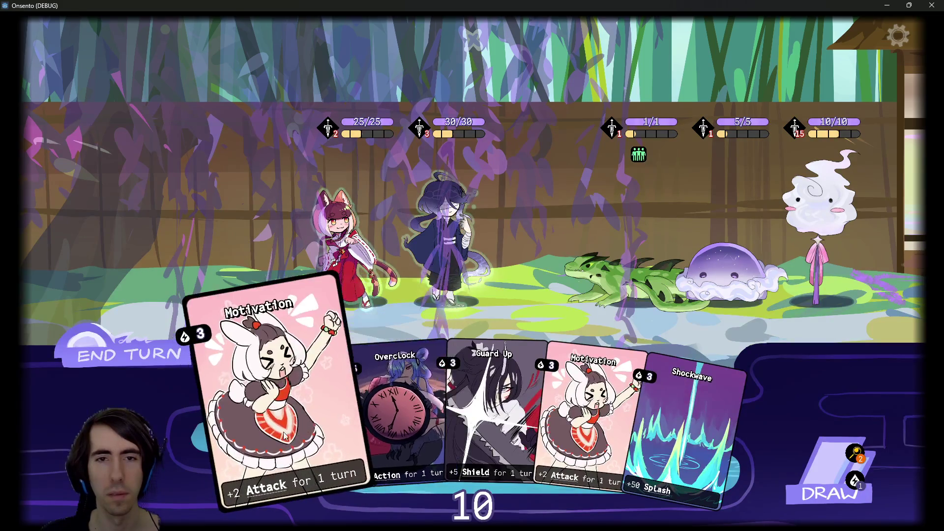
Play Overclock and Motivation, end the turn, and close the game window.
left_click_drag(360, 424, 345, 236)
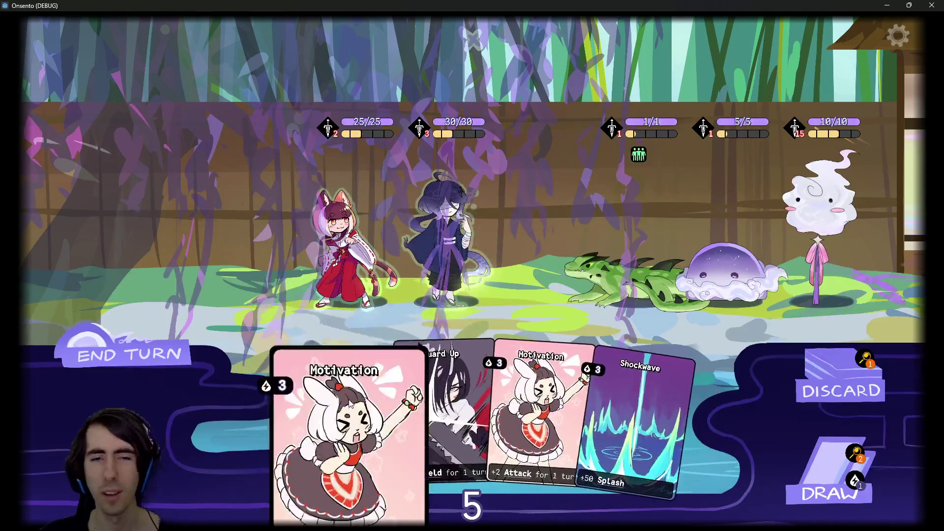
left_click_drag(361, 433, 420, 249)
key("space")
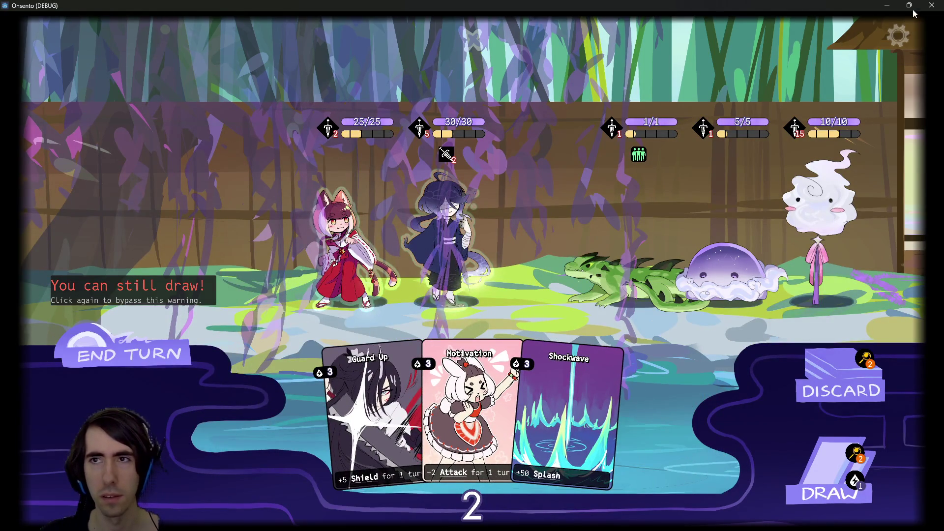
key("space")
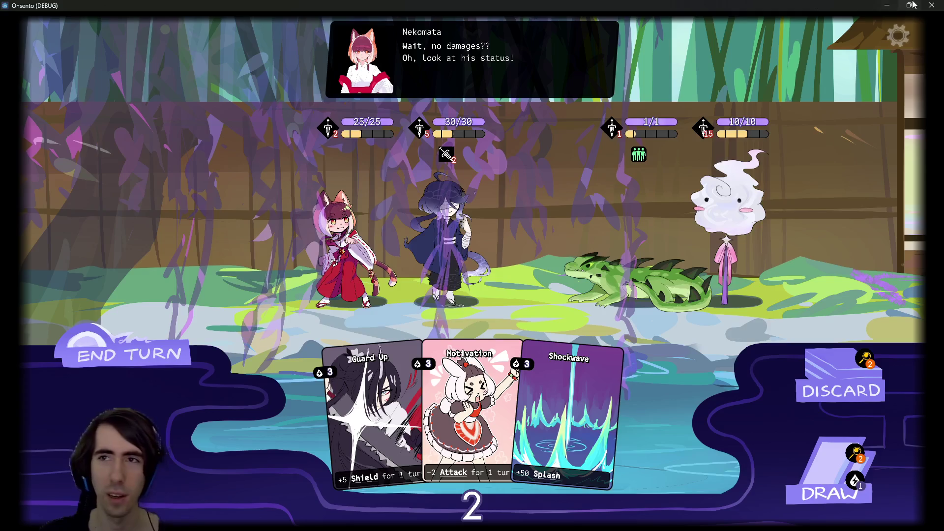
left_click(931, 6)
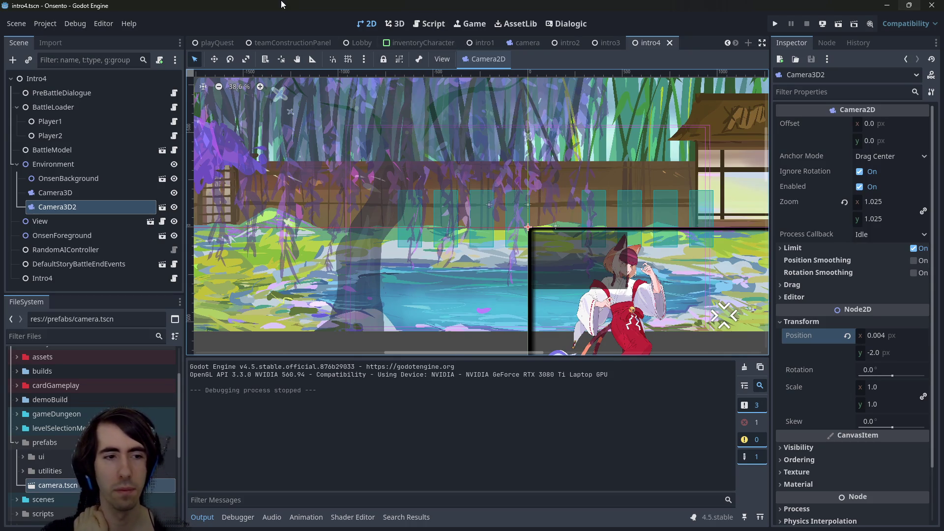
Open the intro5 scene and pick intro3's Camera3D2 camera to copy.
key("ctrl+shift+o")
type("intro5")
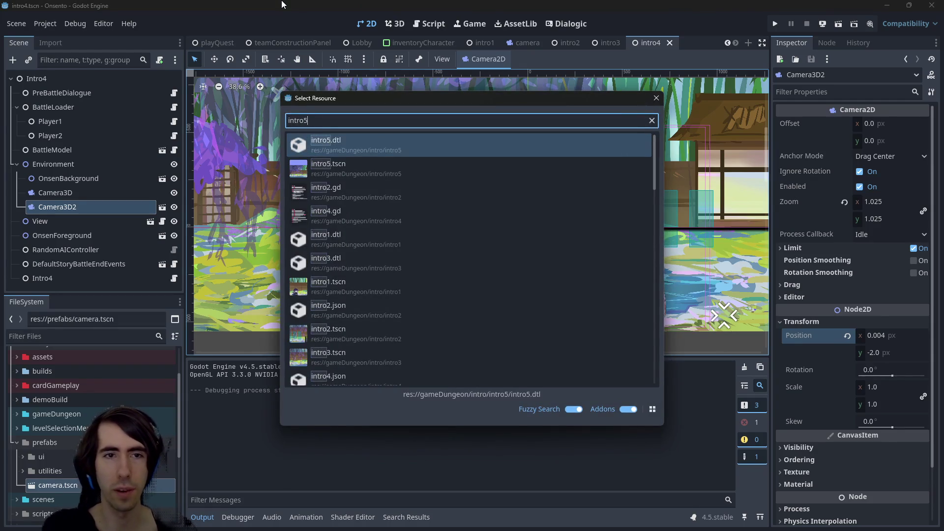
key("Return")
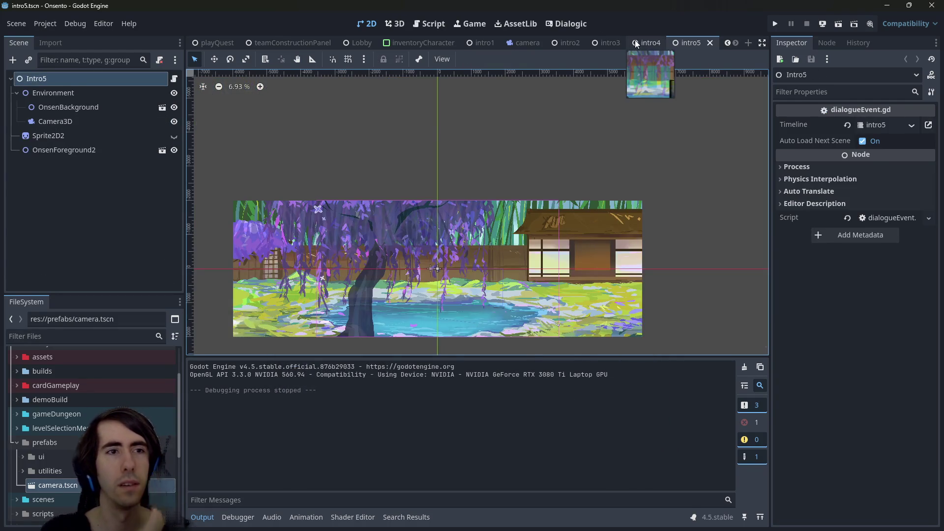
left_click(650, 43)
left_click(75, 198)
left_click(596, 45)
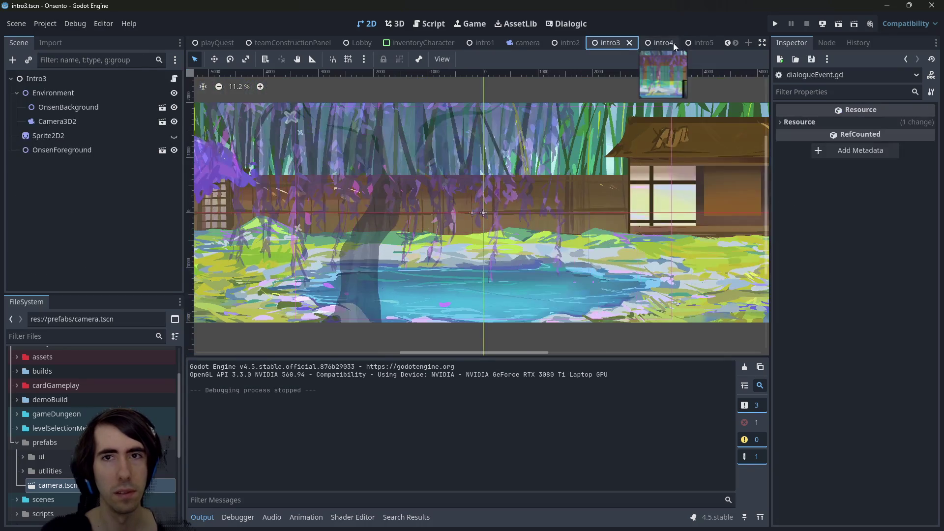
left_click(696, 44)
scroll(467, 211, "up", 5)
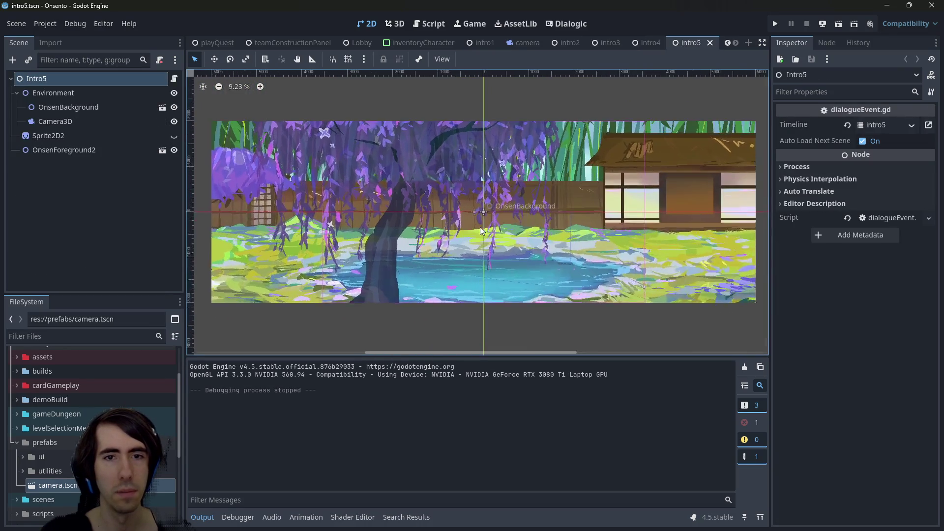
left_click(612, 43)
left_click(75, 121)
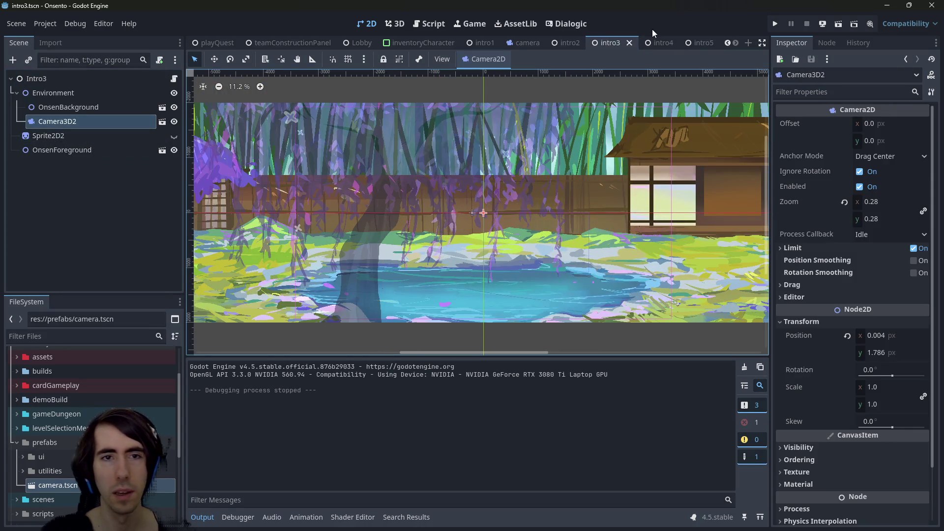
left_click(696, 43)
Paste the copied Camera3D2 under intro5's Environment node instead of under Camera3D.
left_click(75, 121)
key("ctrl+v")
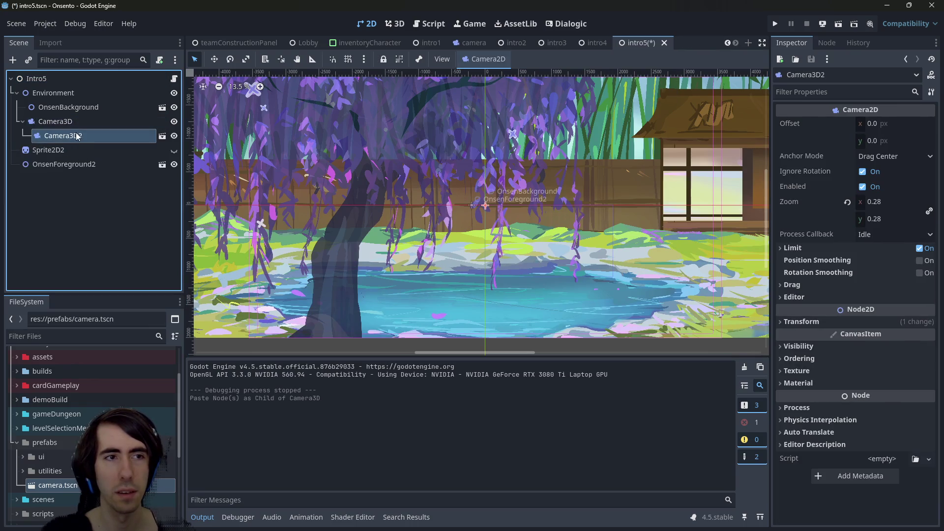
key("ctrl+z")
left_click(66, 97)
key("ctrl+v")
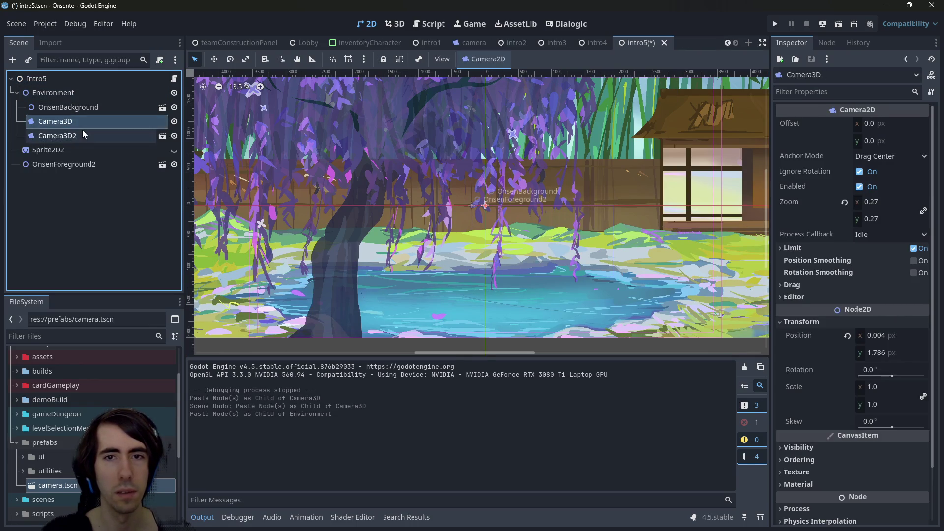
Delete intro5's old Camera3D and save the scene.
left_click(68, 122)
key("Delete")
key("Return")
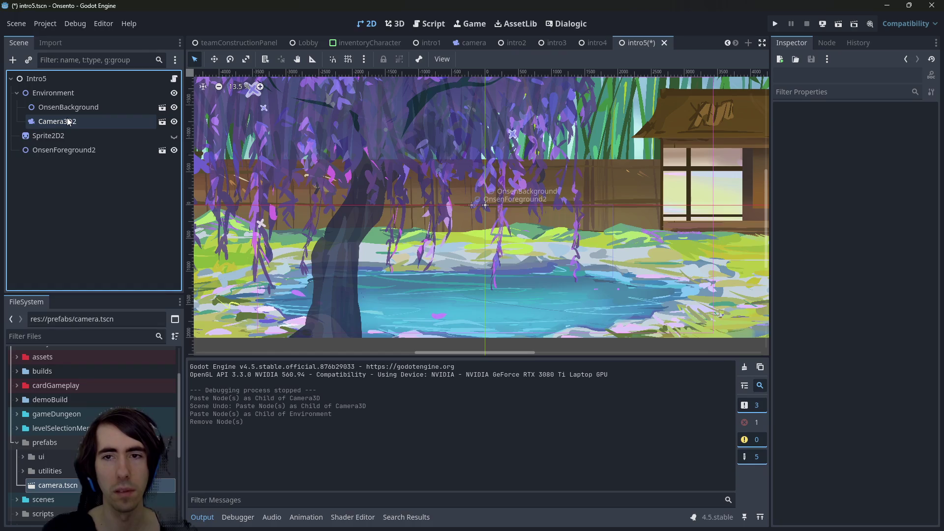
key("ctrl+z")
key("ctrl+shift+z")
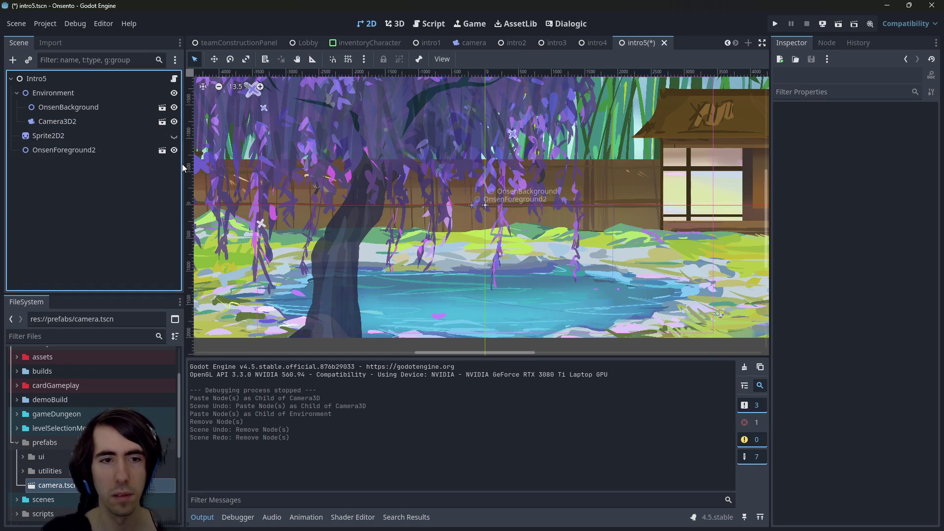
key("ctrl+s")
key("shift+alt+o")
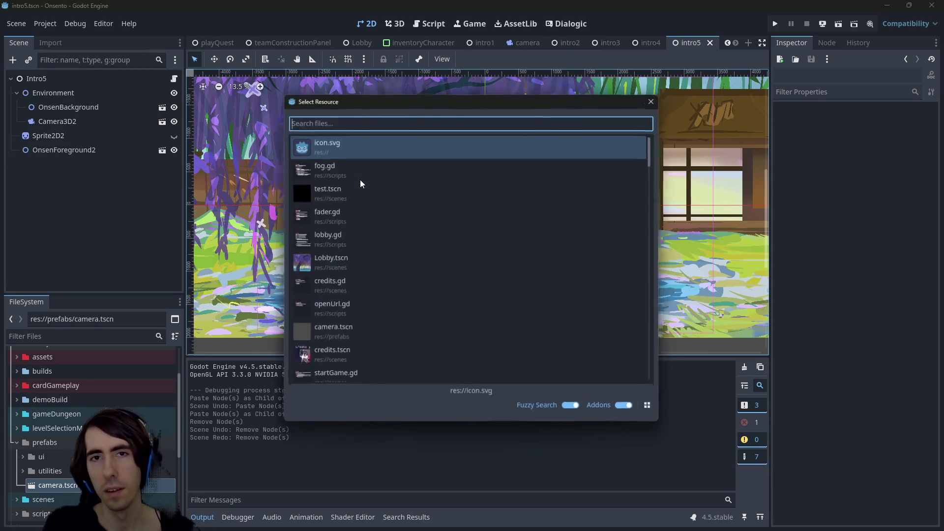
Find and open the room1 scene through the quick file search.
type("room6")
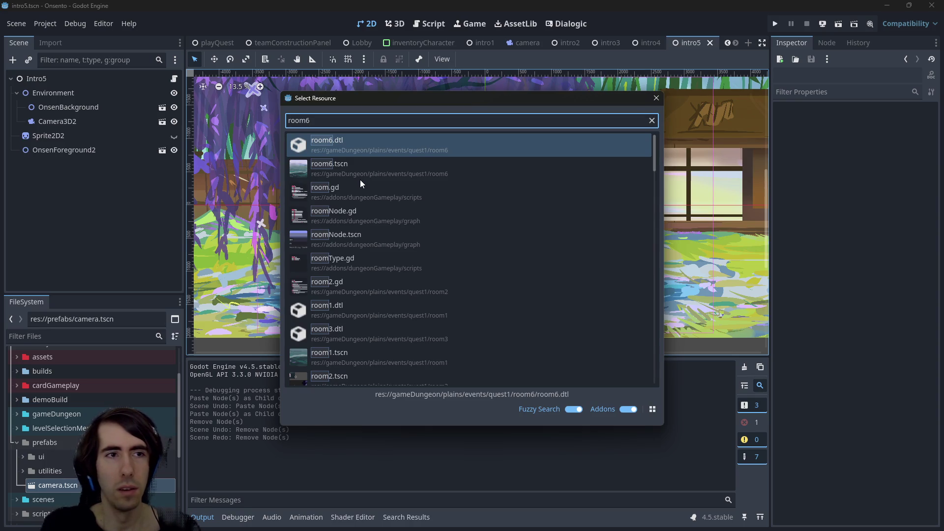
key("ctrl+a")
type("intro6")
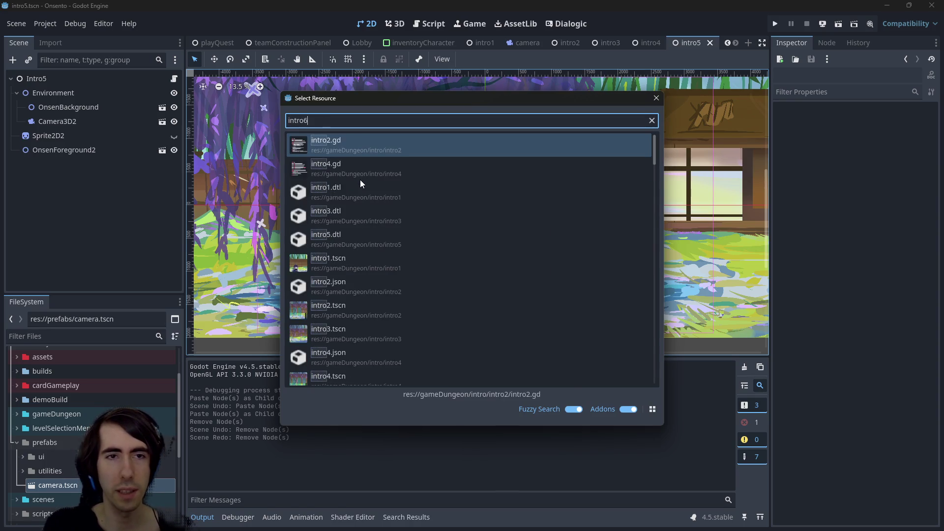
key("ctrl+a")
type("room1")
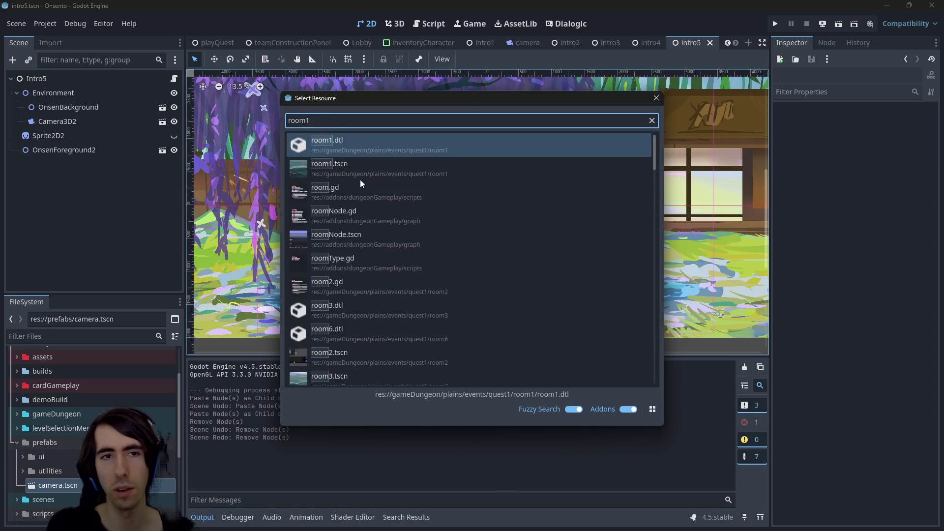
double_click(360, 179)
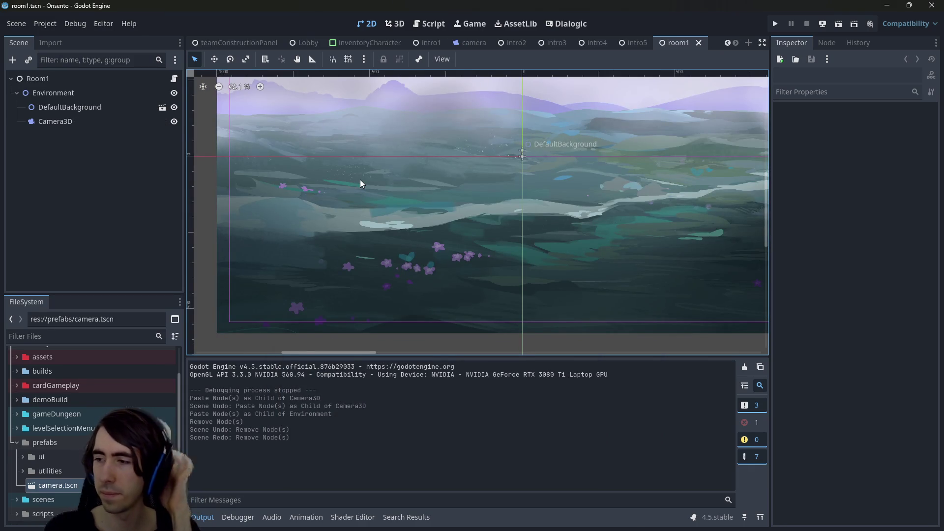
Paste the camera under room1's Environment and reset its position to 0, 0.
scroll(234, 305, "down", 3)
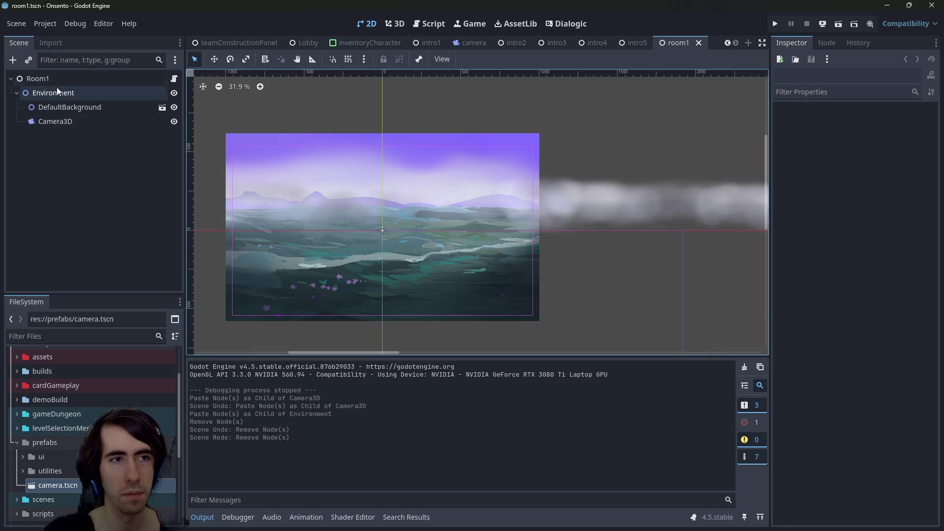
left_click(57, 92)
key("ctrl+v")
scroll(390, 259, "left", 3)
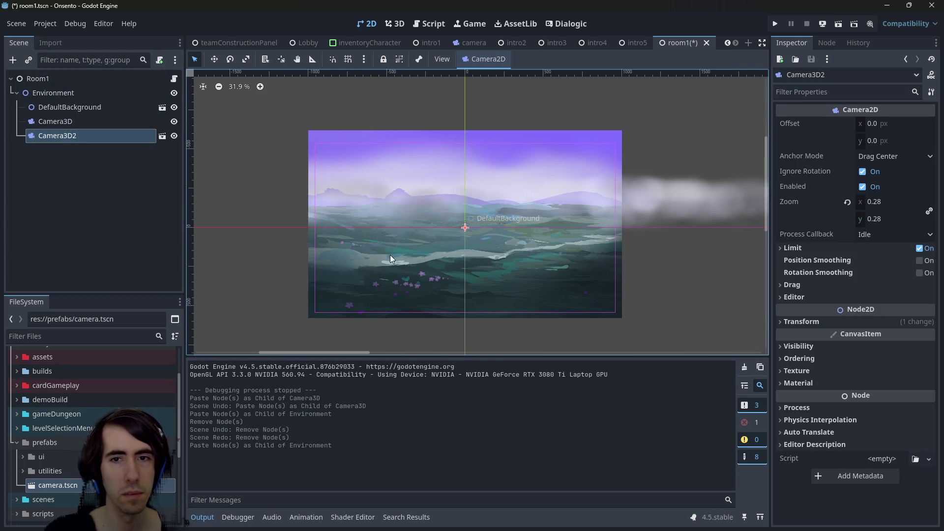
scroll(391, 255, "down", 4)
scroll(391, 255, "up", 5)
left_click(55, 121)
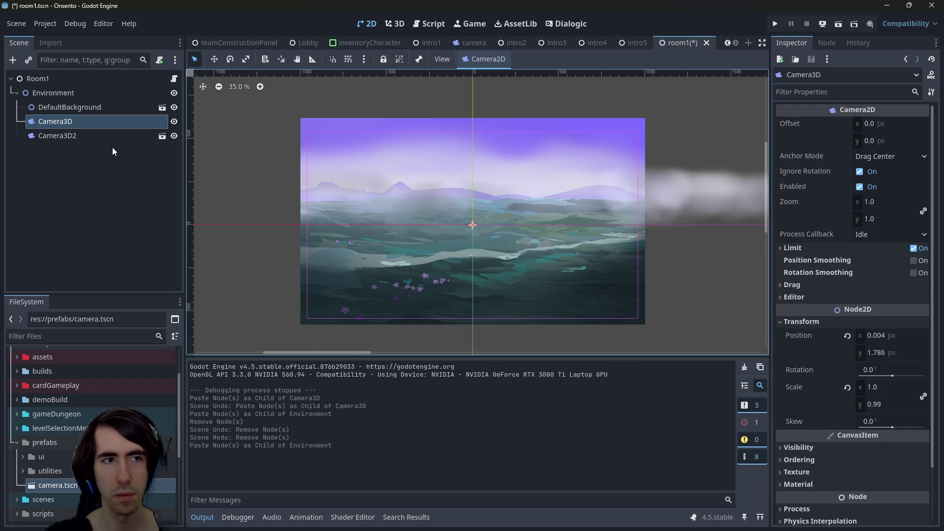
left_click(96, 136)
left_click(830, 322)
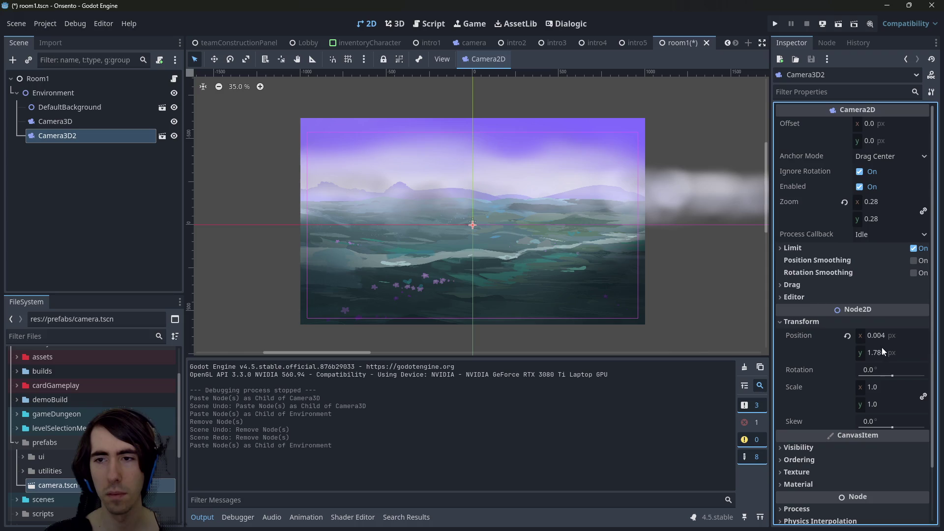
left_click(847, 336)
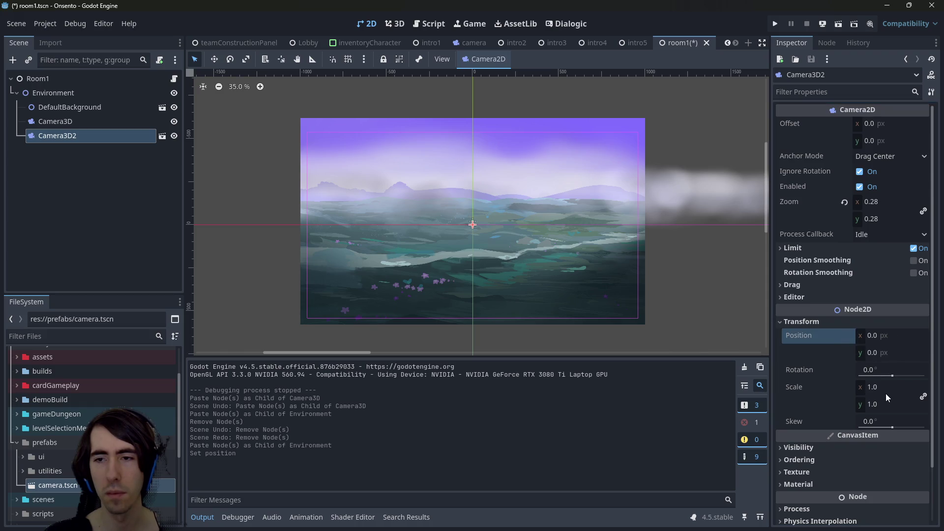
Compare against the old Camera3D and set Camera3D2's zoom to 1.0.
scroll(483, 286, "down", 5)
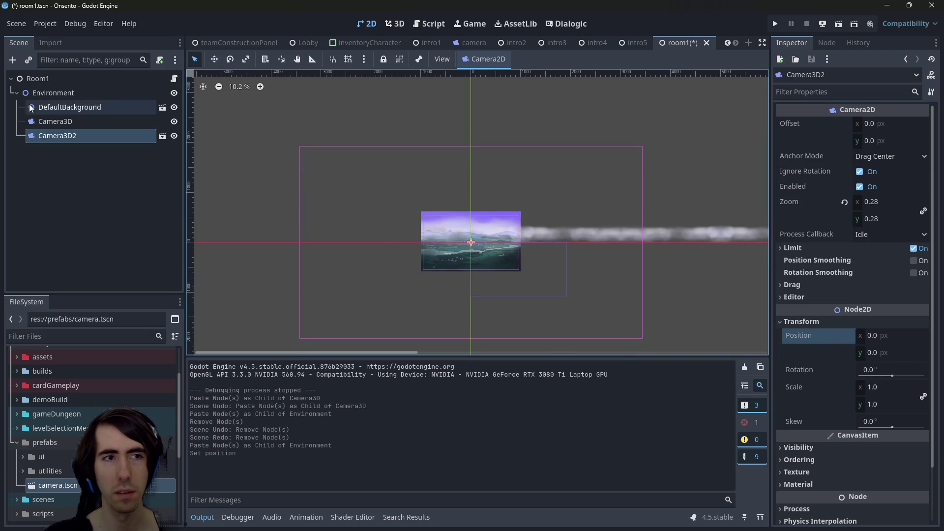
left_click(63, 134)
mouse_move(63, 134)
left_mouse_down()
mouse_move(64, 125)
mouse_move(122, 139)
mouse_move(748, 179)
left_mouse_up()
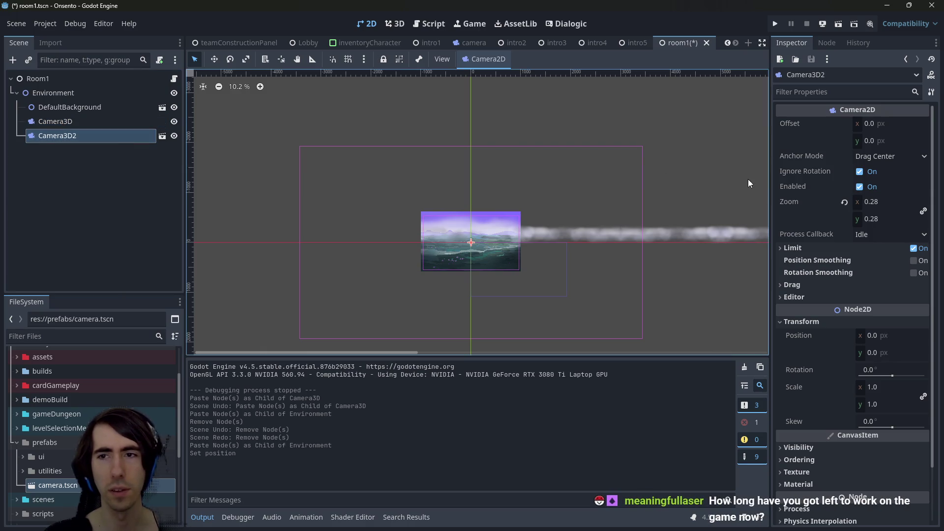
left_click(860, 211)
left_click(69, 123)
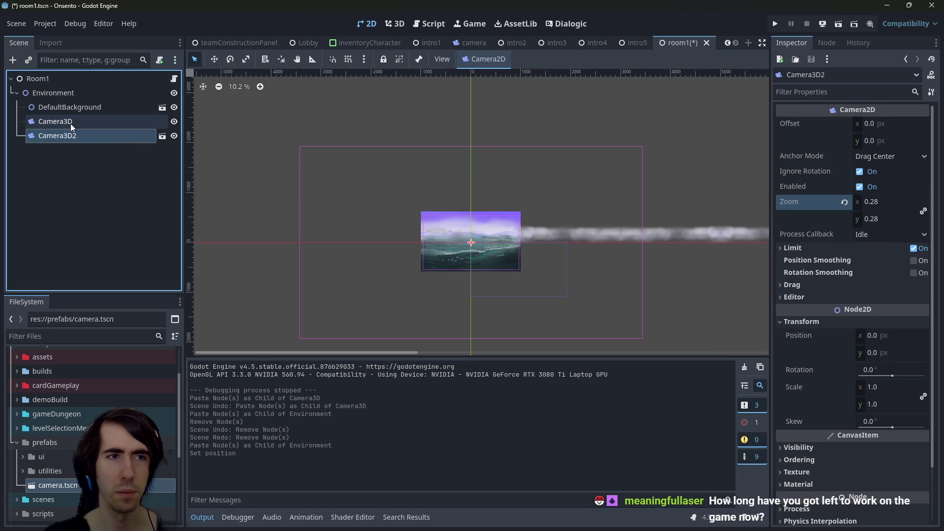
left_click(102, 137)
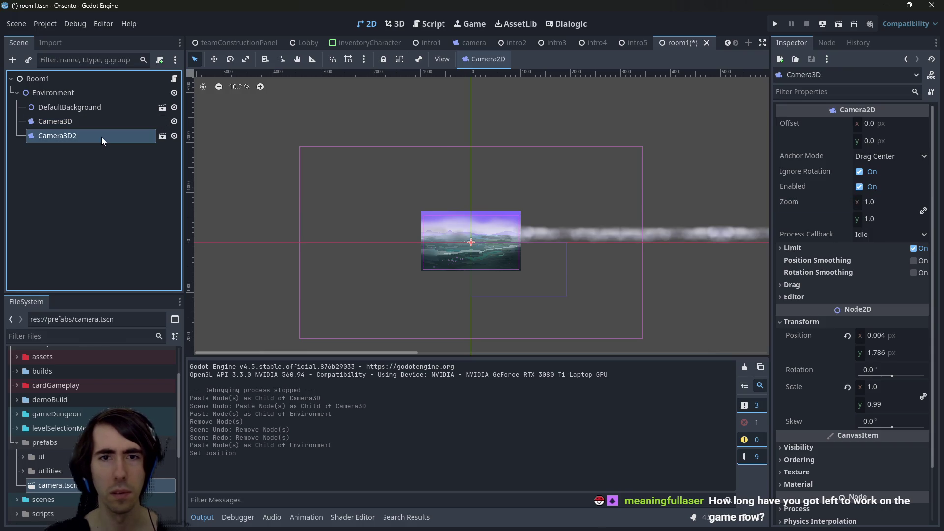
left_click(873, 202)
type("1")
key("Return")
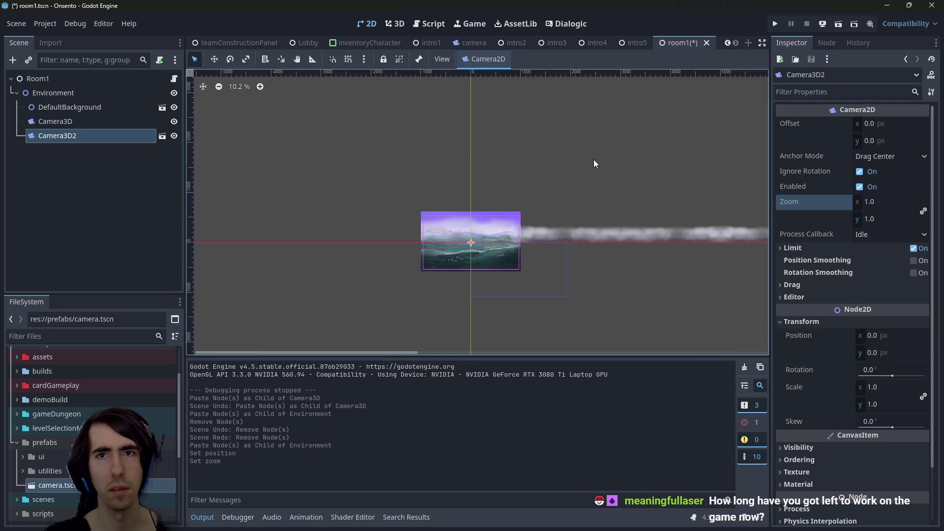
left_click(623, 43)
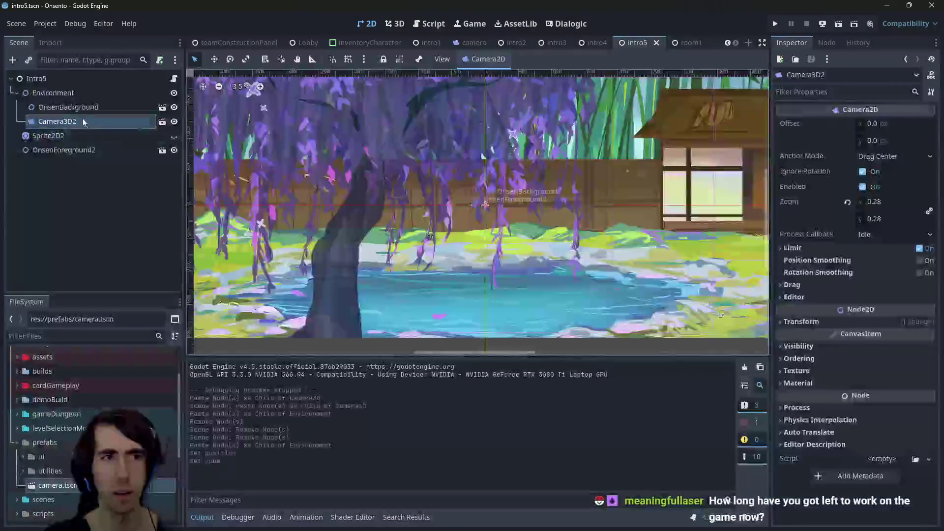
Revert a trial zoom change on intro5's camera and compare intro4's old and new cameras.
scroll(476, 217, "down", 4)
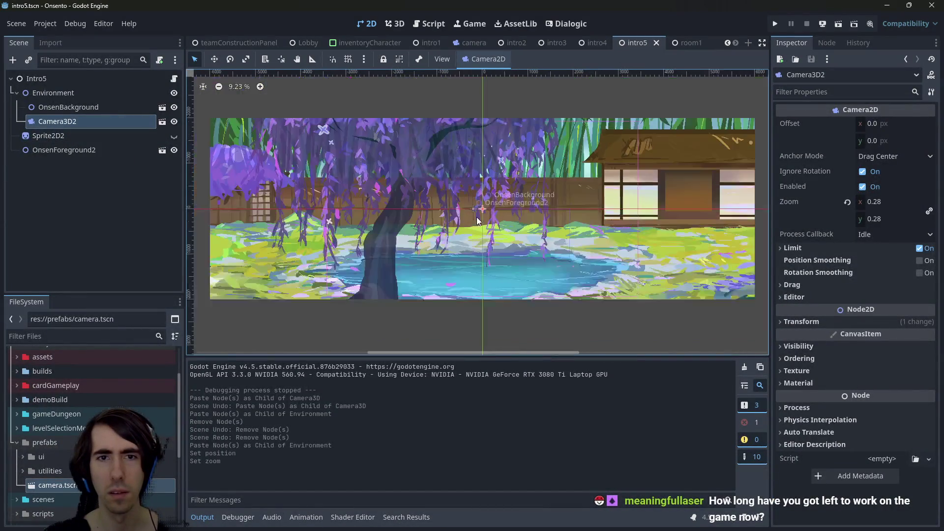
scroll(476, 218, "up", 2)
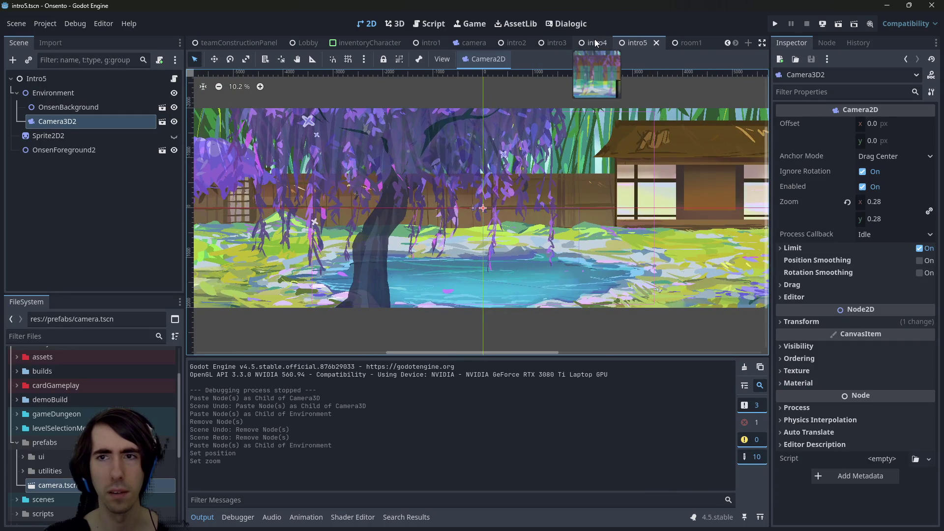
left_click_drag(877, 201, 905, 200)
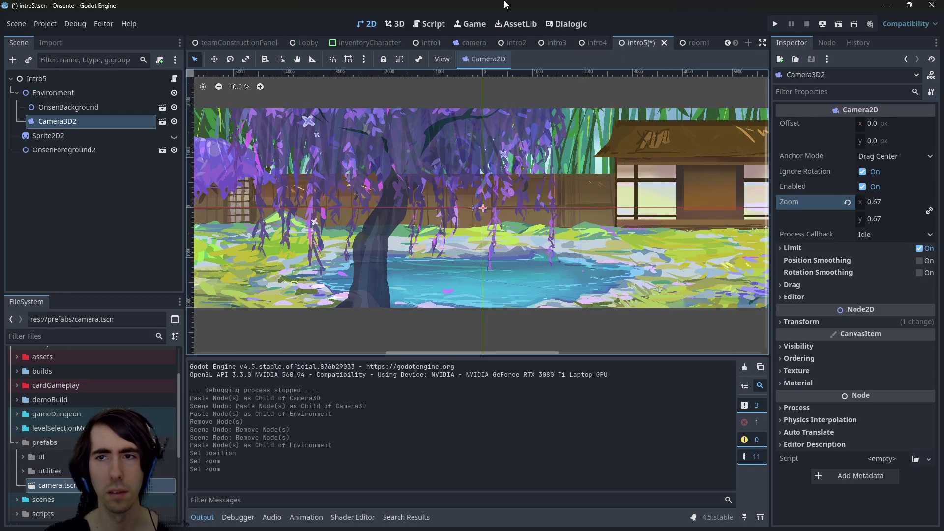
key("ctrl+z")
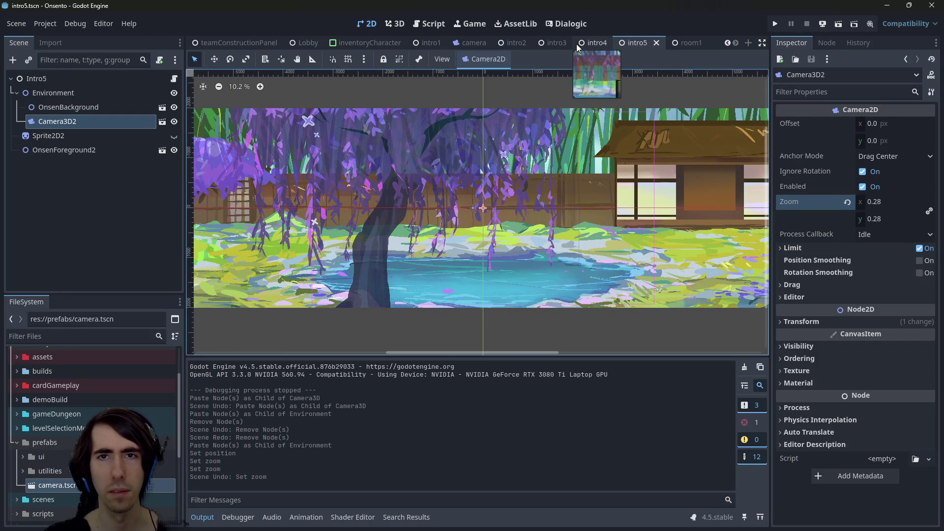
left_click(577, 44)
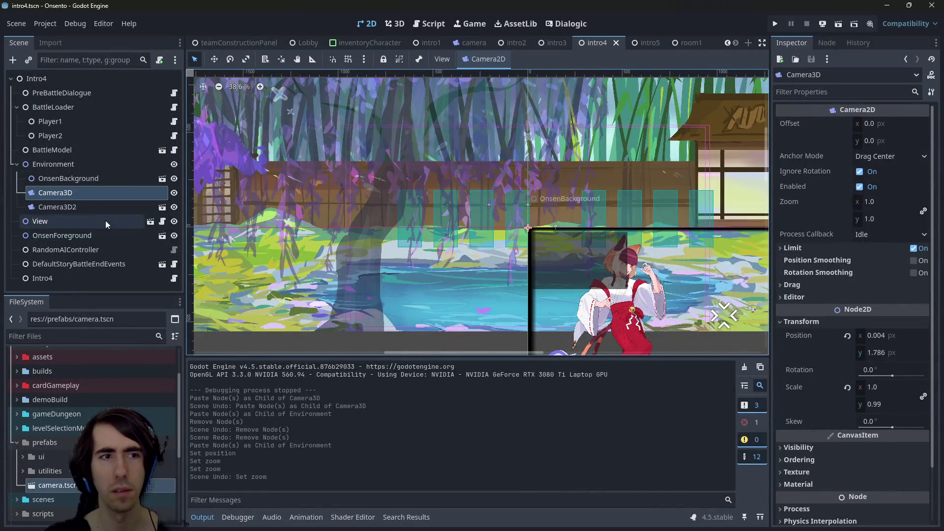
left_click(85, 209)
left_click(82, 195)
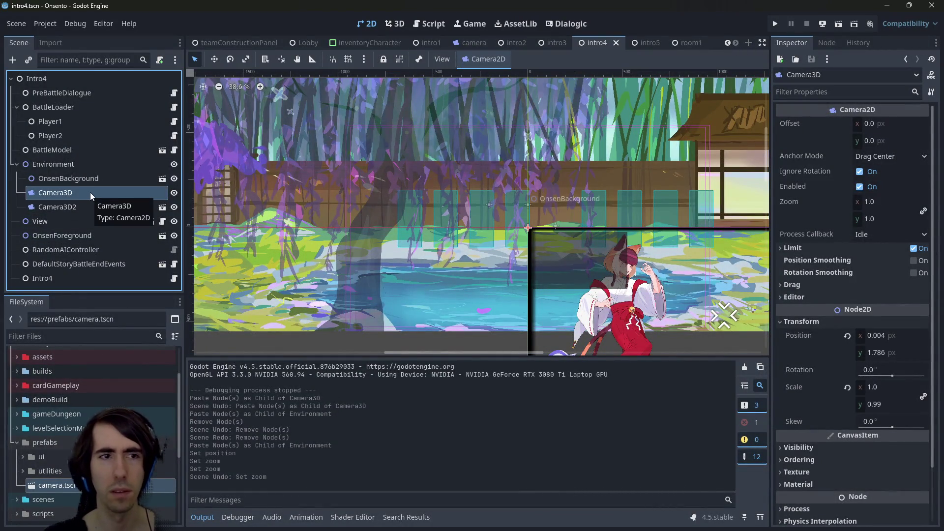
left_click(77, 207)
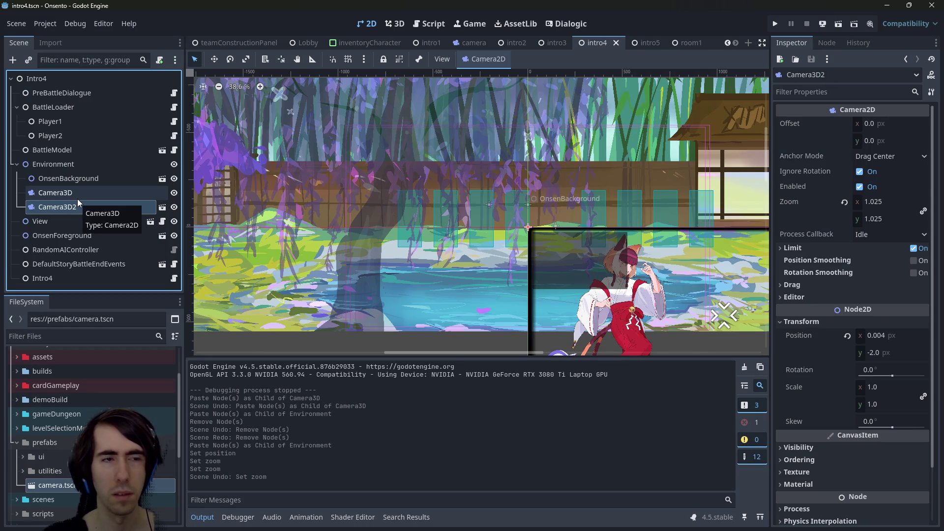
left_click(78, 198)
Delete intro4's old Camera3D, leaving Camera3D2, and save intro4.
key("Delete")
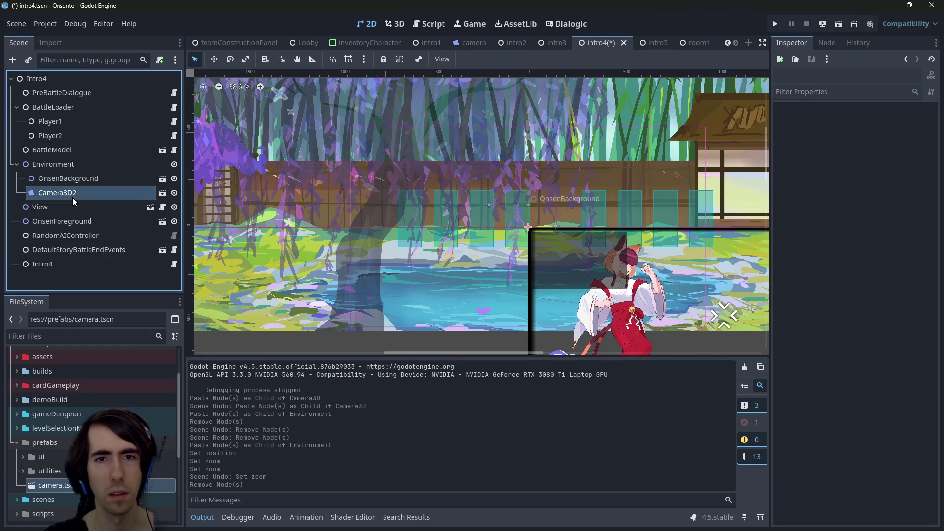
scroll(427, 234, "down", 2)
key("ctrl+z")
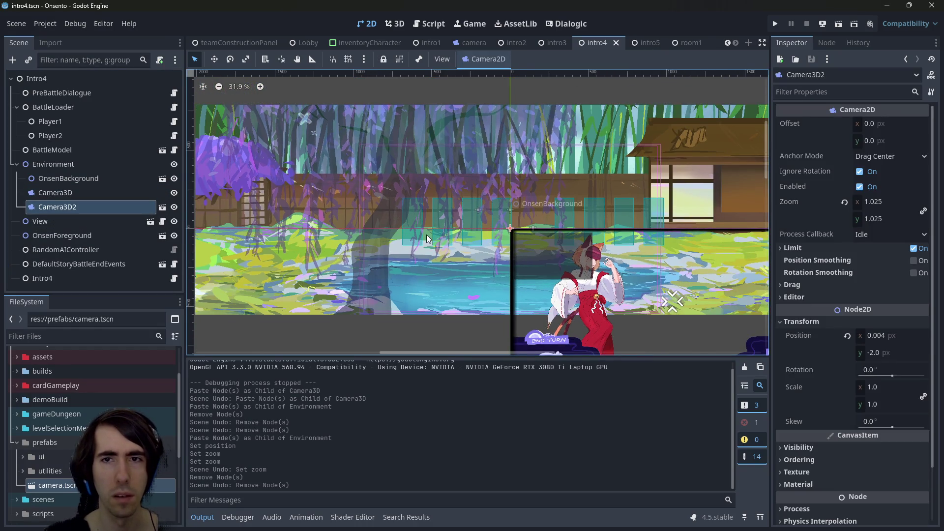
left_click(64, 207)
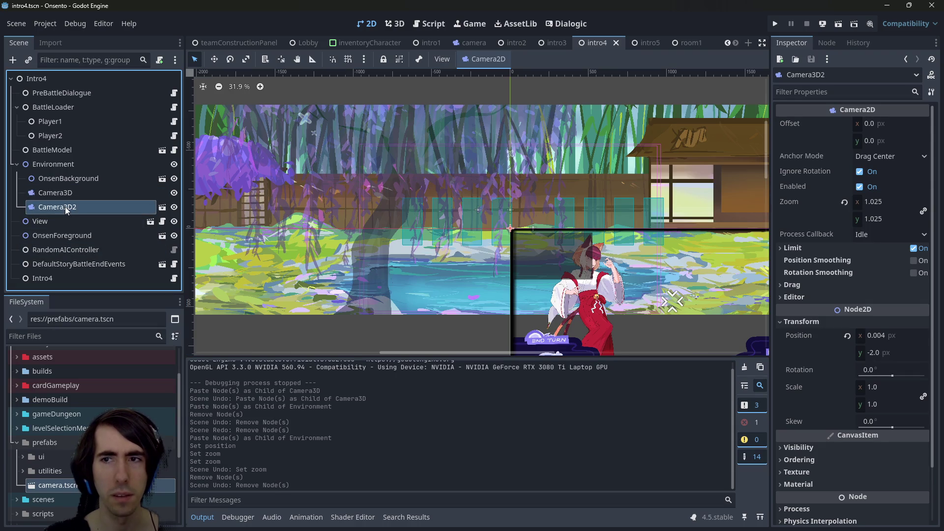
left_click(57, 191)
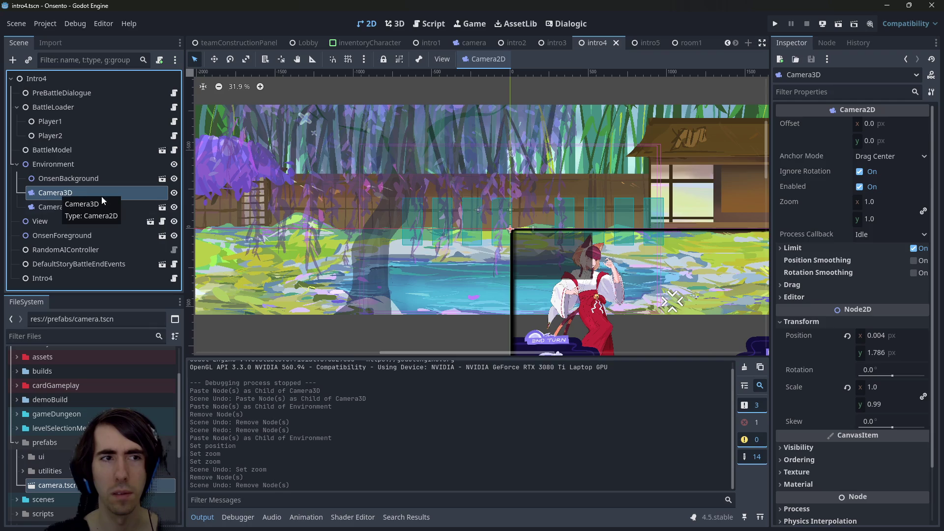
key("Delete")
key("Return")
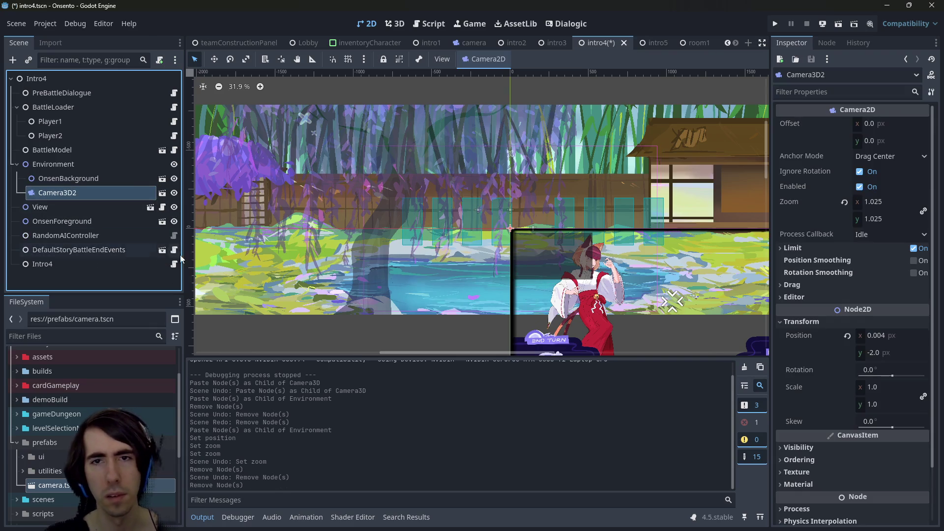
key("ctrl+s")
left_click(546, 49)
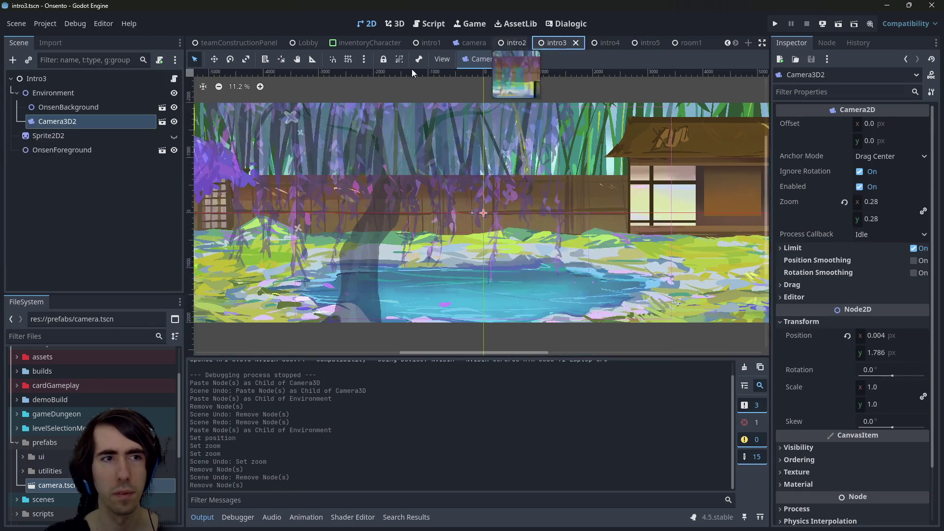
Switch to the room1 scene showing its Camera3D and Camera3D2 nodes.
left_click(675, 43)
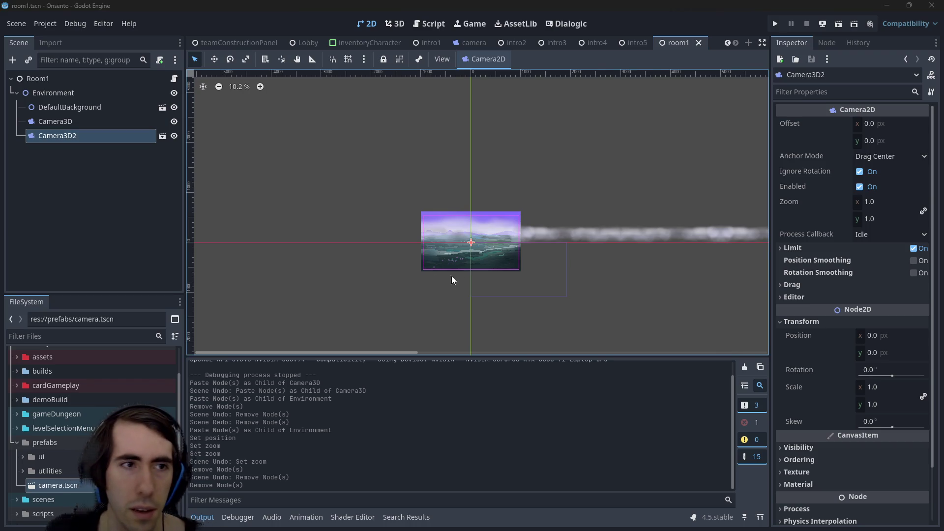
scroll(462, 249, "up", 4)
Delete room1's old Camera3D, save the scene, and bring up the YouTube music video.
left_click(114, 118)
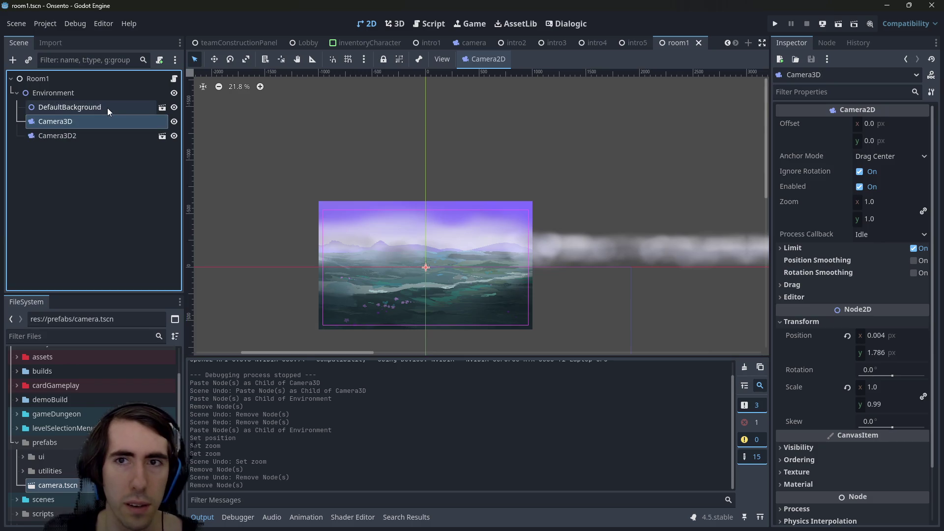
key("Delete")
key("Return")
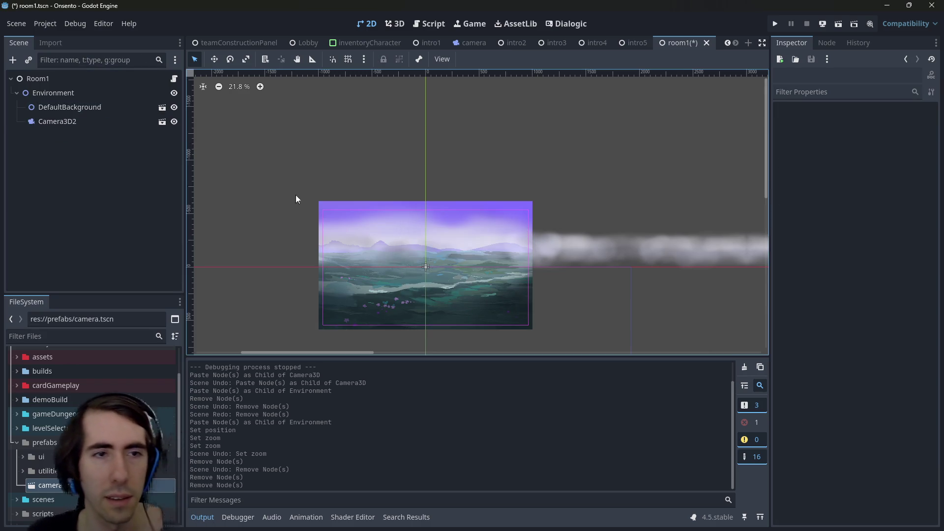
key("ctrl+s")
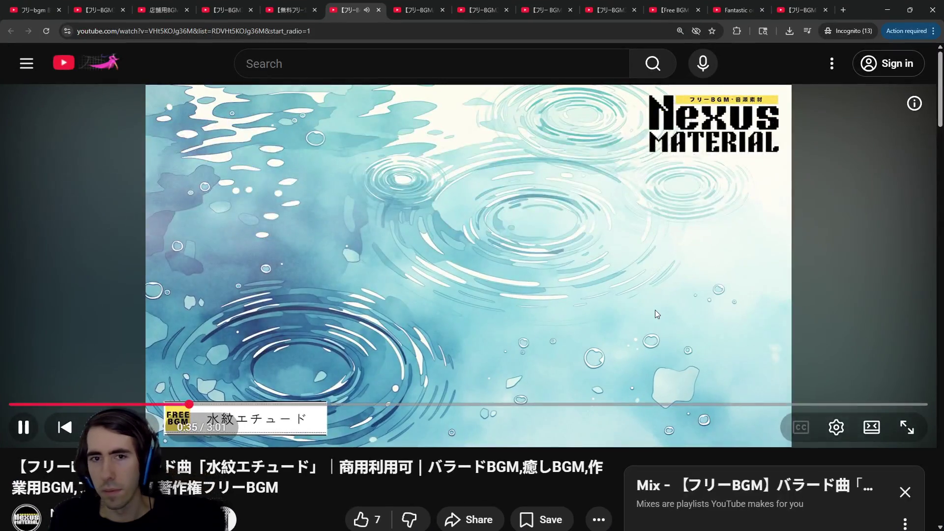
right_click(656, 315)
left_click(688, 362)
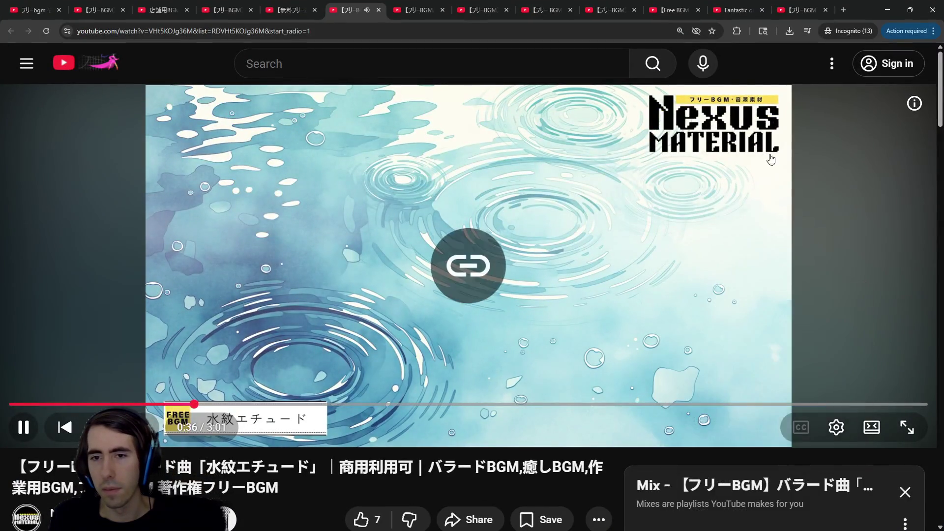
Return to the Godot editor and select room1's Camera3D2.
key("alt+Tab")
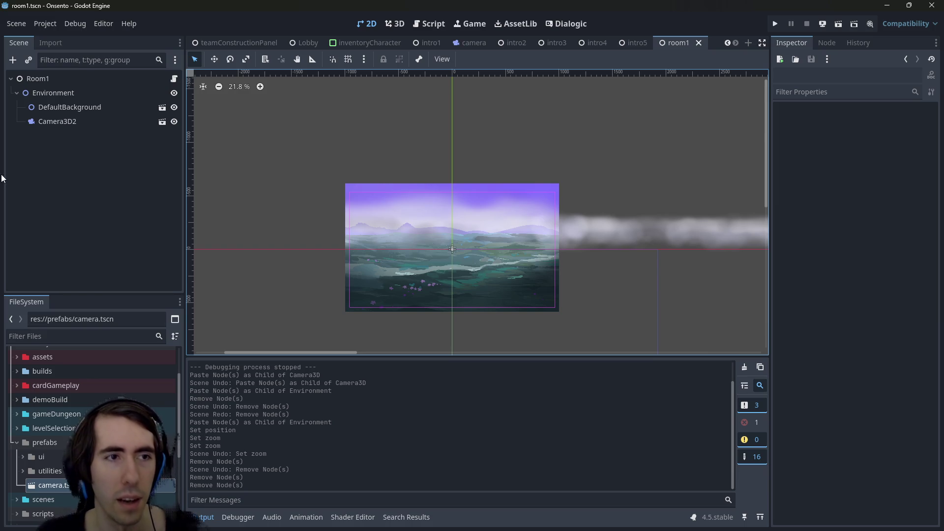
left_click(53, 121)
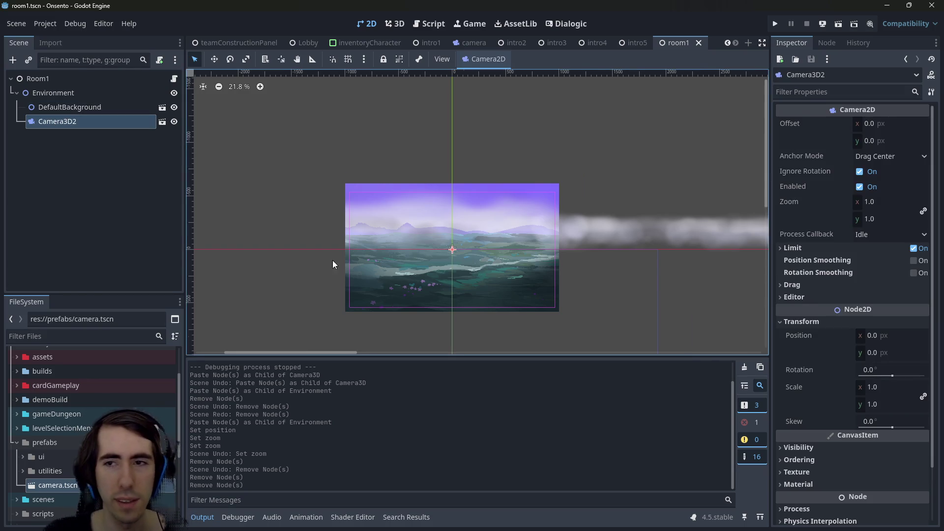
Paste a Camera3D3 copy under Environment and confirm its zoom of 1.
scroll(345, 236, "up", 4)
left_click(86, 94)
key("ctrl+v")
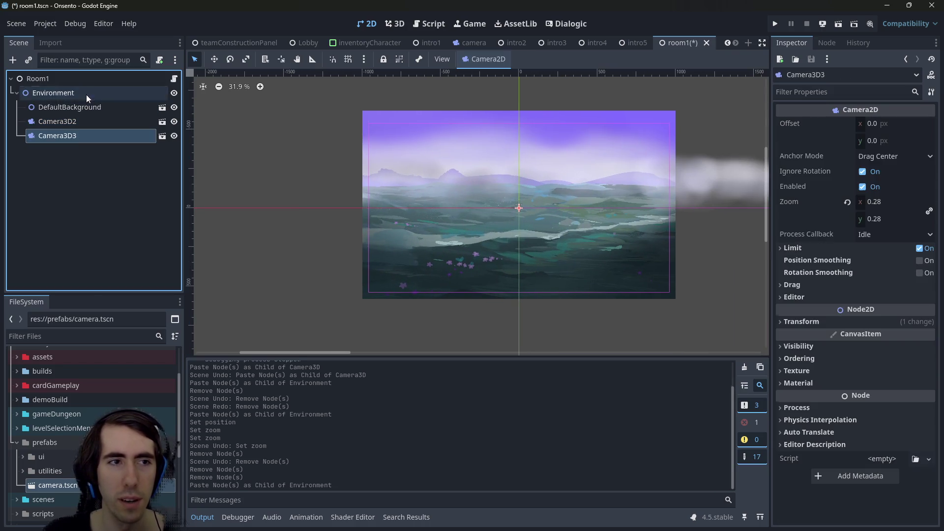
left_click(79, 122)
left_click(77, 137)
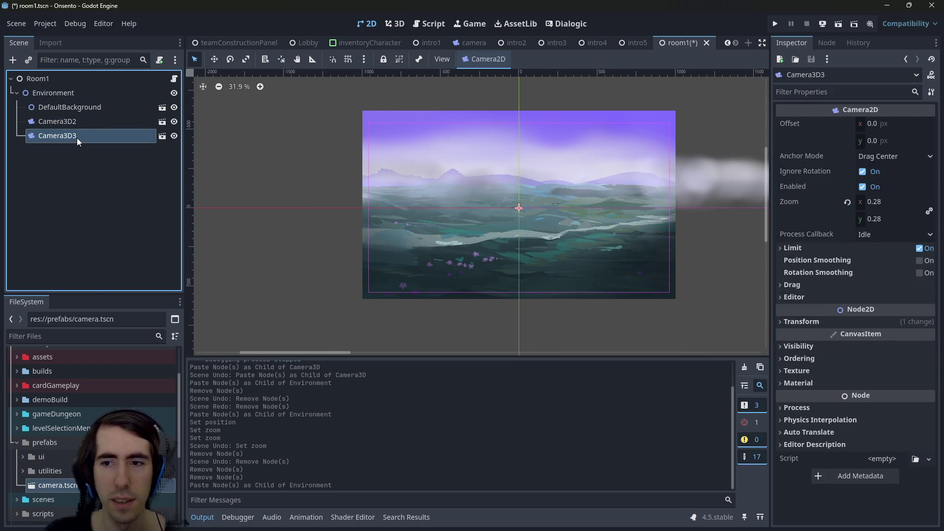
left_click(76, 122)
left_click(75, 140)
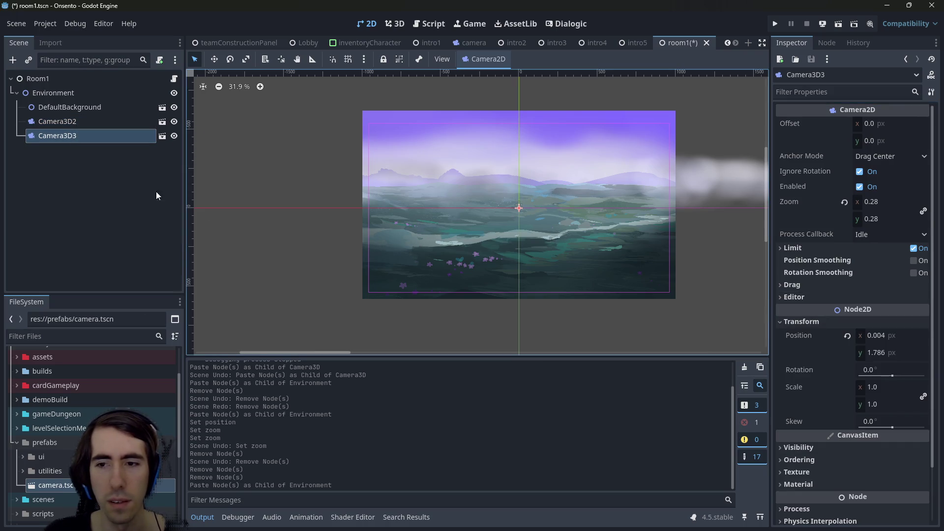
left_click(114, 121)
scroll(408, 247, "down", 5)
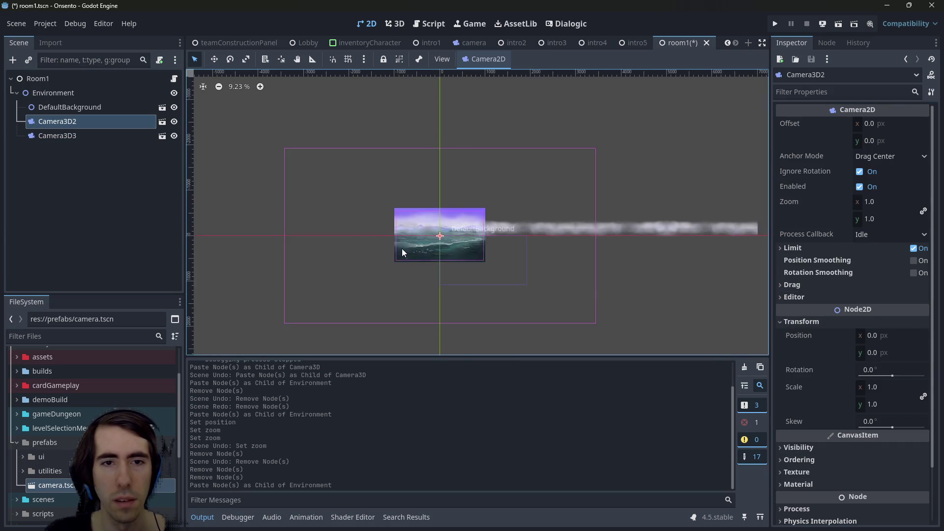
scroll(402, 249, "up", 4)
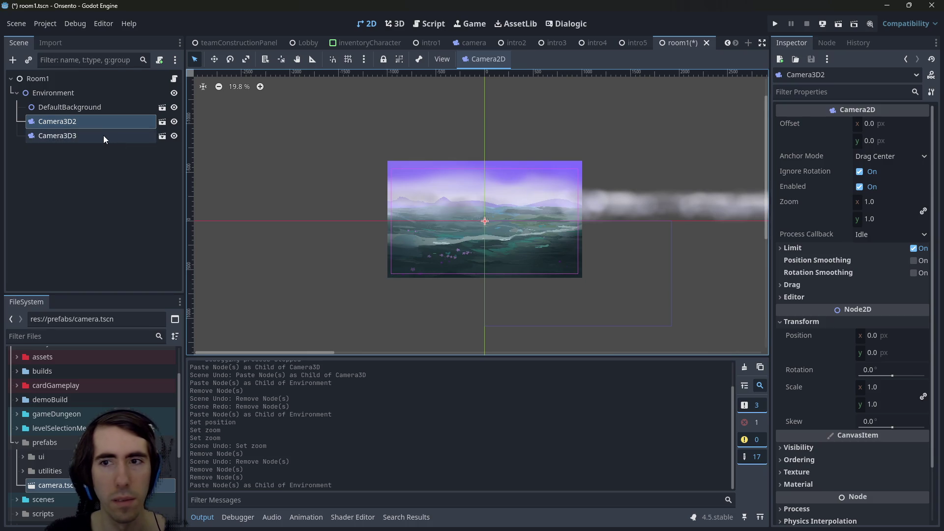
left_click(103, 135)
left_click(881, 206)
type("1")
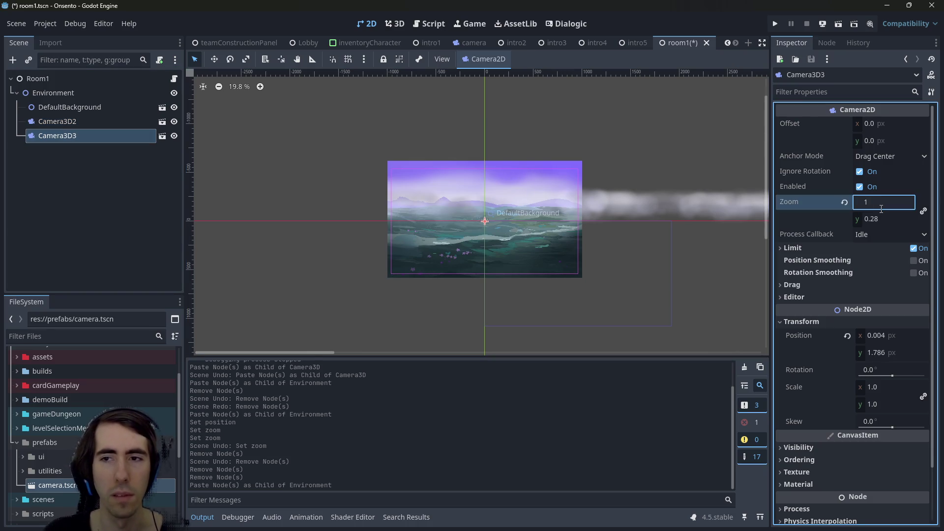
key("Return")
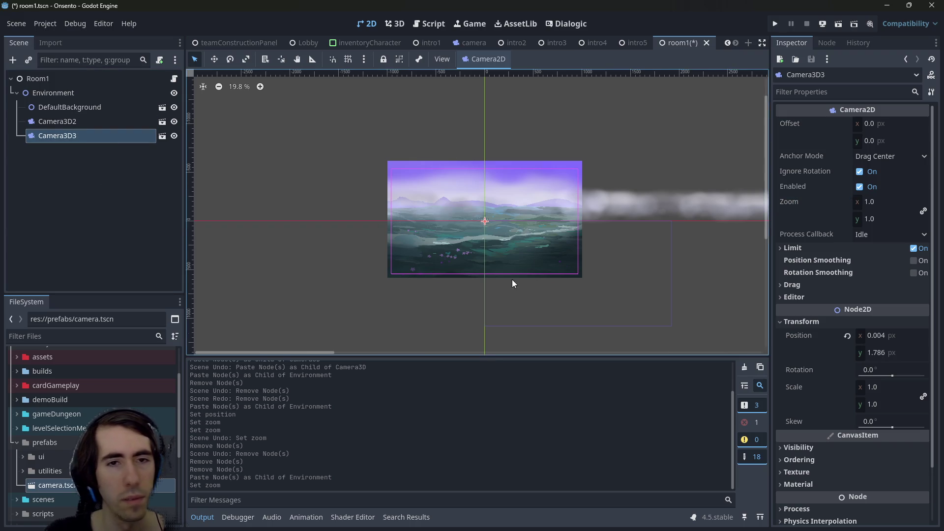
Delete the leftover Camera3D2, keeping Camera3D3, and save room1.
scroll(509, 279, "down", 6)
scroll(505, 279, "up", 8)
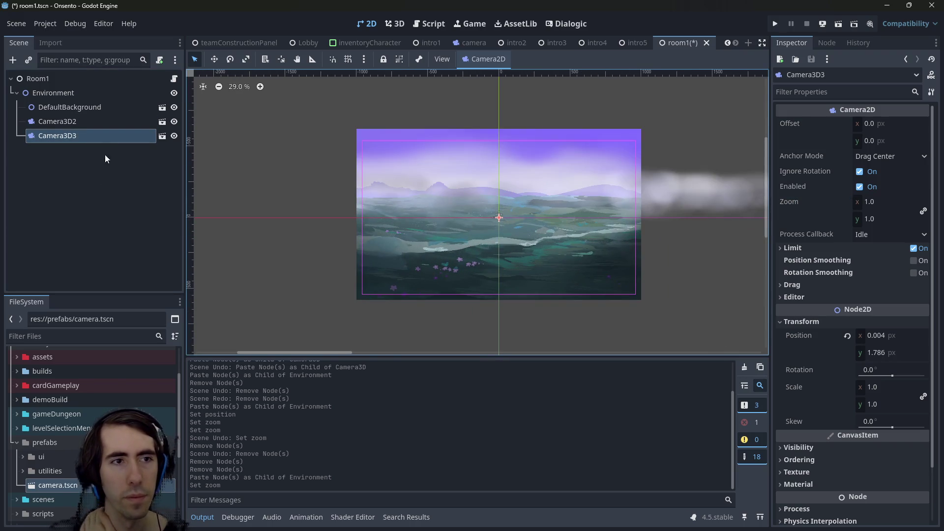
left_click(83, 124)
key("Delete")
key("Return")
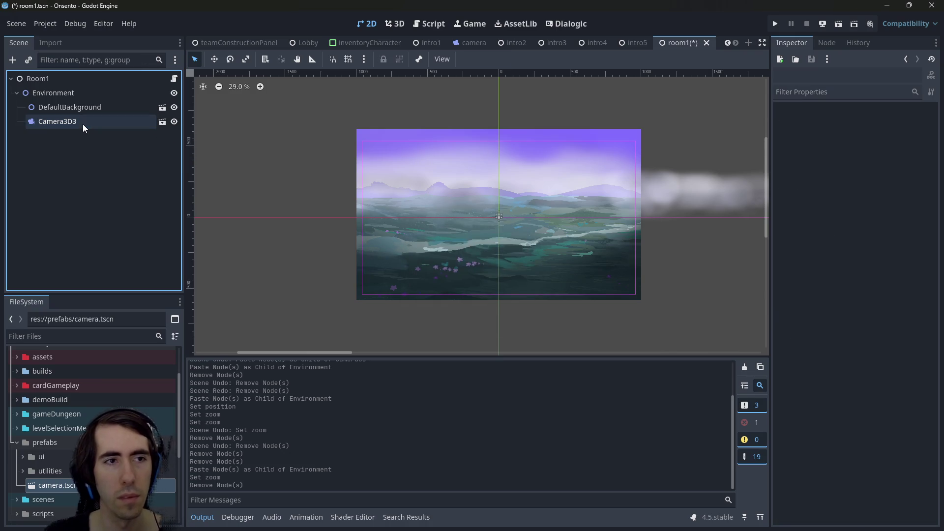
left_click(82, 124)
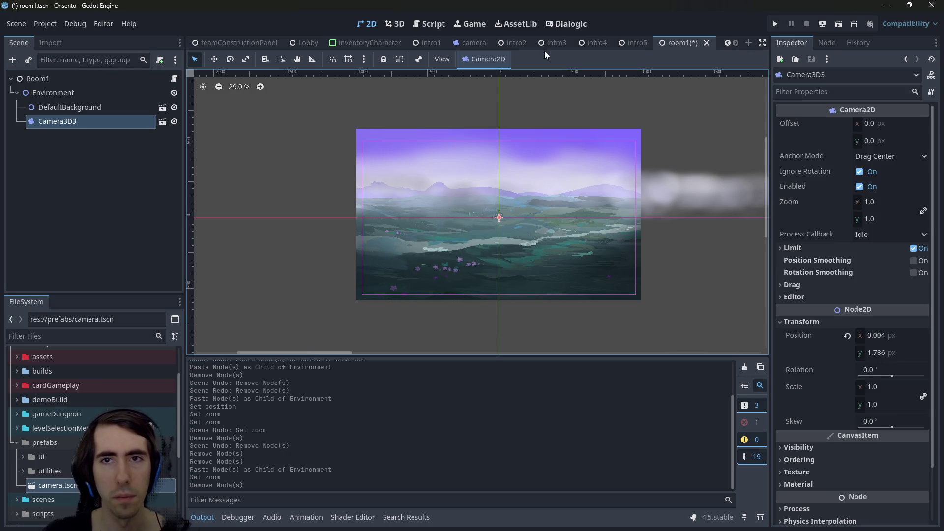
key("ctrl+s")
key("shift+alt+o")
Open room2.tscn and paste the camera prefab under its Environment node.
type("room2")
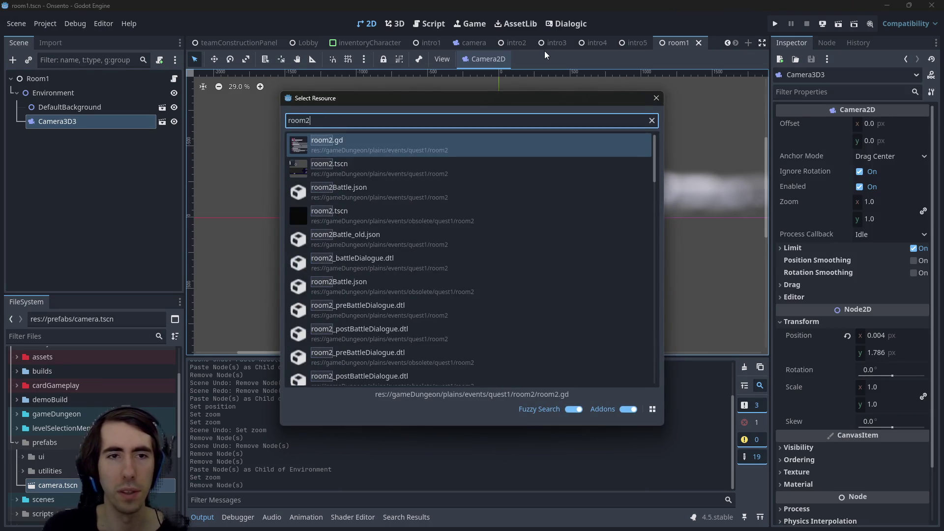
key("Down")
key("Return")
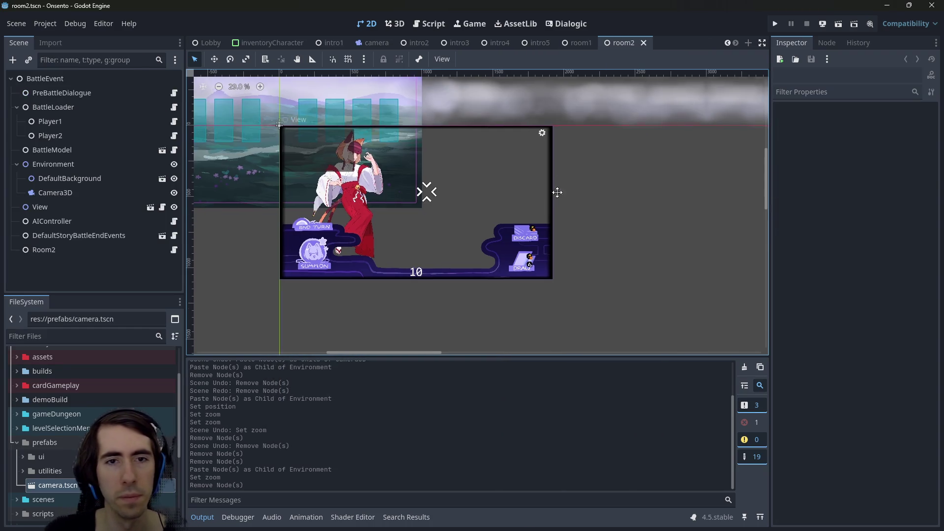
left_click(89, 192)
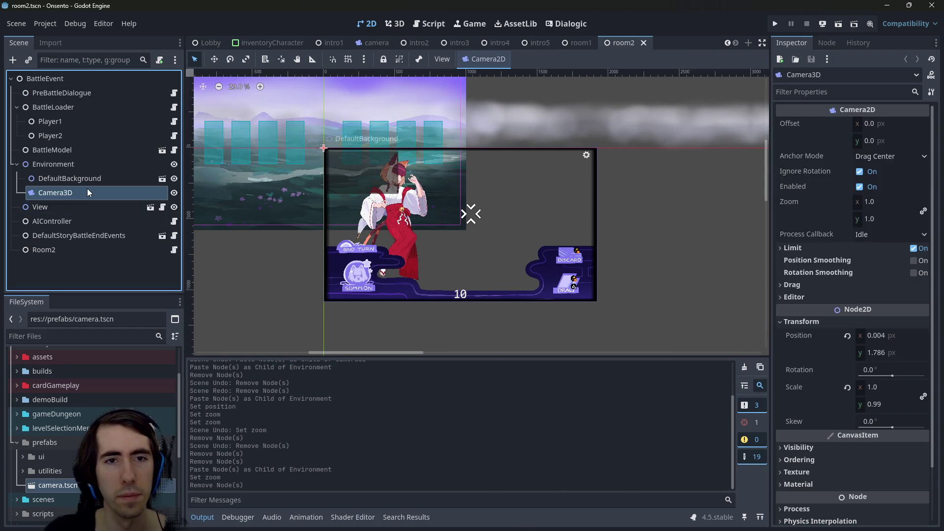
scroll(287, 212, "down", 3)
scroll(481, 244, "up", 5)
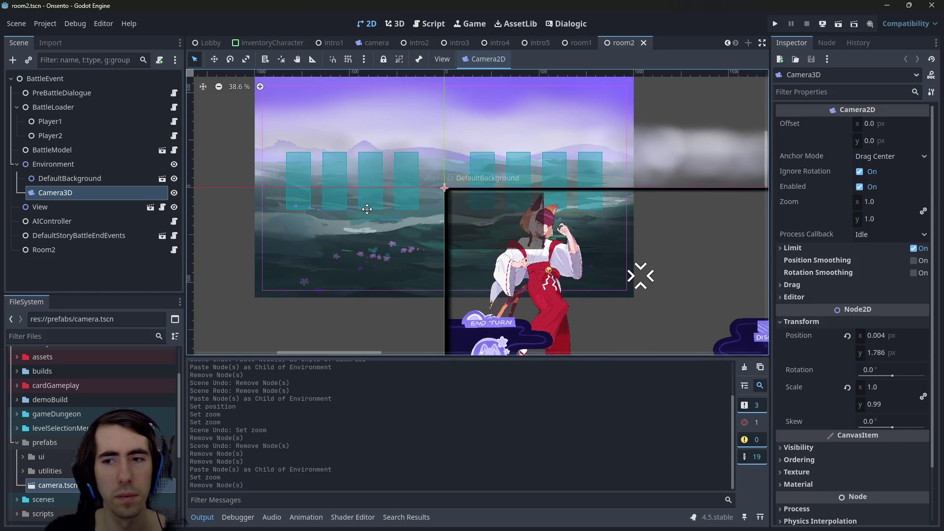
left_click(77, 166)
key("ctrl+v")
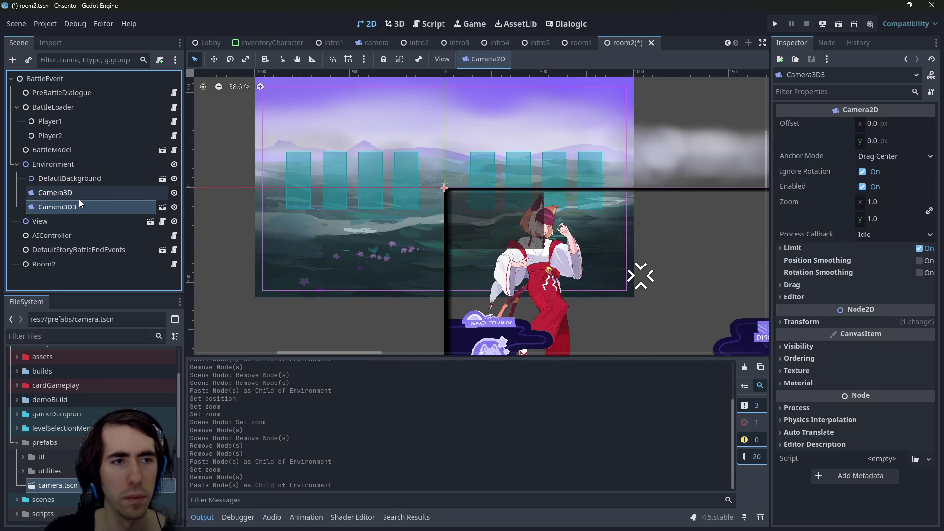
Check Camera3D3's transform, delete room2's old Camera3D, and save the scene.
left_click(74, 219)
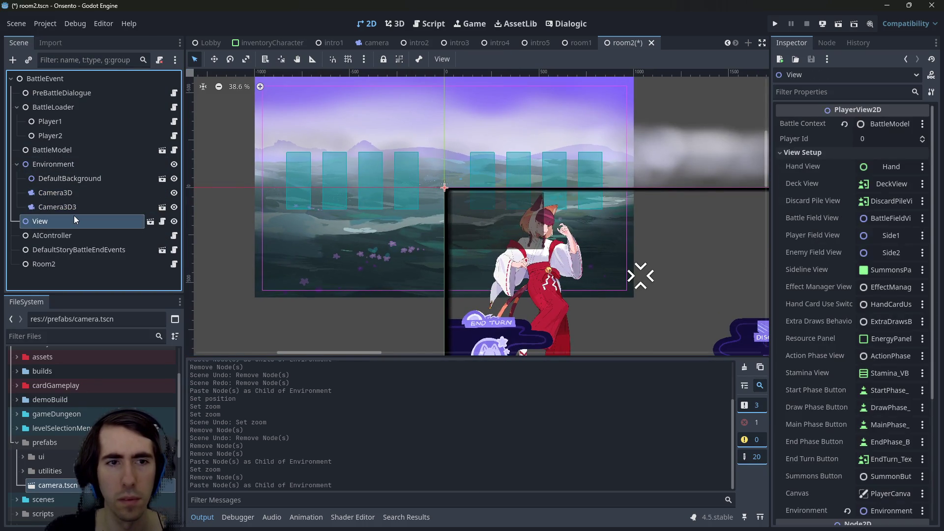
left_click(125, 206)
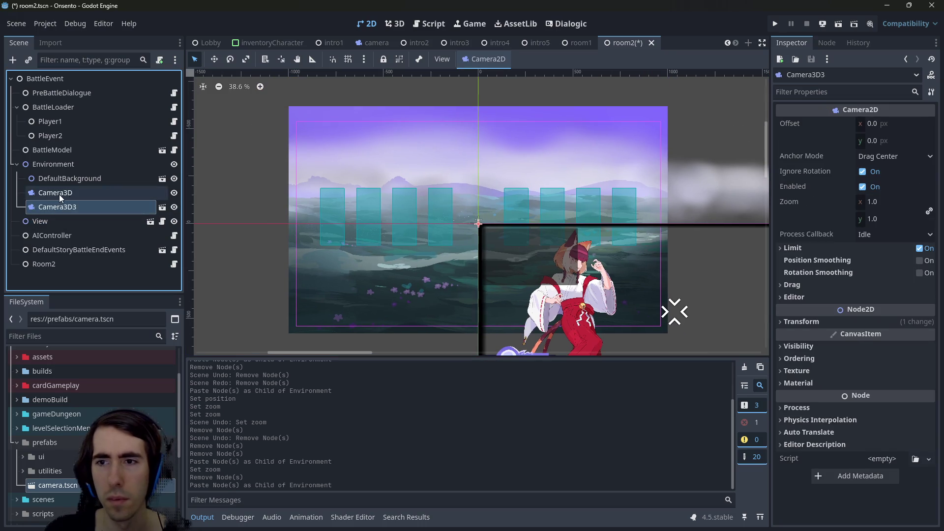
left_click(796, 320)
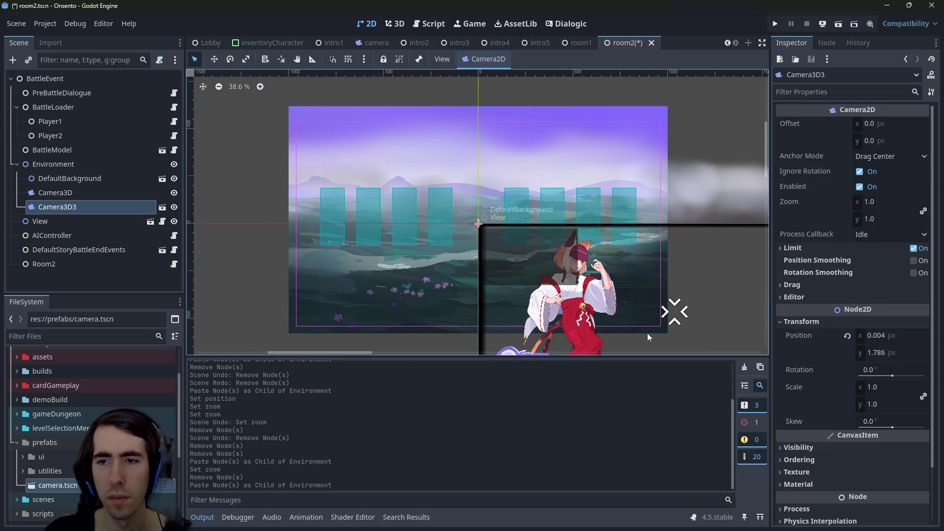
left_click(114, 196)
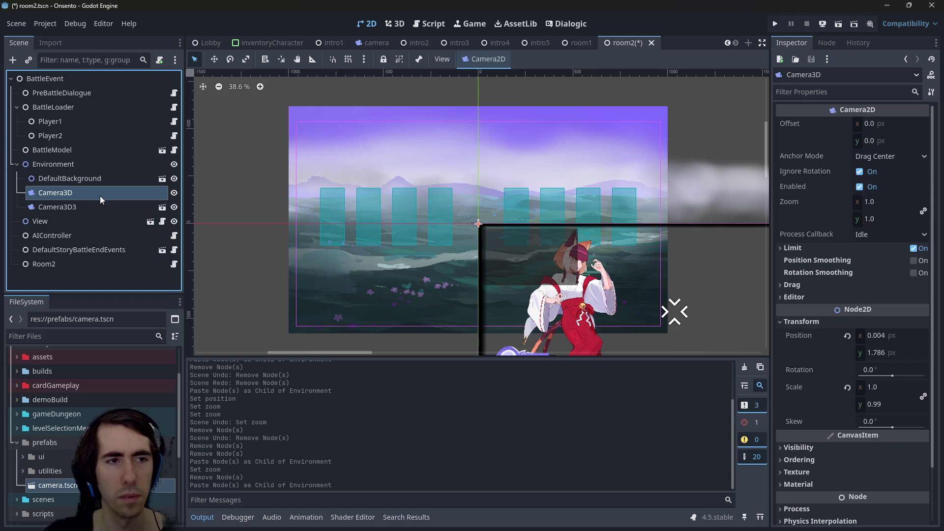
key("Delete")
key("Return")
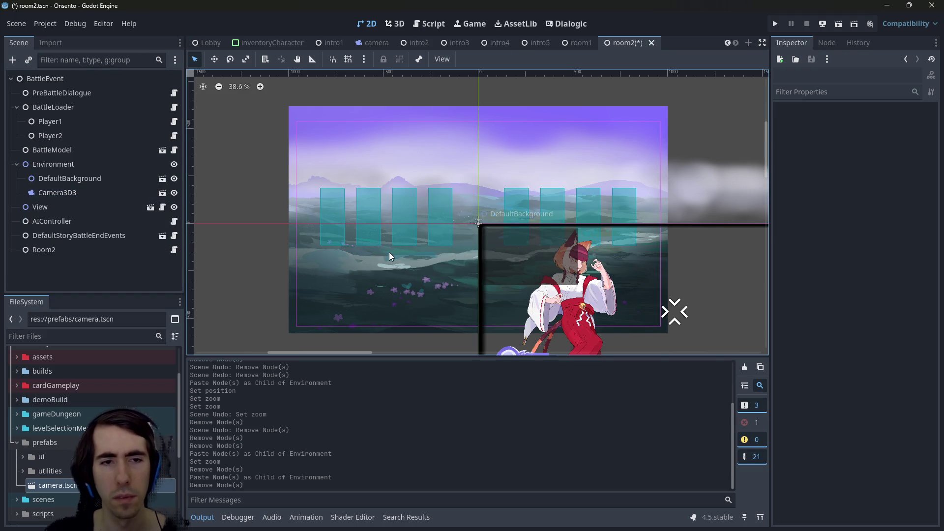
scroll(390, 254, "down", 4)
key("ctrl+s")
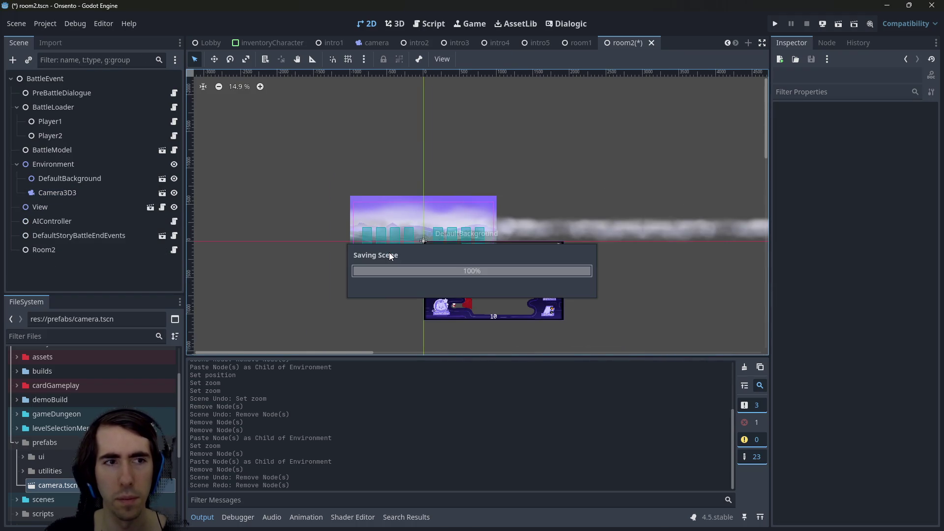
scroll(405, 266, "up", 3)
key("alt+shift+o")
Open room3 and paste the camera prefab under its Environment node.
type("ro")
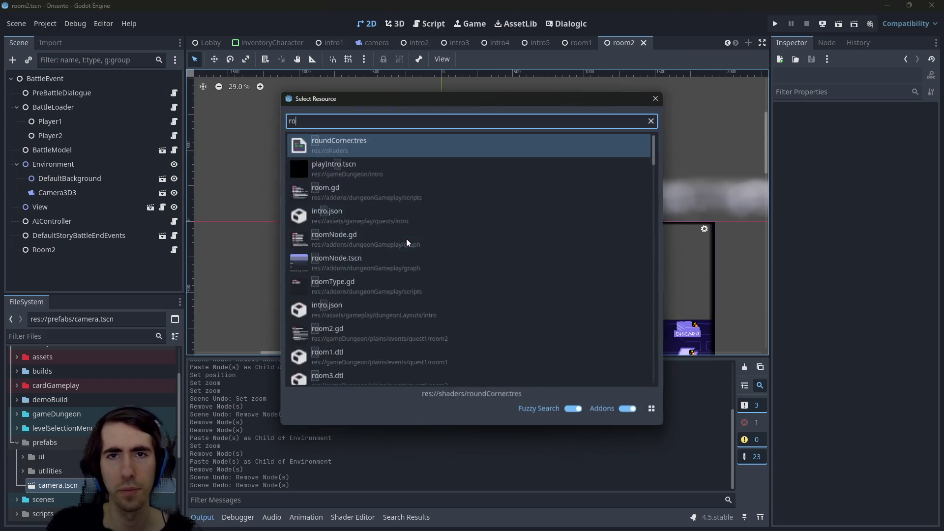
type("om3")
key("Down")
key("Return")
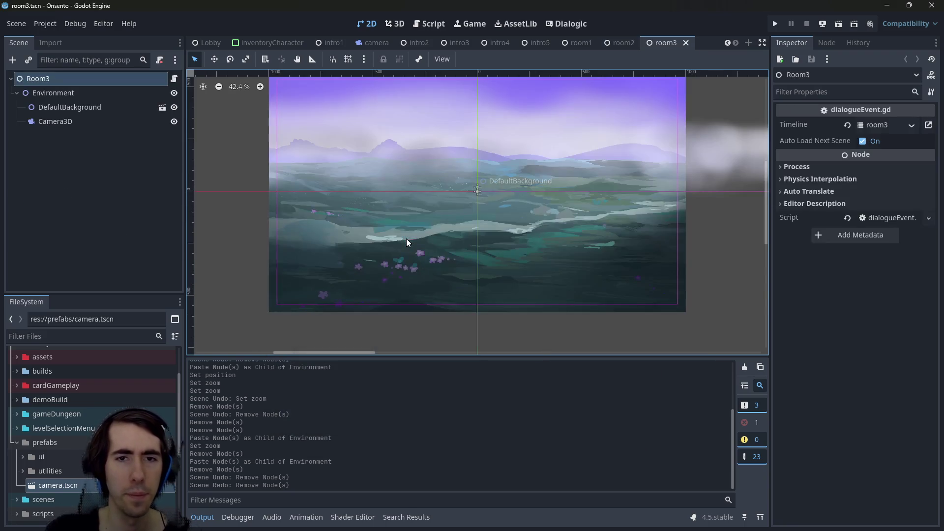
scroll(406, 238, "down", 2)
left_click(63, 93)
key("ctrl+v")
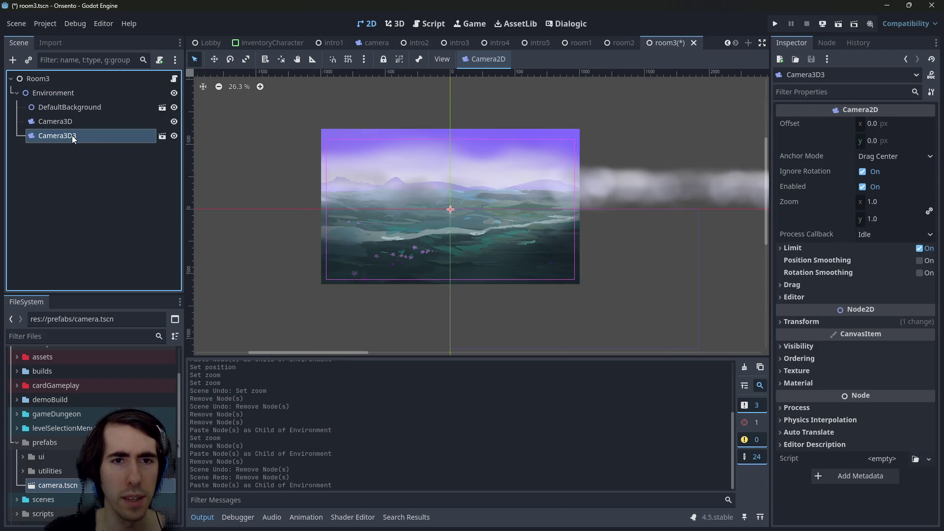
Compare the two cameras, delete room3's old Camera3D, and save the scene.
left_click(152, 122)
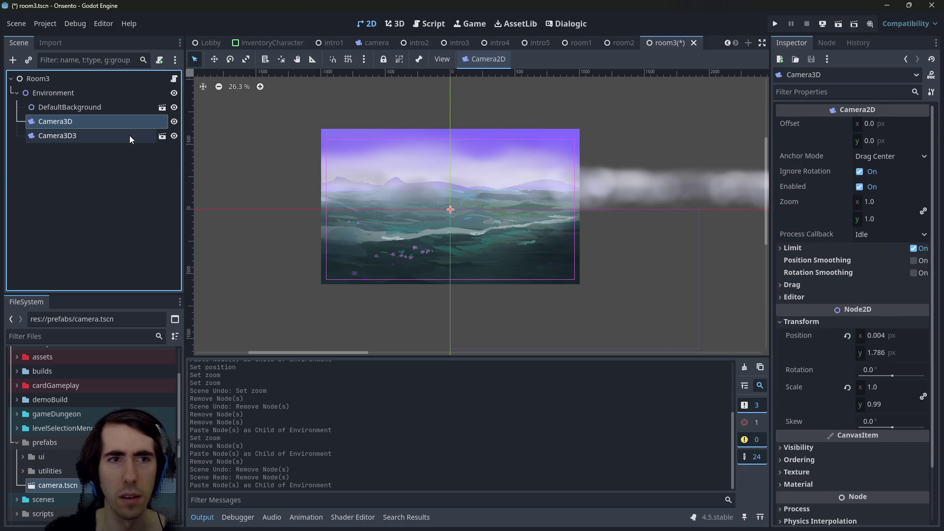
left_click(129, 134)
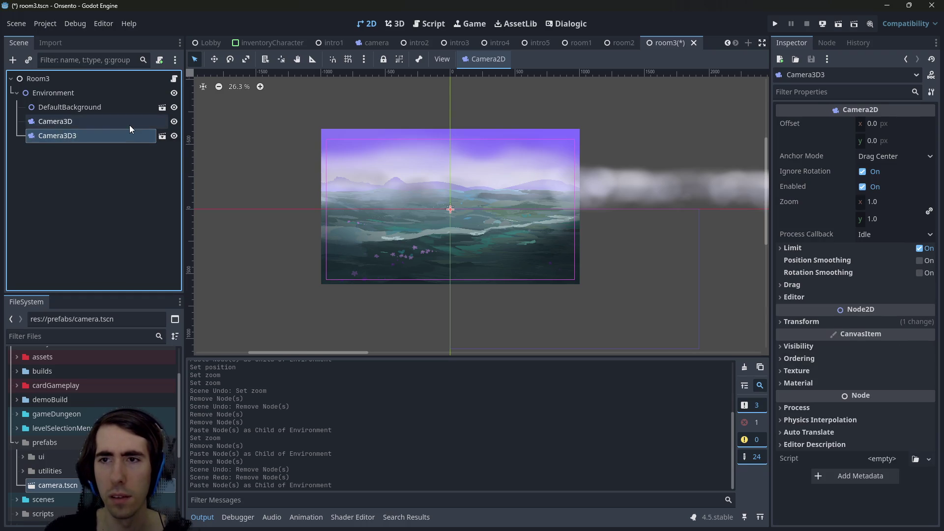
left_click(128, 125)
left_click(123, 137)
left_click(119, 121)
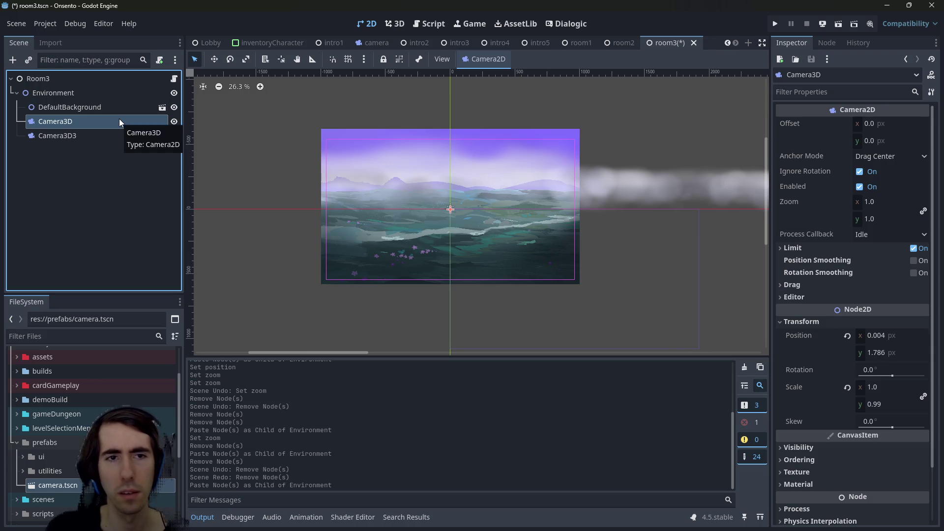
key("Delete")
key("ctrl+s")
Open room4 and paste the camera prefab under Environment.
key("shift+alt+o")
type("room4")
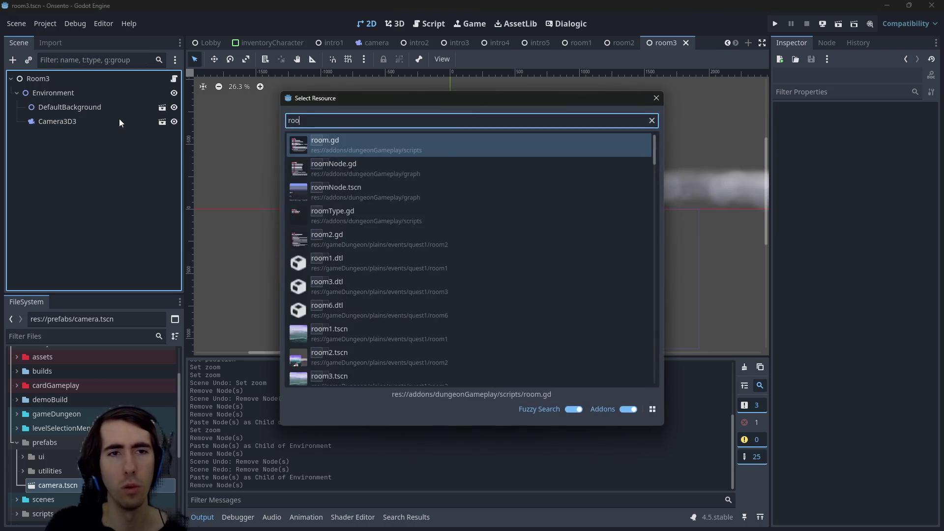
key("Down")
key("Up")
key("Return")
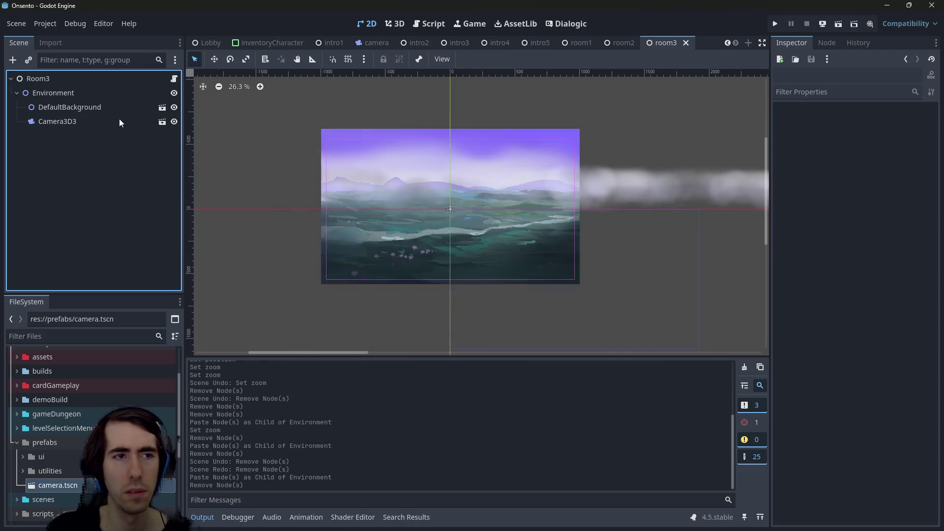
key("ctrl+v")
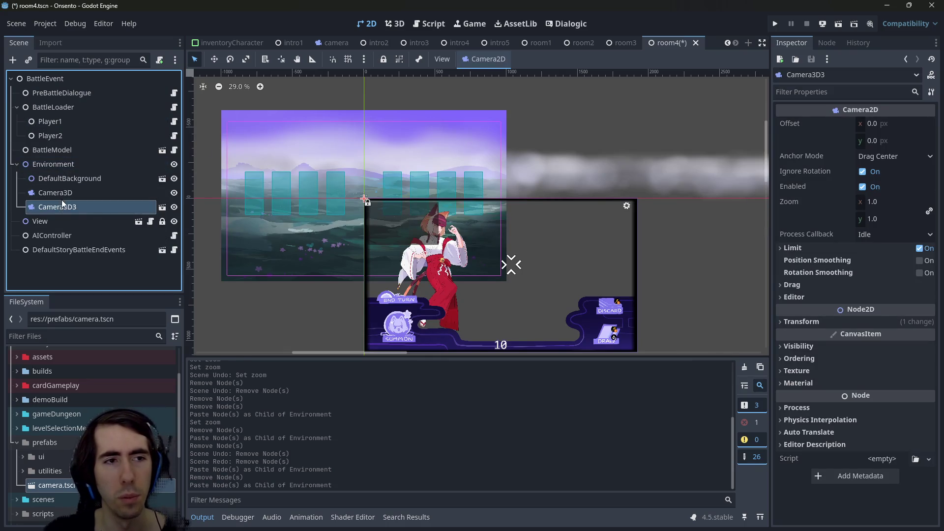
Delete room4's old Camera3D, keeping the pasted Camera3D3, and save the scene.
left_click(55, 192)
key("ctrl+z")
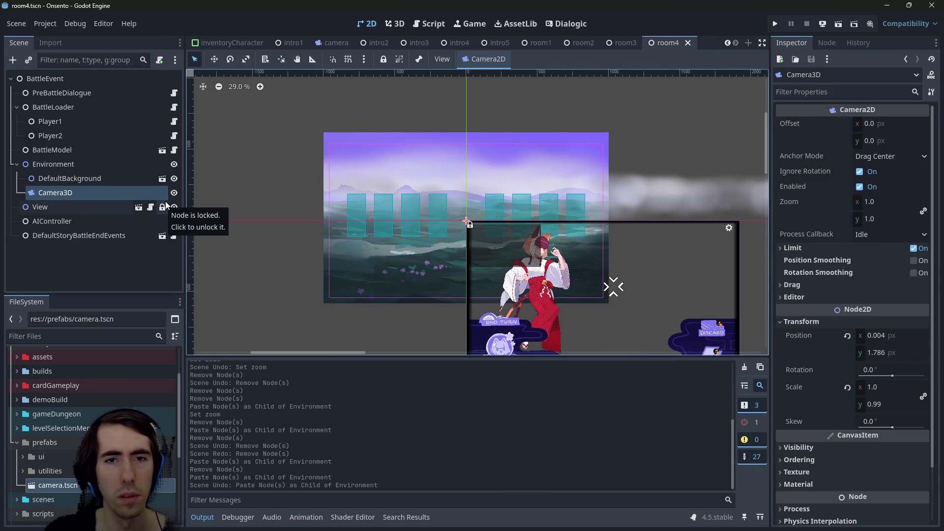
key("ctrl+shift+z")
left_click(135, 193)
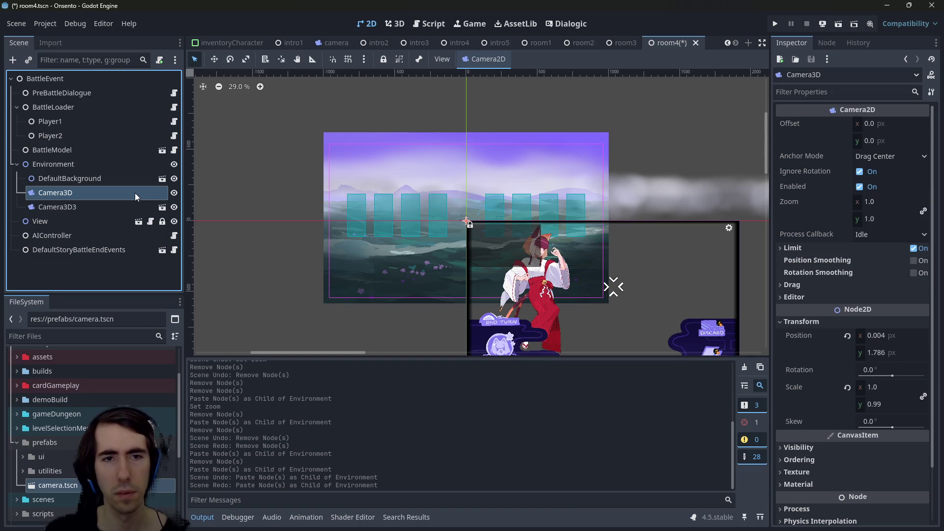
key("Delete")
key("Return")
key("ctrl+s")
Search Quick Open for the room5 scene.
key("shift+alt+o")
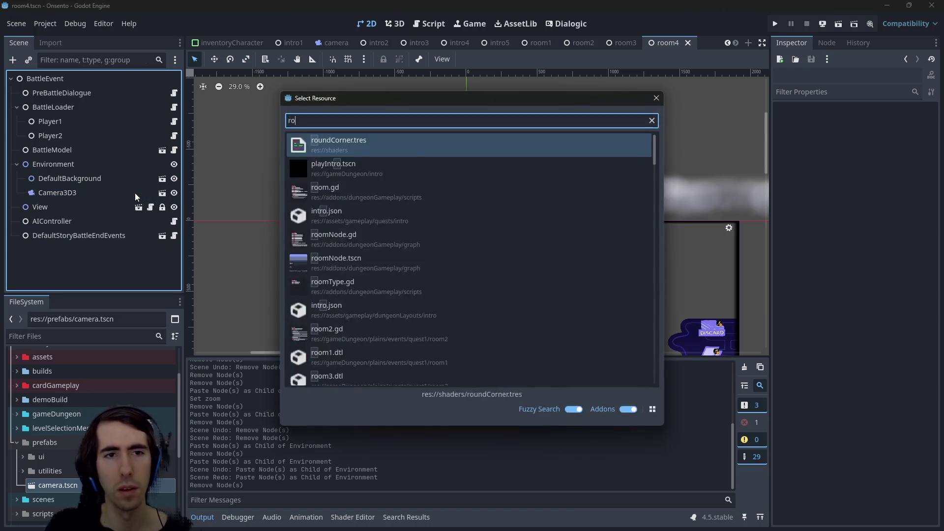
type("room5")
key("Down")
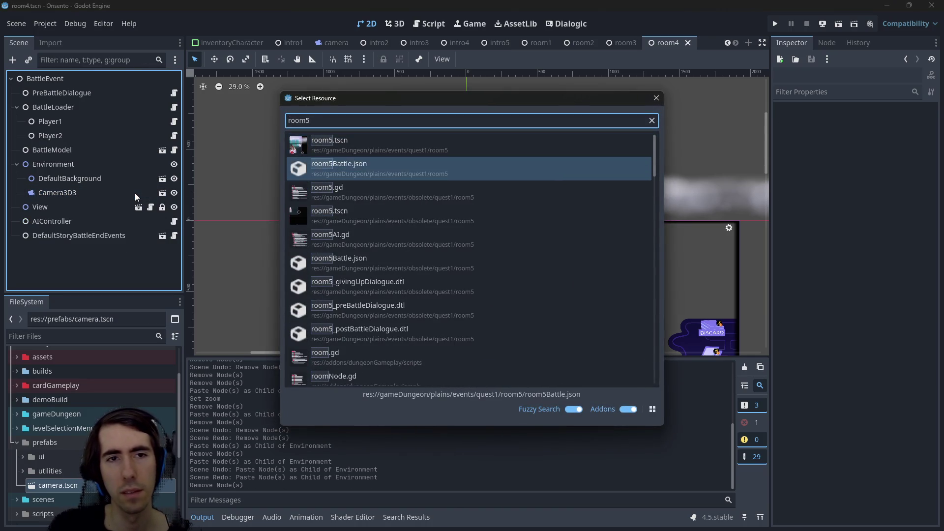
Open room5 and paste the camera prefab under its Environment node.
key("Up")
key("Return")
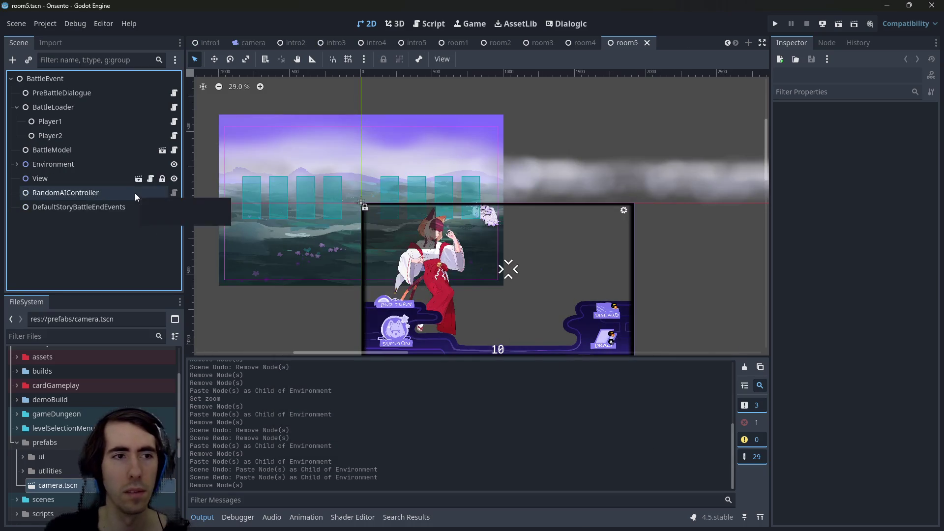
left_click(17, 164)
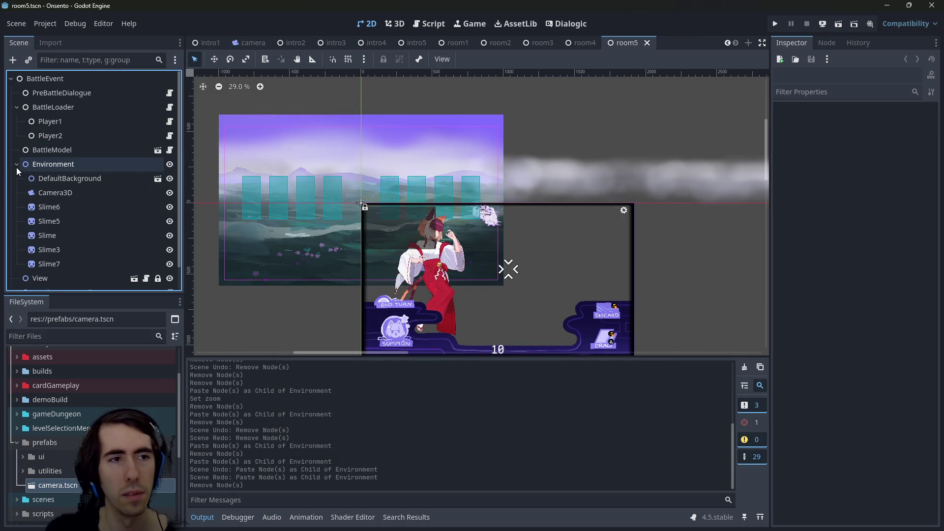
left_click(17, 165)
left_click(39, 180)
left_click(23, 167)
left_click(17, 165)
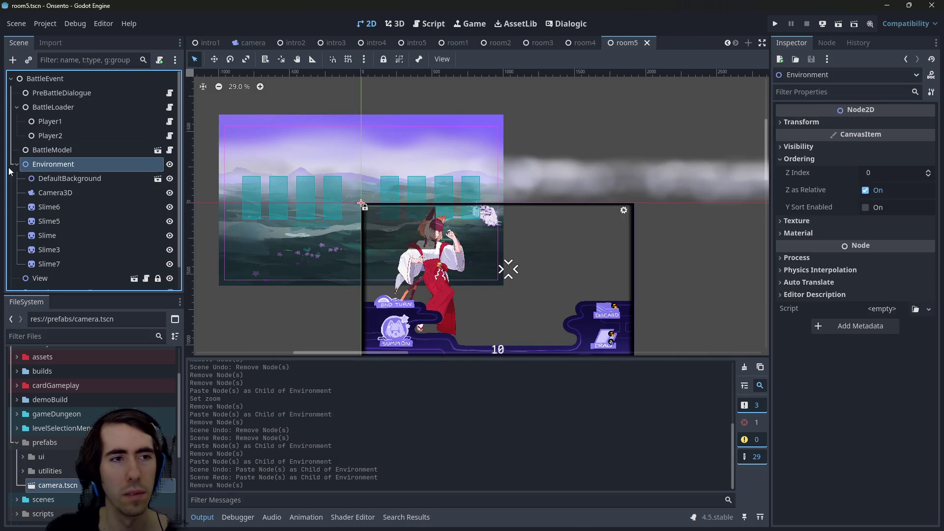
key("ctrl+v")
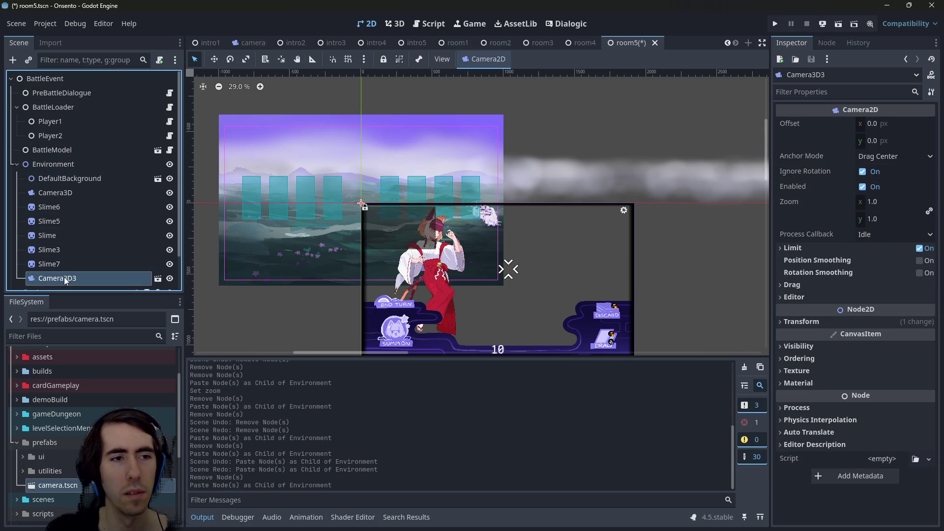
Move the pasted camera beside Camera3D, delete the old Camera3D, and save room5.
left_click_drag(64, 276, 77, 201)
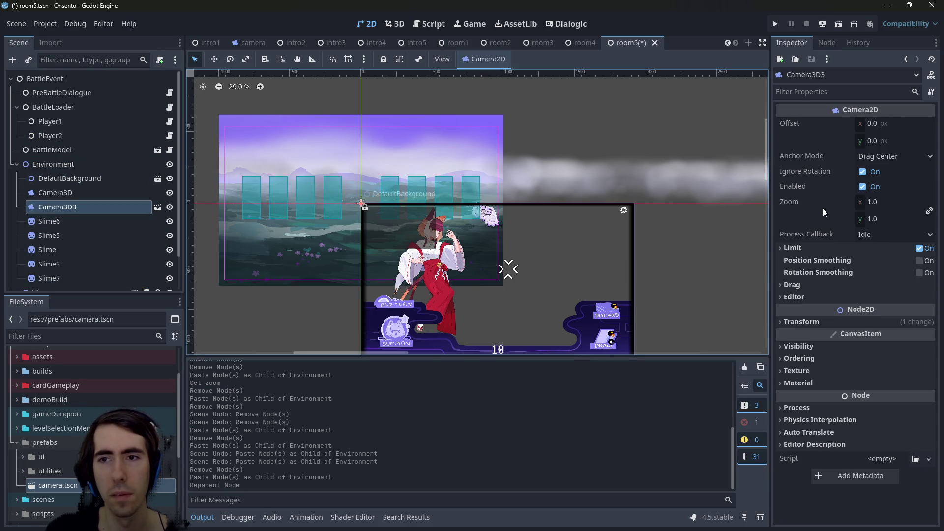
left_click(81, 192)
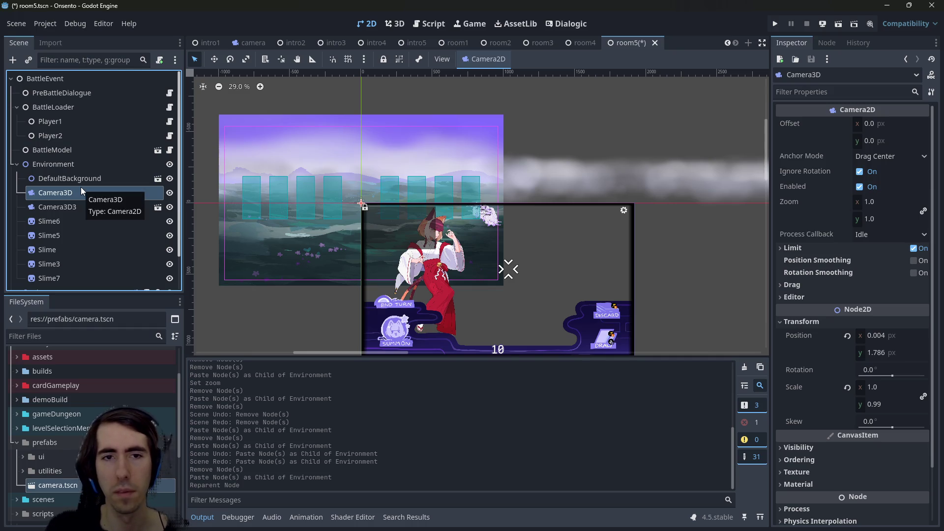
key("Delete")
key("Return")
key("ctrl+s")
Open room6, paste the camera prefab, delete the old Camera3D, and save the scene.
key("shift+alt+o")
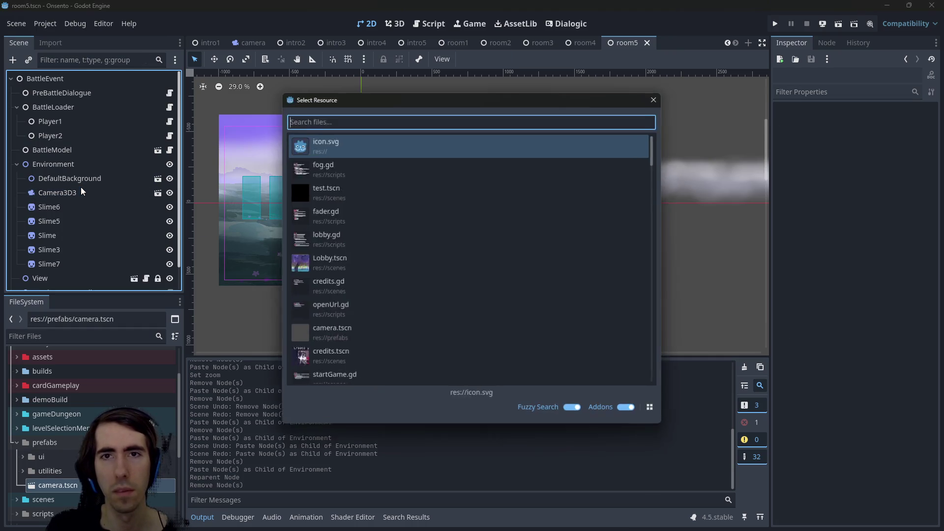
type("room6")
key("Down")
key("Return")
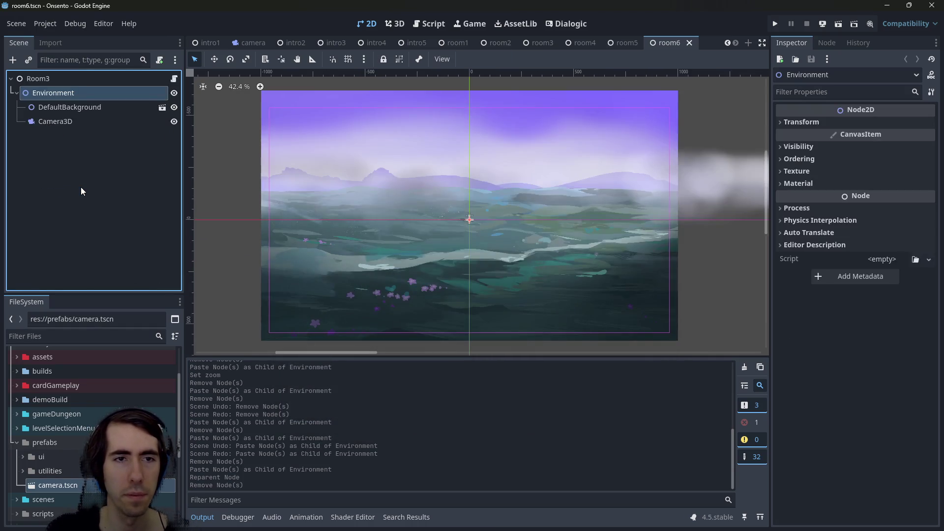
key("ctrl+v")
left_click(61, 127)
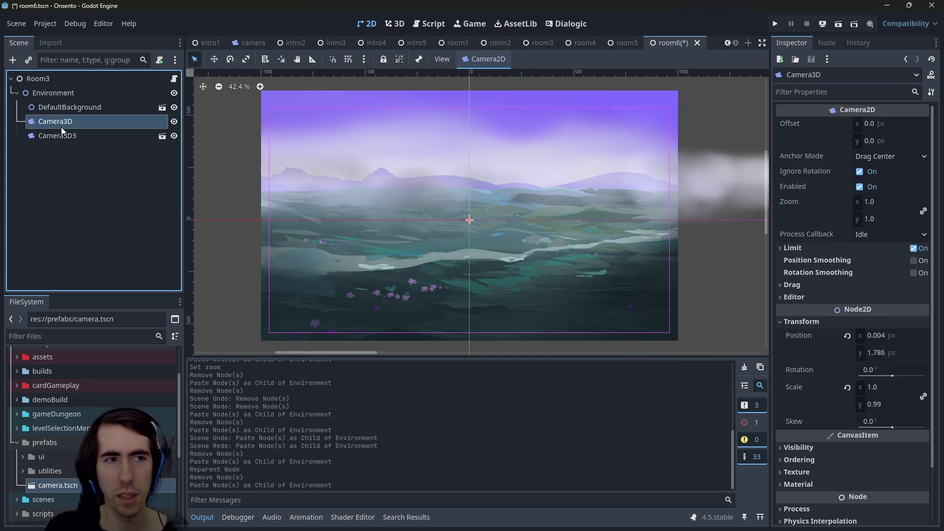
key("Delete")
key("Return")
left_click(61, 127)
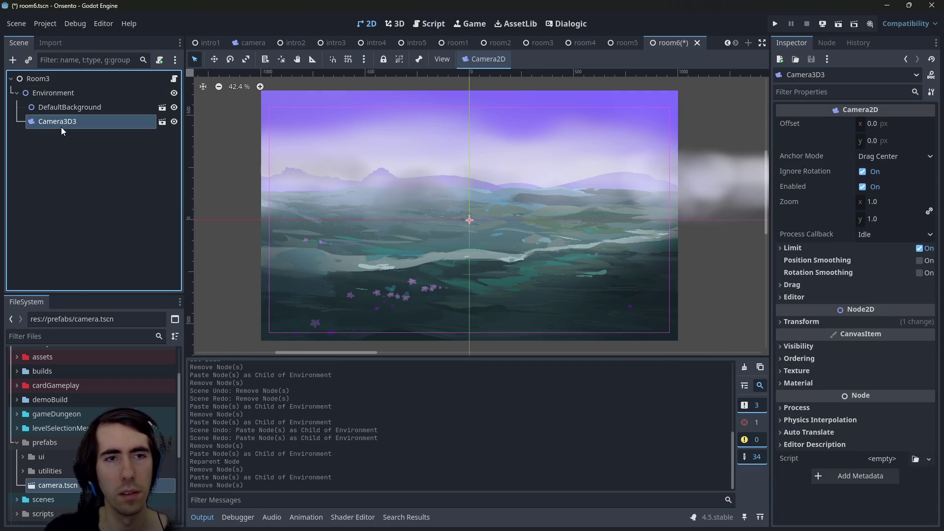
key("ctrl+s")
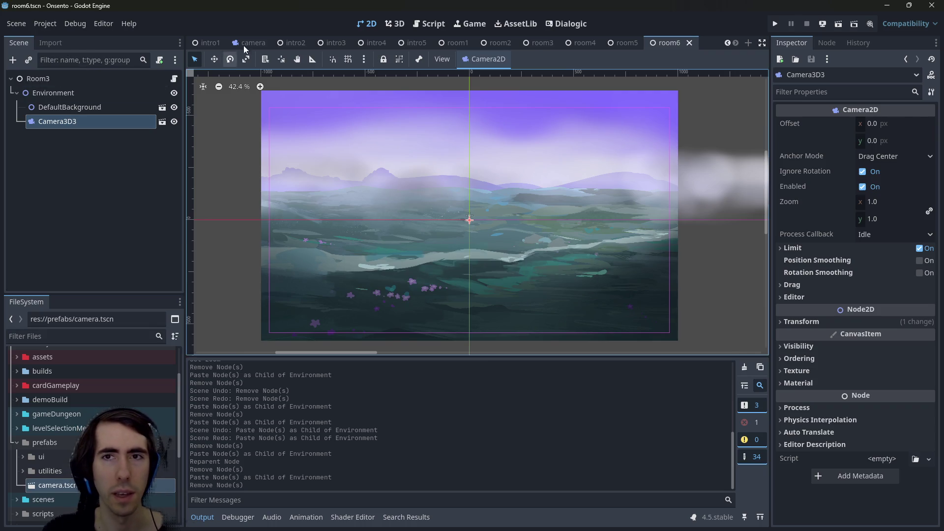
key("shift+alt+o")
Open miniboss1, paste the camera prefab under Environment, and move it above Slime6.
type("minibo")
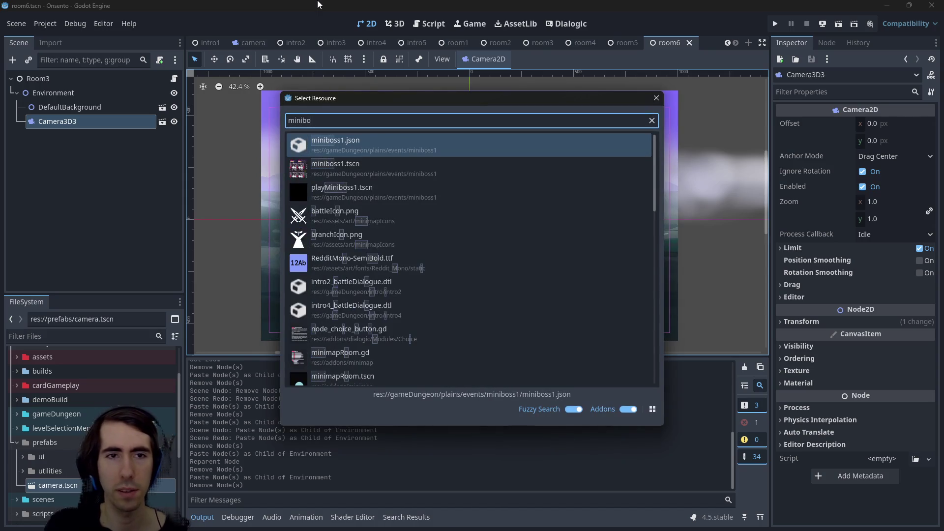
key("Return")
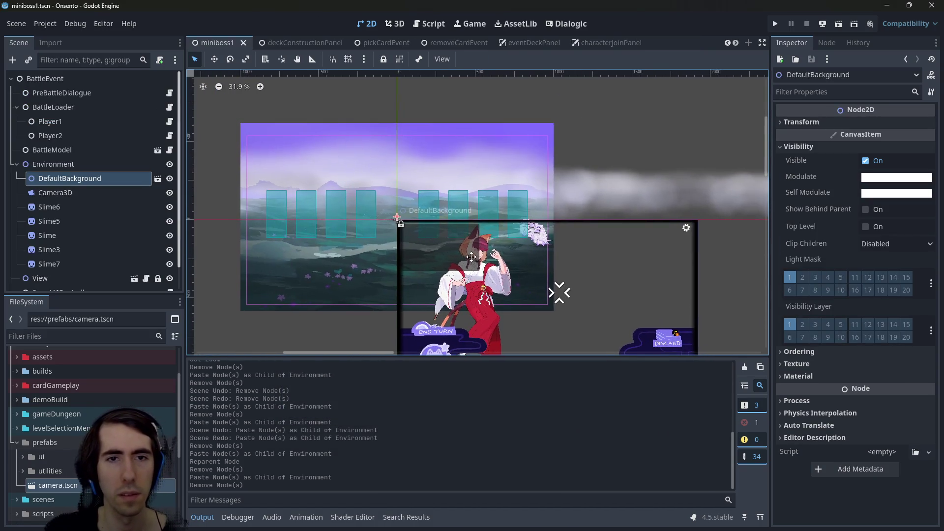
left_click(57, 162)
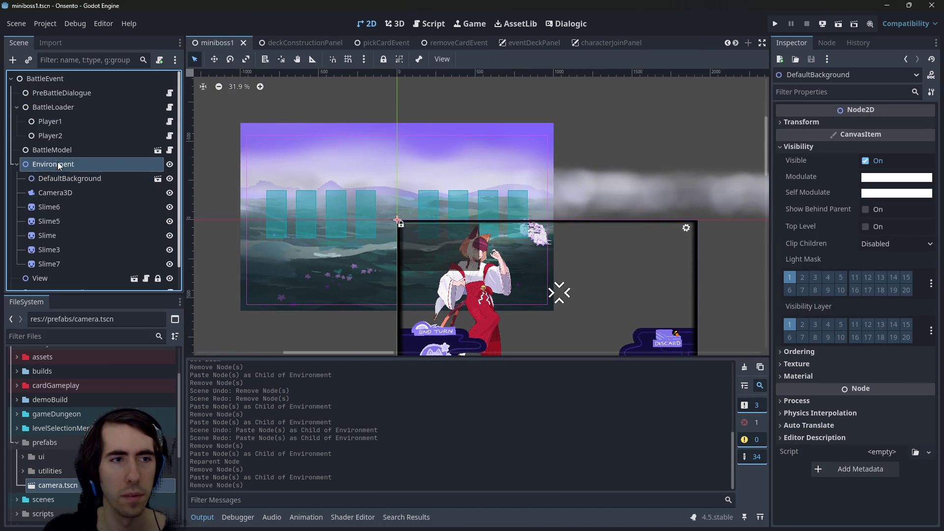
key("ctrl+v")
mouse_move(54, 278)
left_mouse_down()
mouse_move(50, 200)
mouse_move(66, 199)
left_mouse_up()
scroll(380, 269, "up", 2)
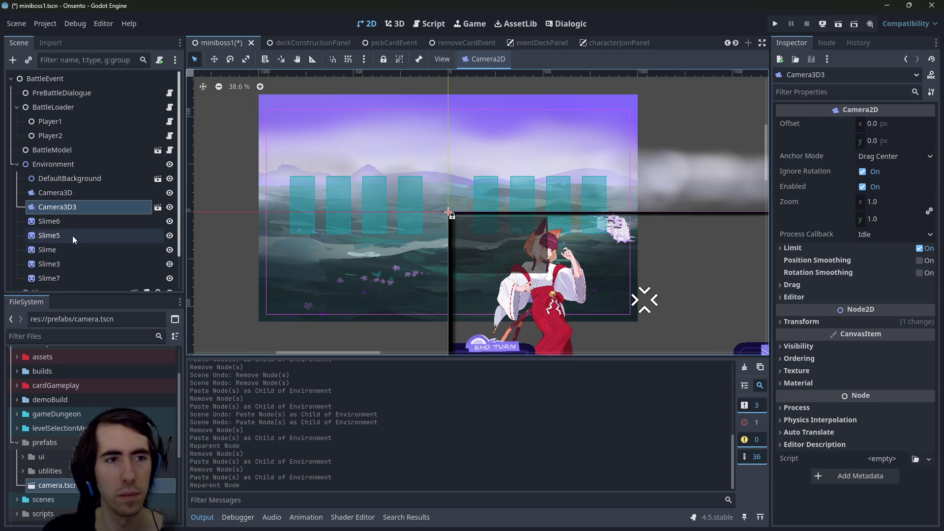
Compare the cameras, delete miniboss1's old Camera3D, and save the scene.
left_click(70, 196)
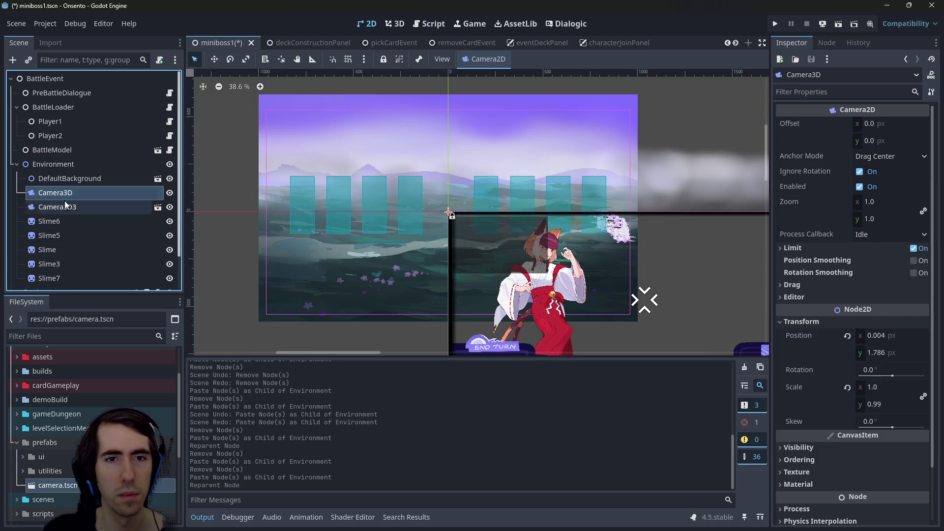
left_click(64, 201)
left_click(169, 193)
left_click(169, 193)
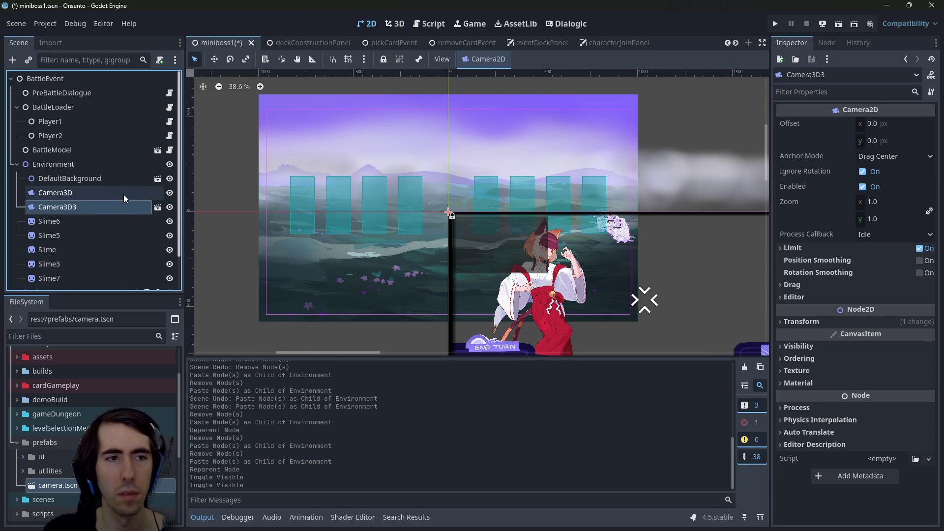
left_click(124, 194)
key("Delete")
key("Return")
key("ctrl+s")
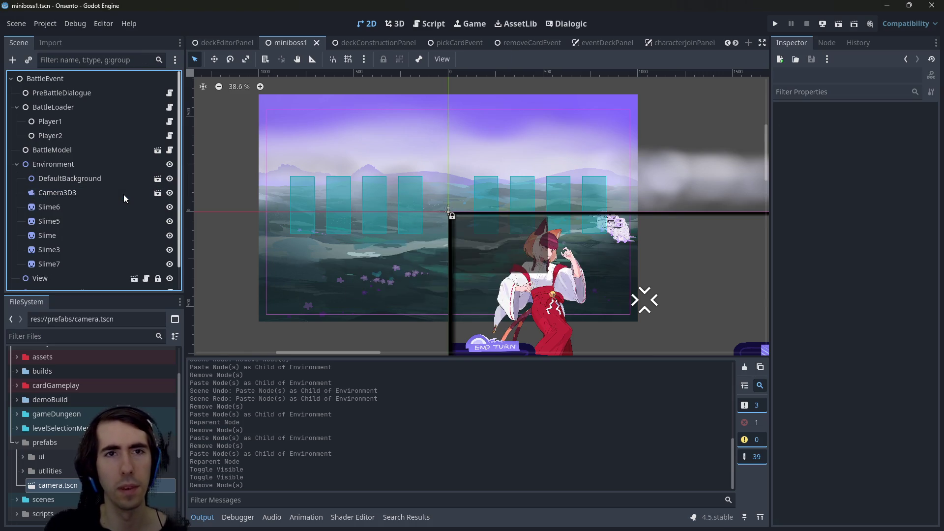
Open genBattle1, paste the camera prefab under Environment, delete the old Camera3D, and save.
key("alt+shift+o")
type("generatedpl")
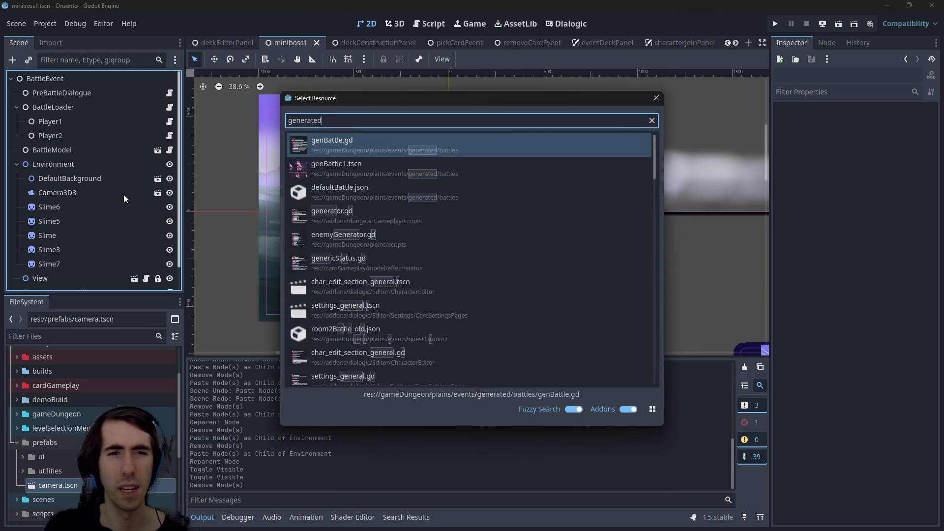
key("Down")
key("Return")
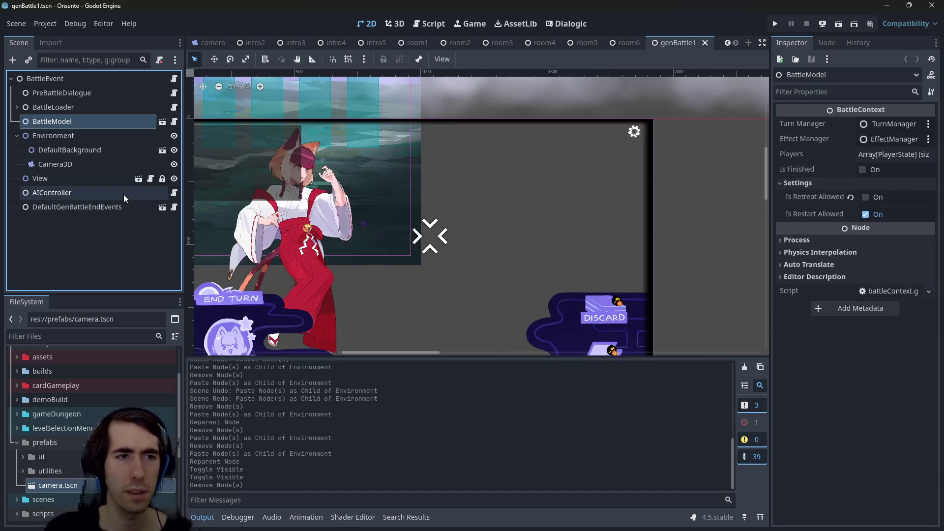
left_click(63, 132)
key("ctrl+v")
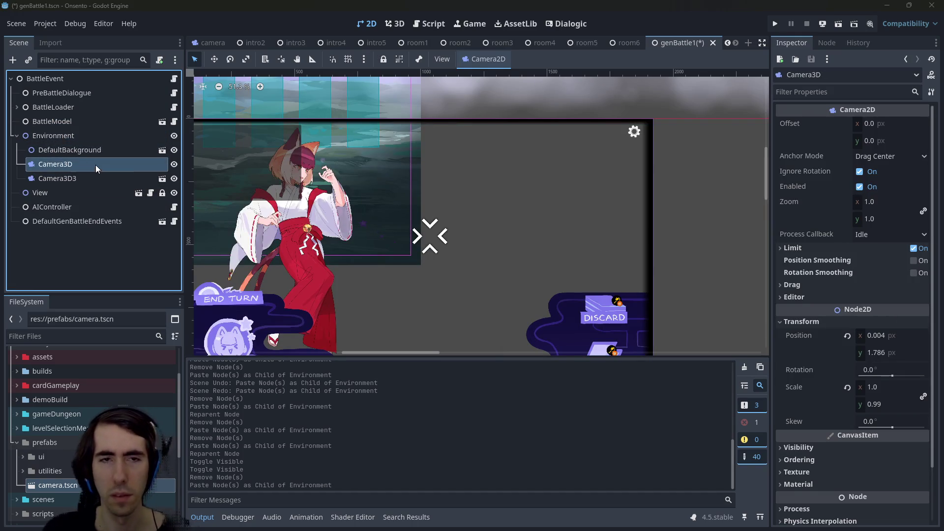
key("Delete")
scroll(341, 205, "down", 3)
key("ctrl+s")
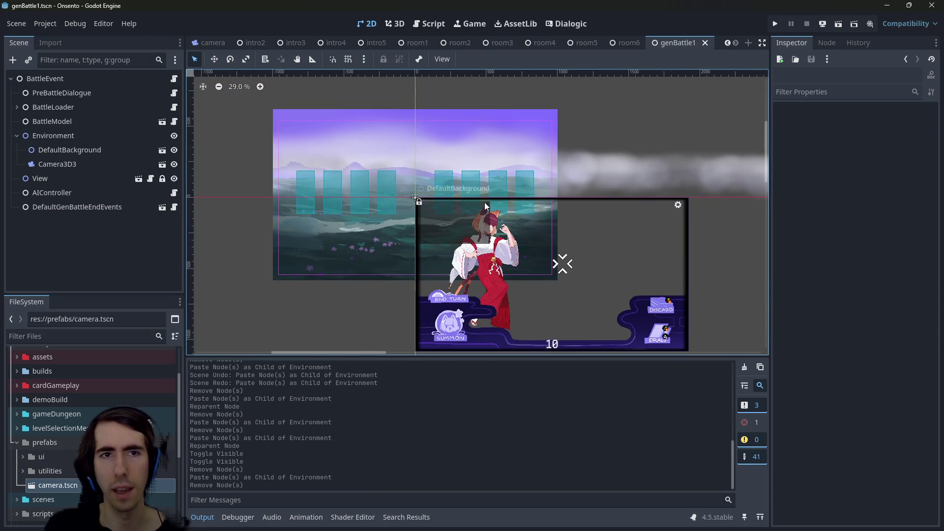
Open the playQuest scene.
key("shift+alt+o")
type("playque")
key("Down")
key("Return")
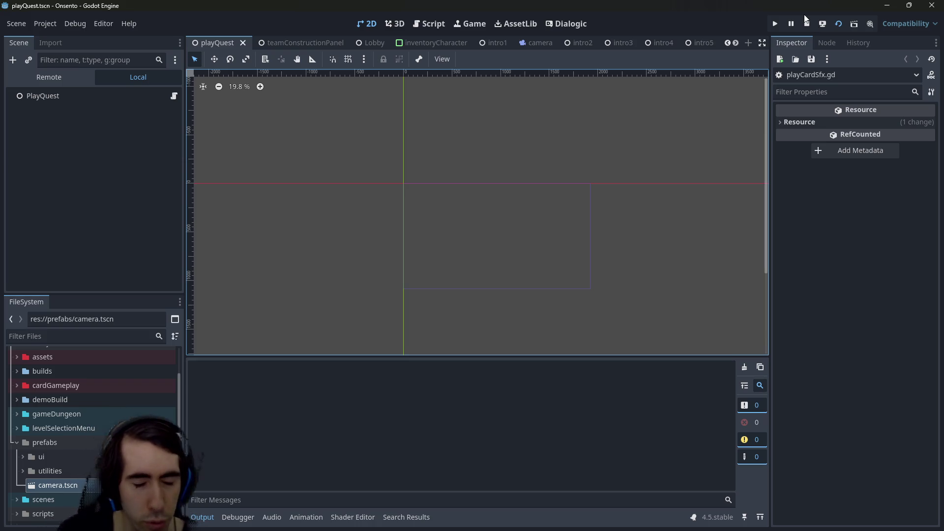
Run the game, confirm the team, take the Guard Up card, and place the party on the battlefield.
left_click(806, 21)
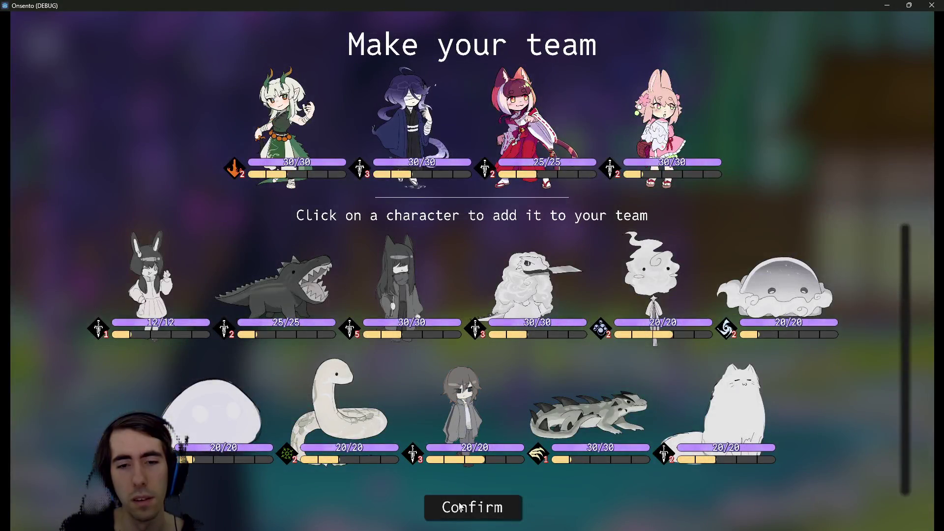
left_click(461, 507)
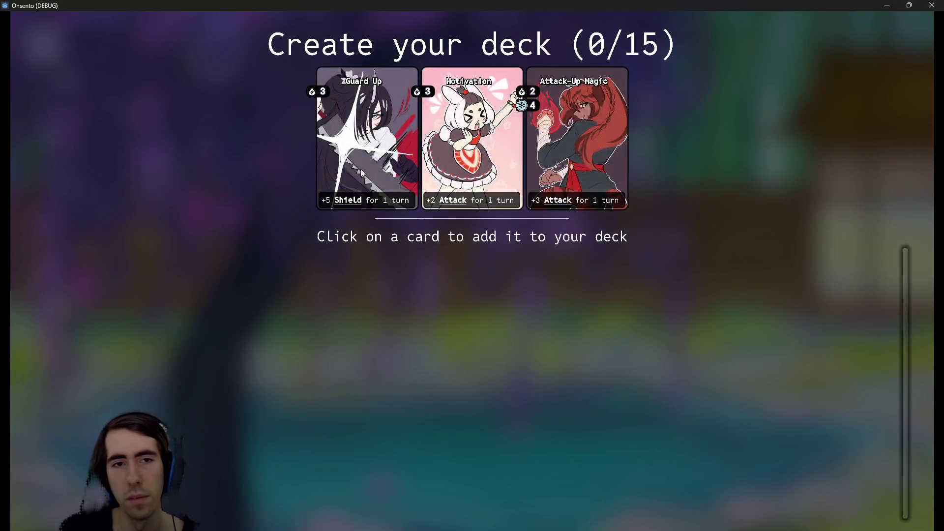
left_click(363, 173)
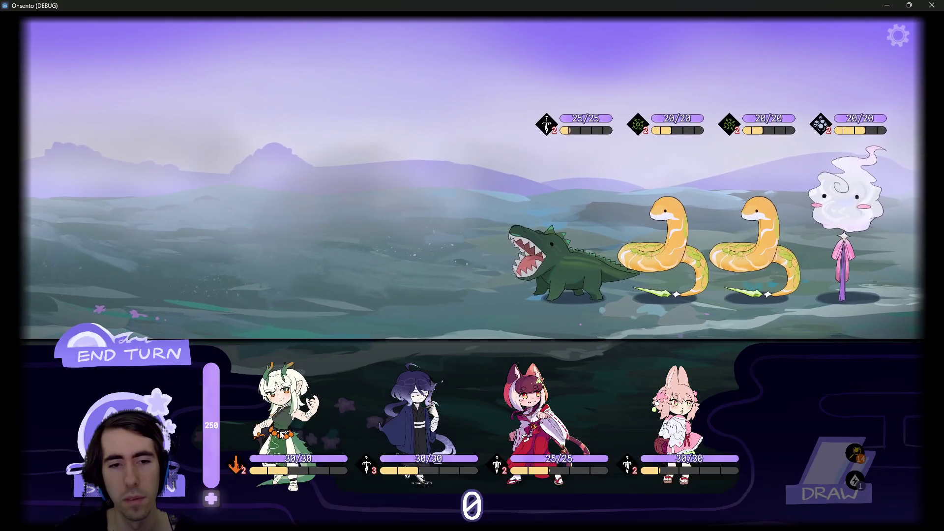
left_click_drag(283, 423, 379, 231)
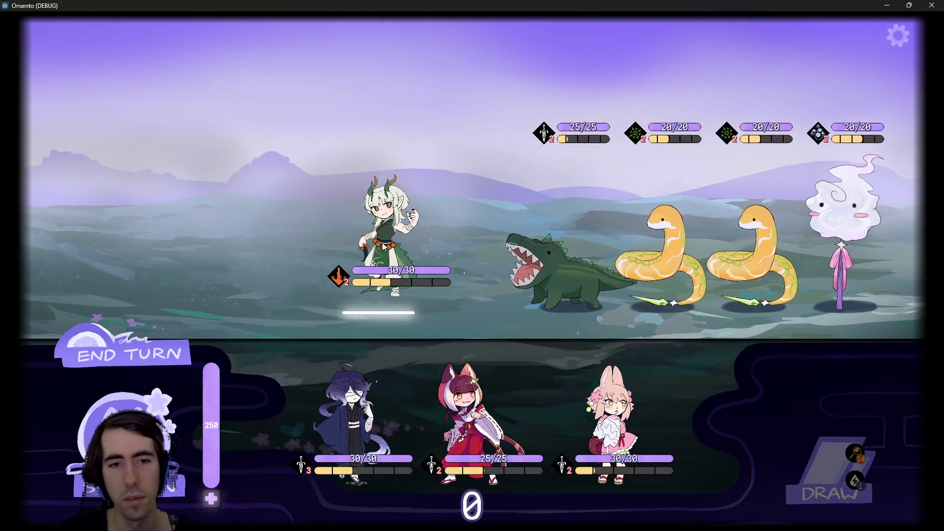
mouse_move(411, 428)
left_mouse_down()
mouse_move(298, 249)
mouse_move(217, 261)
left_mouse_up()
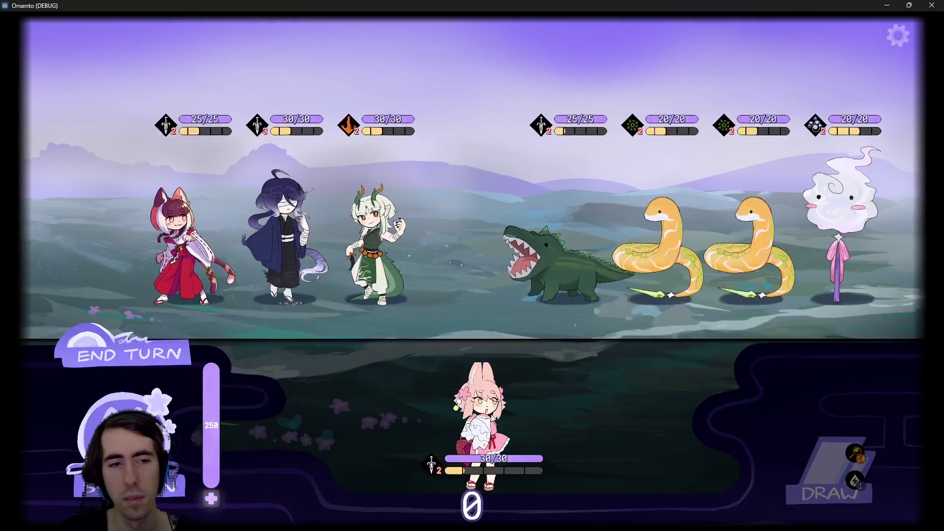
left_click_drag(546, 423, 117, 254)
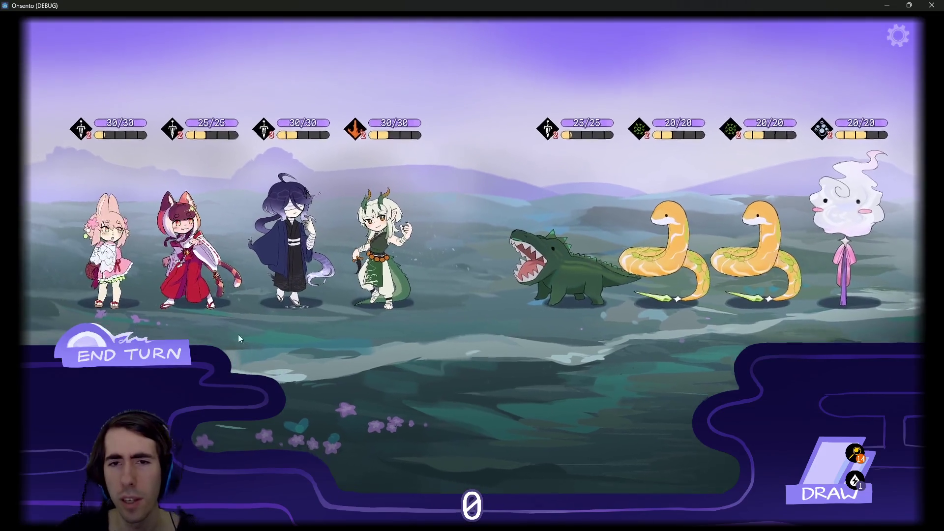
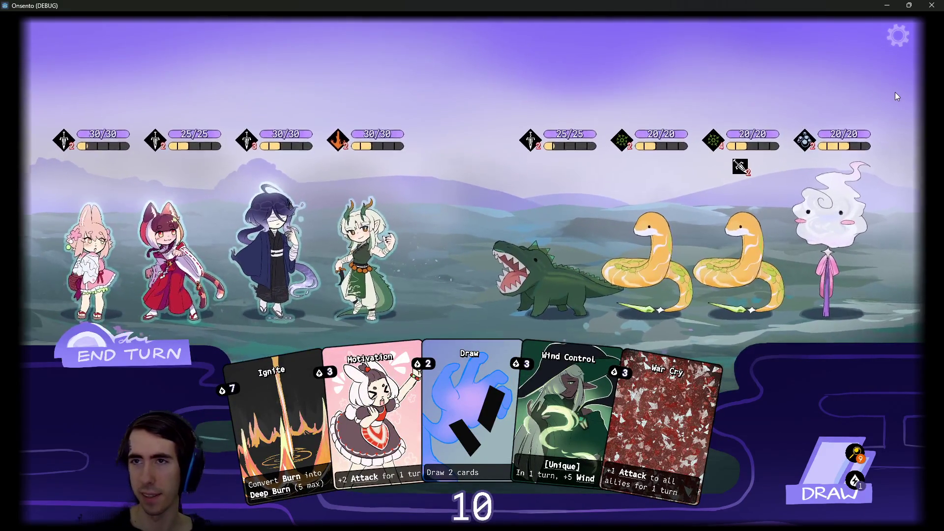
Close the running game window and return to the dialogue script in the editor.
left_click(934, 5)
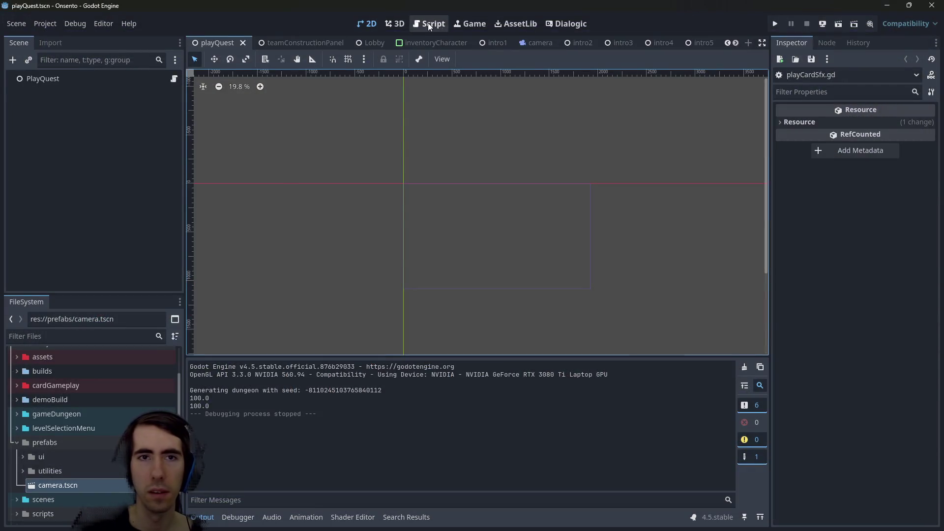
left_click(428, 23)
left_click(528, 224)
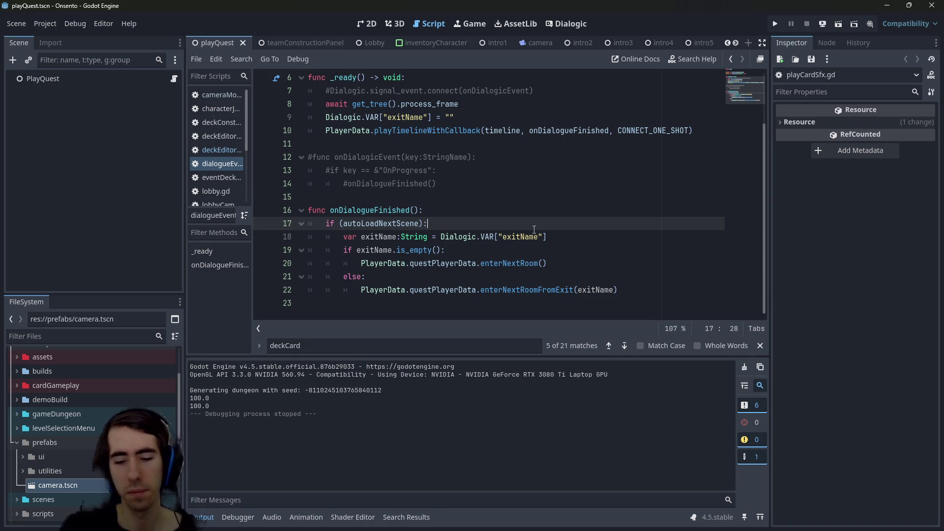
key("shift+alt+o")
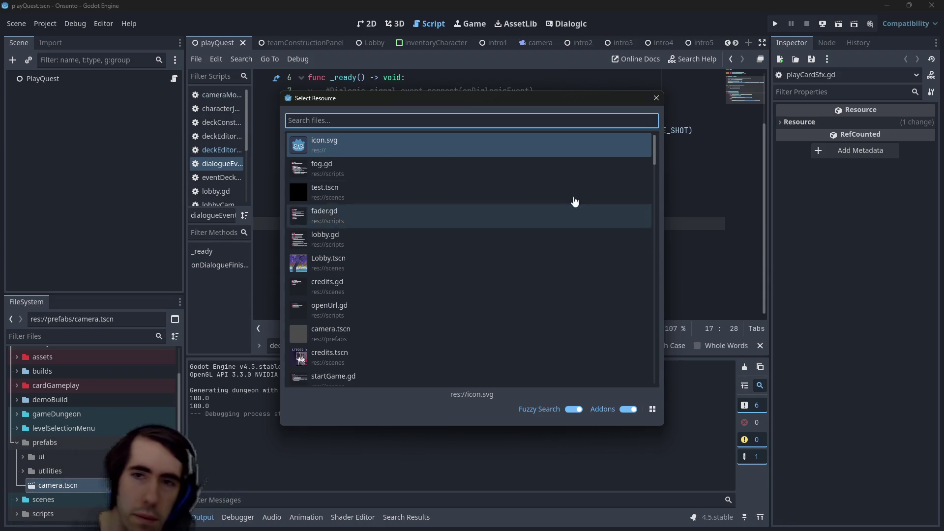
key("Escape")
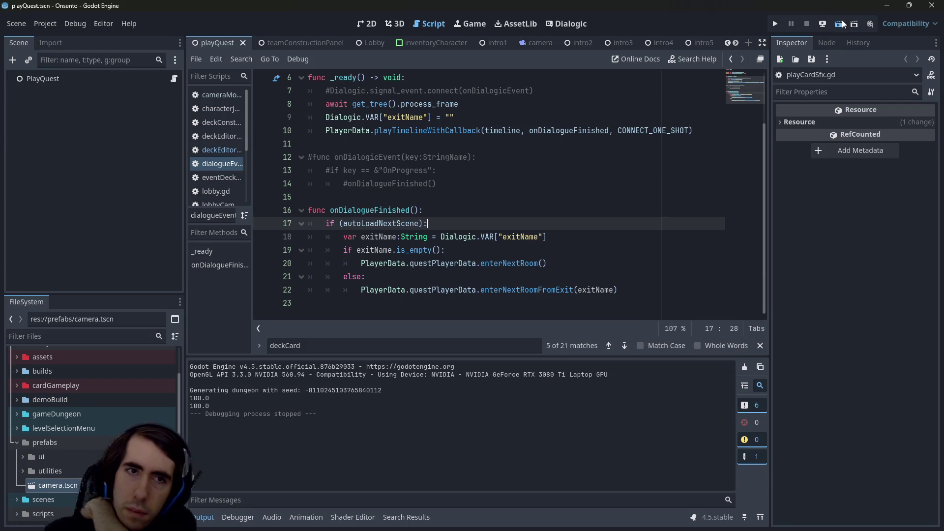
left_click(551, 189)
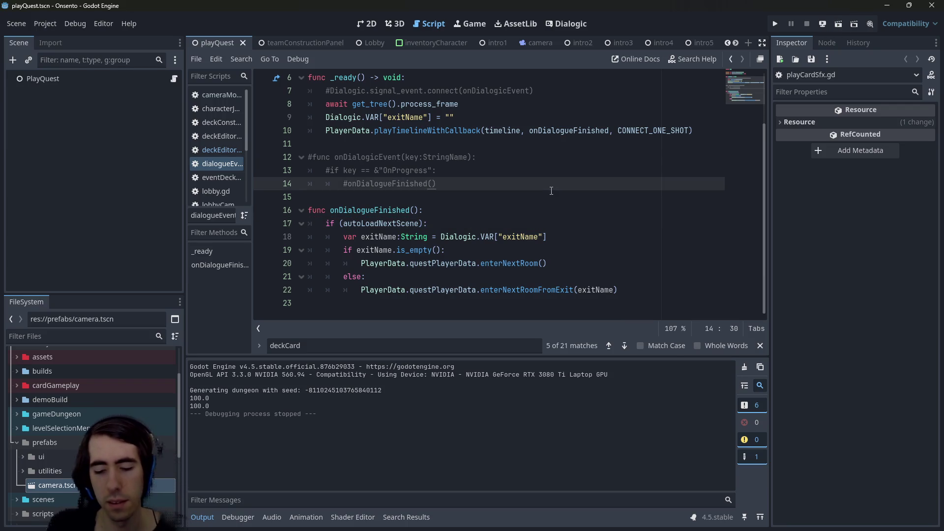
Open miniboss1.tscn through Quick Open Scene and run it as the current scene.
key("ctrl+shift+o")
type("miniboss")
key("Return")
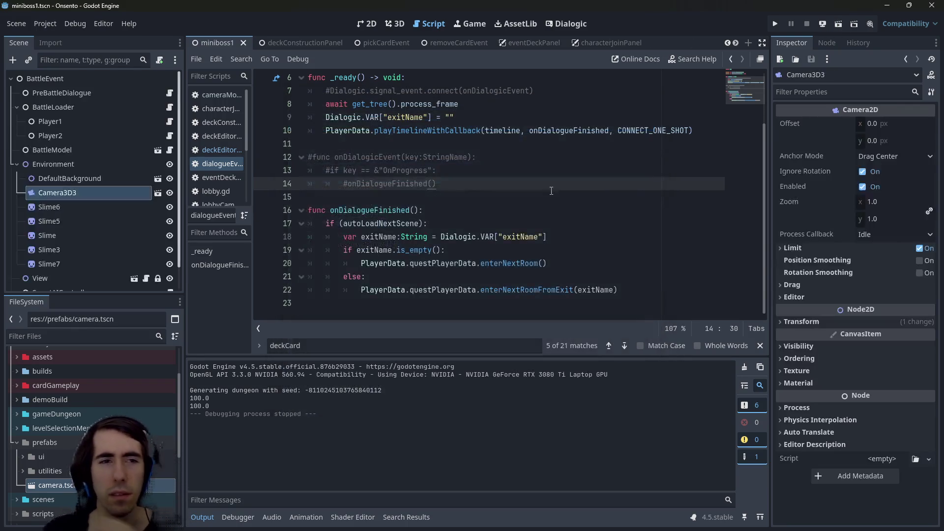
left_click(838, 23)
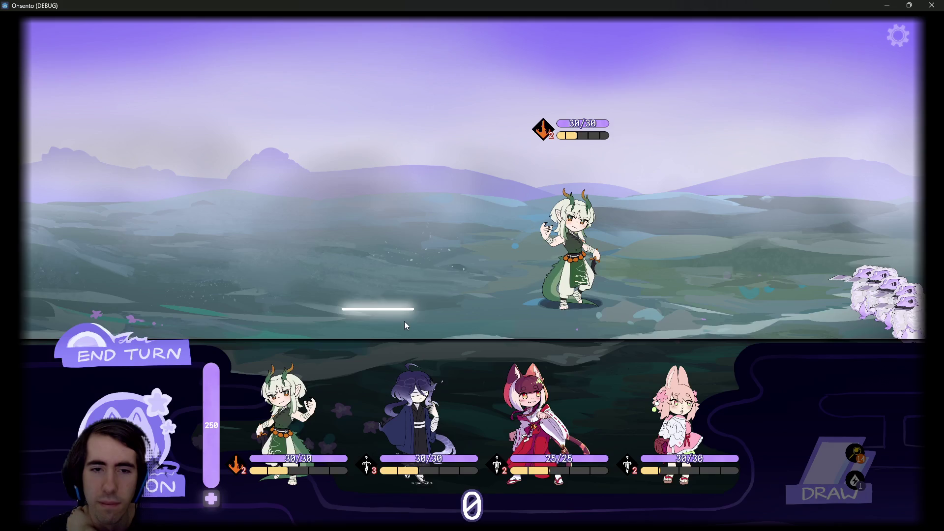
Drag the green-haired, blue-haired and remaining allies onto the battlefield, then close the game.
mouse_move(284, 406)
left_mouse_down()
mouse_move(369, 275)
mouse_move(295, 393)
mouse_move(354, 285)
mouse_move(336, 283)
mouse_move(298, 236)
left_mouse_up()
left_click_drag(408, 423, 196, 232)
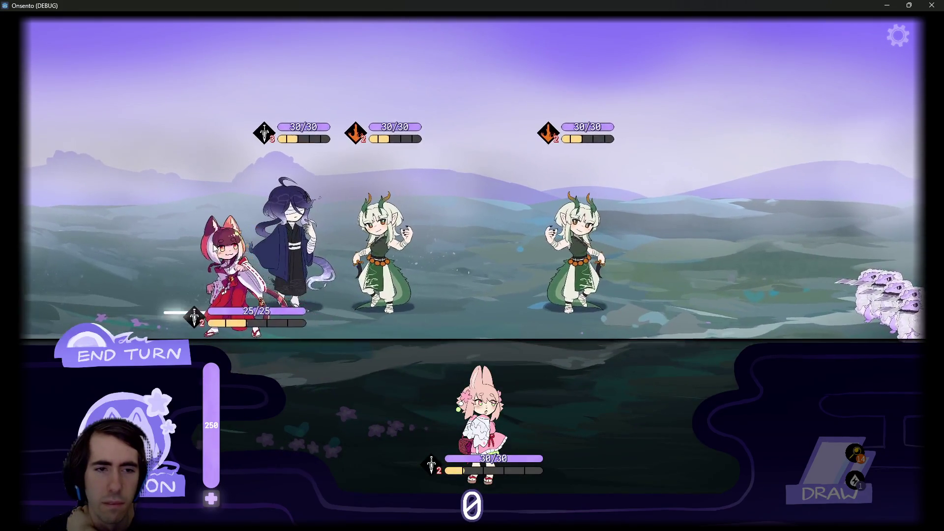
mouse_move(546, 423)
left_mouse_down()
mouse_move(137, 246)
mouse_move(295, 246)
mouse_move(118, 241)
left_mouse_up()
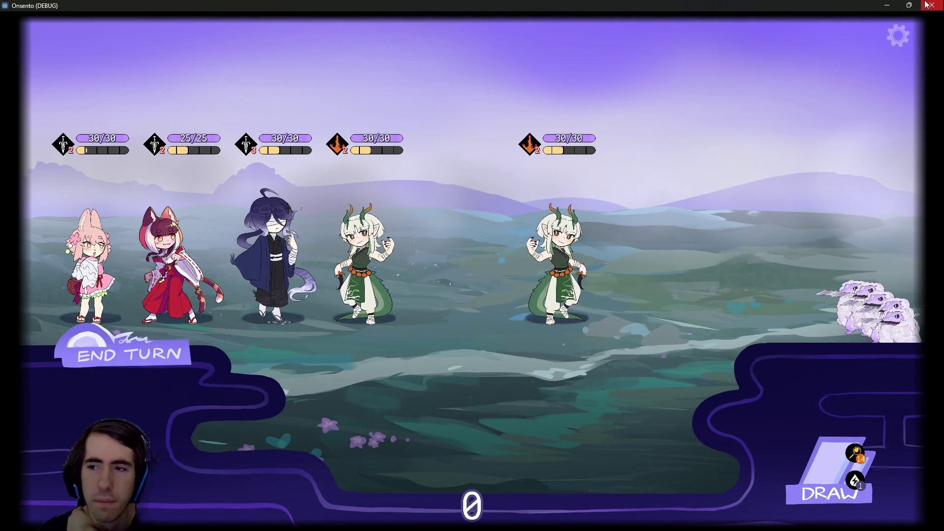
left_click(927, 5)
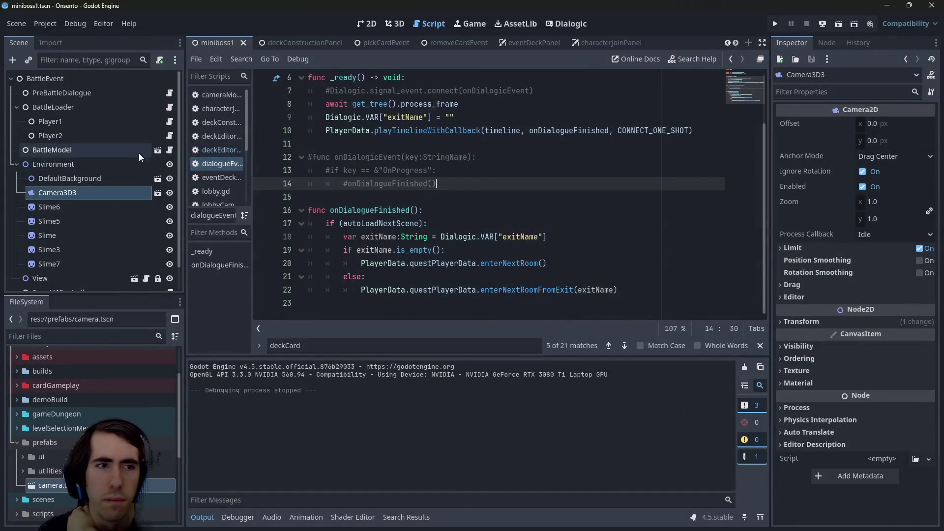
left_click(156, 197)
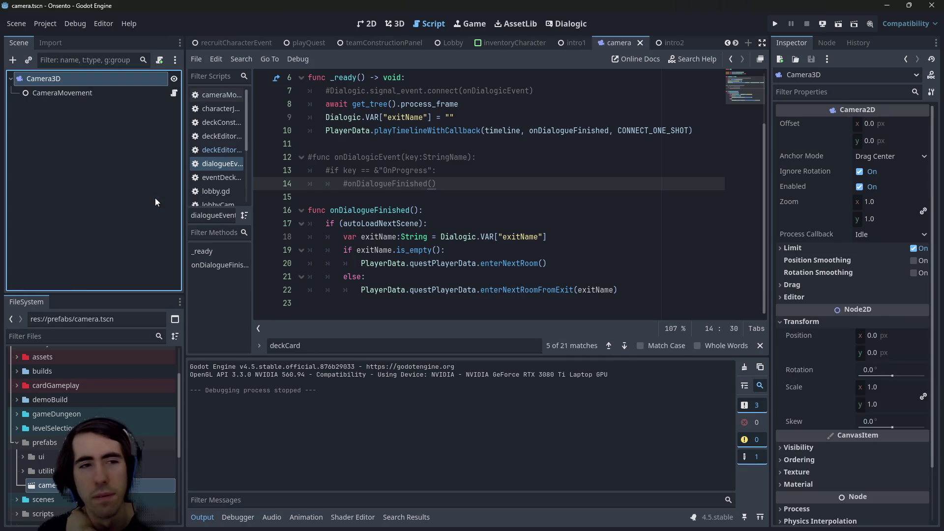
left_click(174, 93)
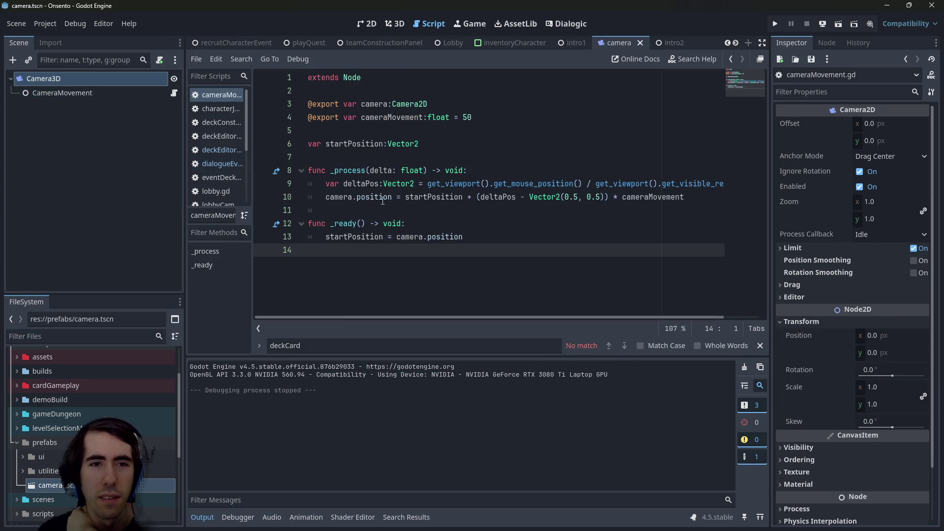
left_click(479, 141)
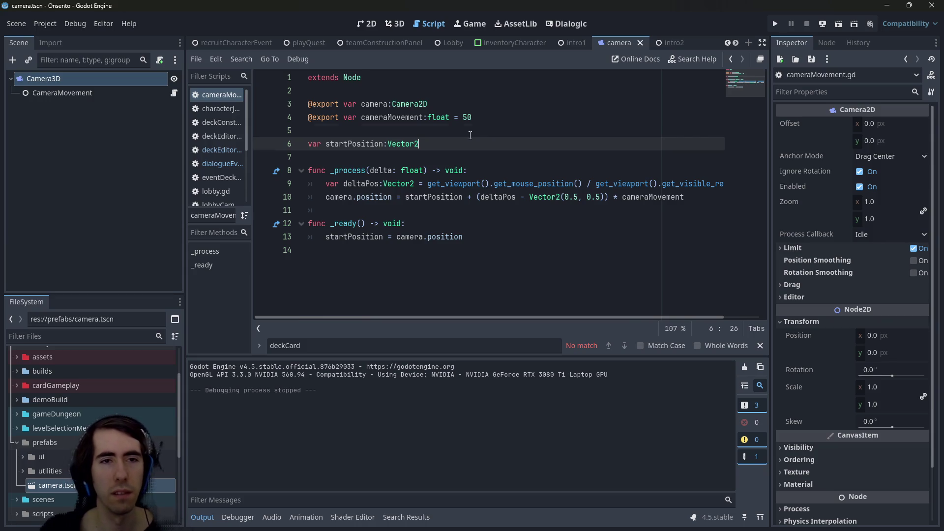
left_click(471, 135)
key("ctrl+shift+Return")
type("@export var e")
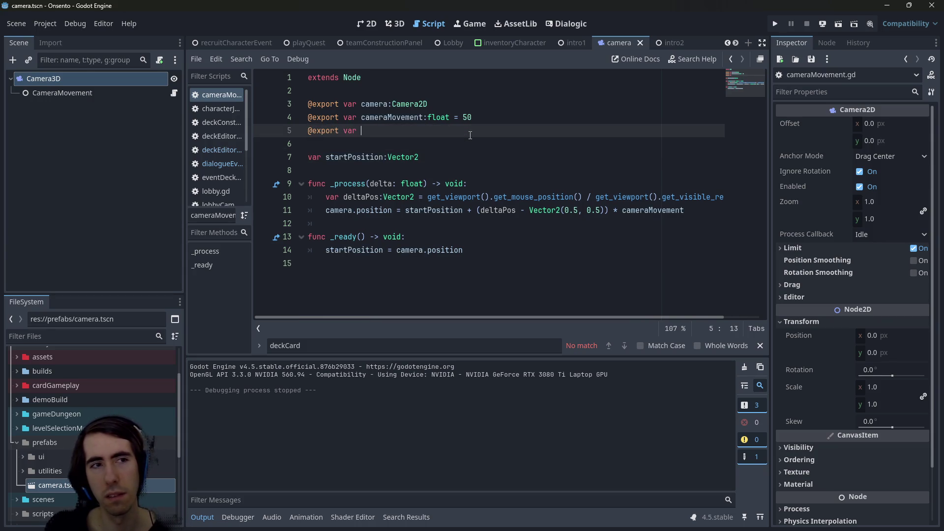
type("nabled")
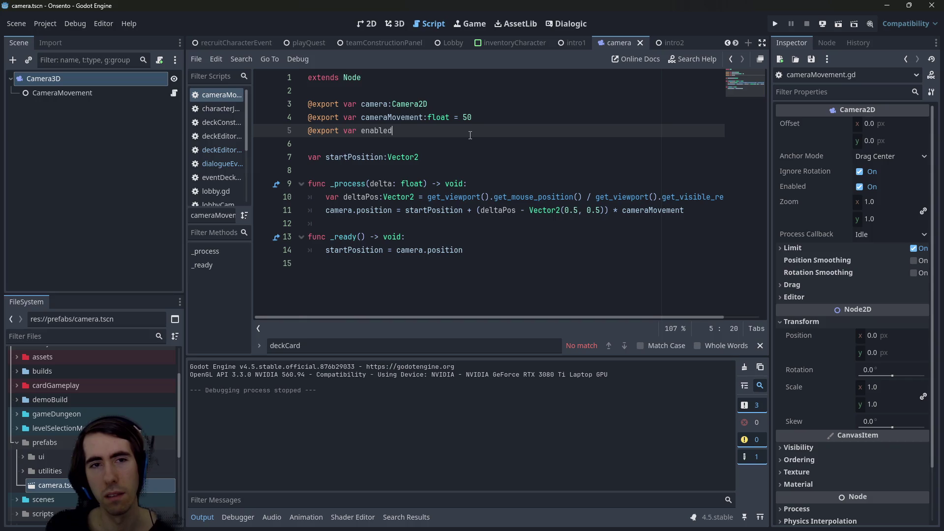
key("ctrl+BackSpace")
type("ca")
key("ctrl+BackSpace")
type("enableCameraMo")
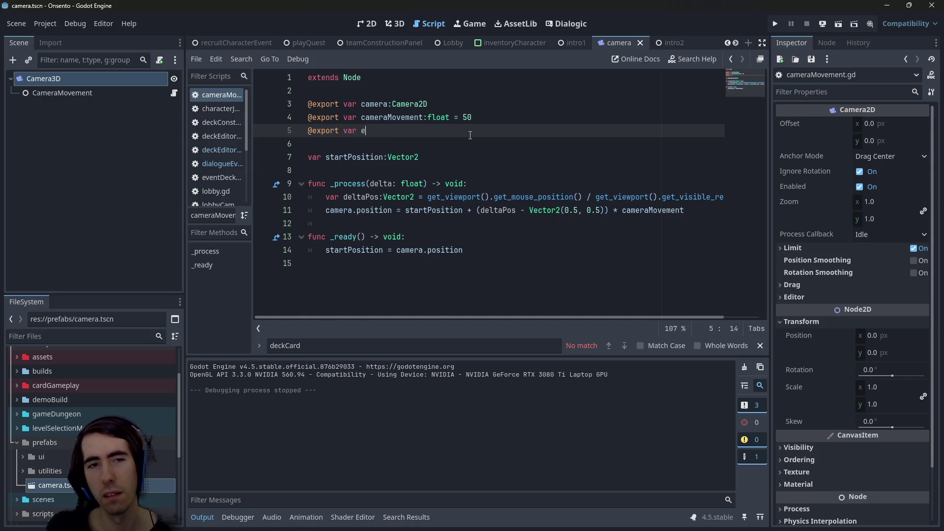
type("vement:bool = fals")
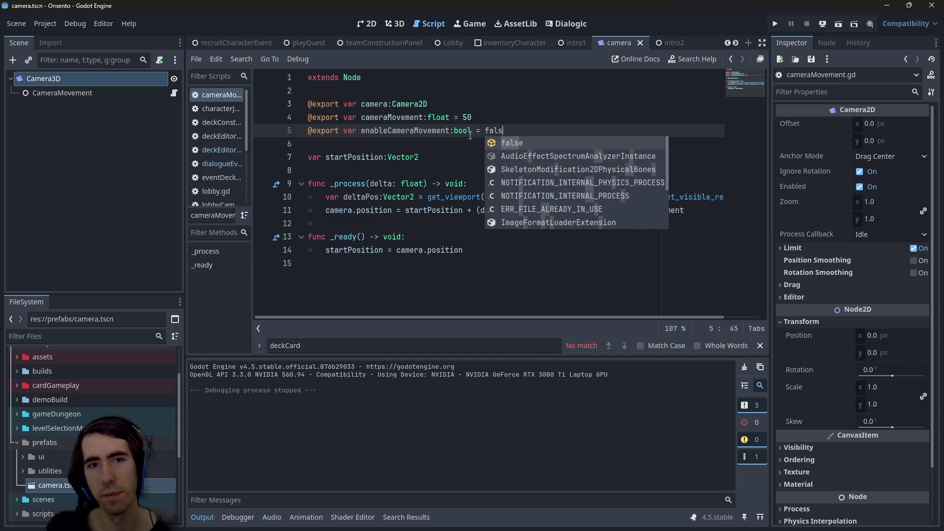
key("Return")
key("ctrl+s")
Wrap the _process movement code in 'if enableCameraMovement:' and save the script.
key("ctrl+Left")
key("ctrl+Left")
key("ctrl+Left")
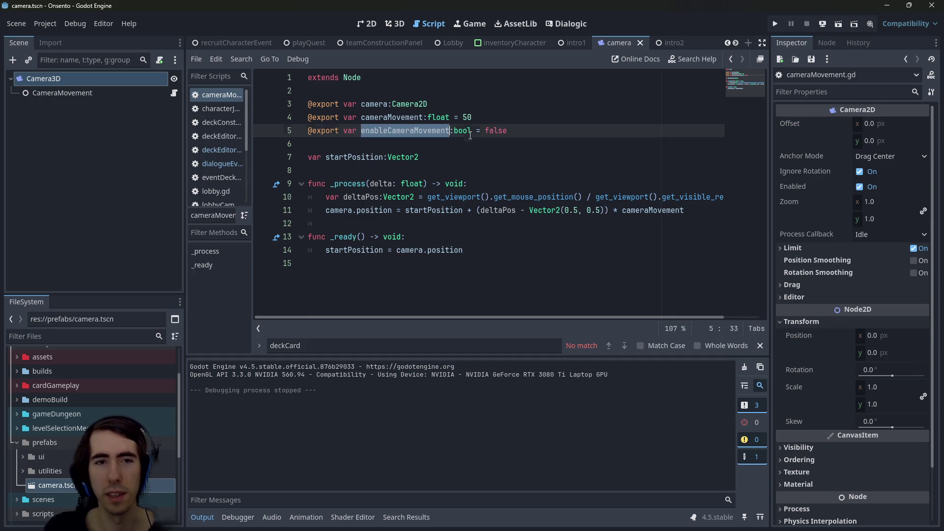
key("Down")
key("Down")
key("Down")
key("End")
key("Return")
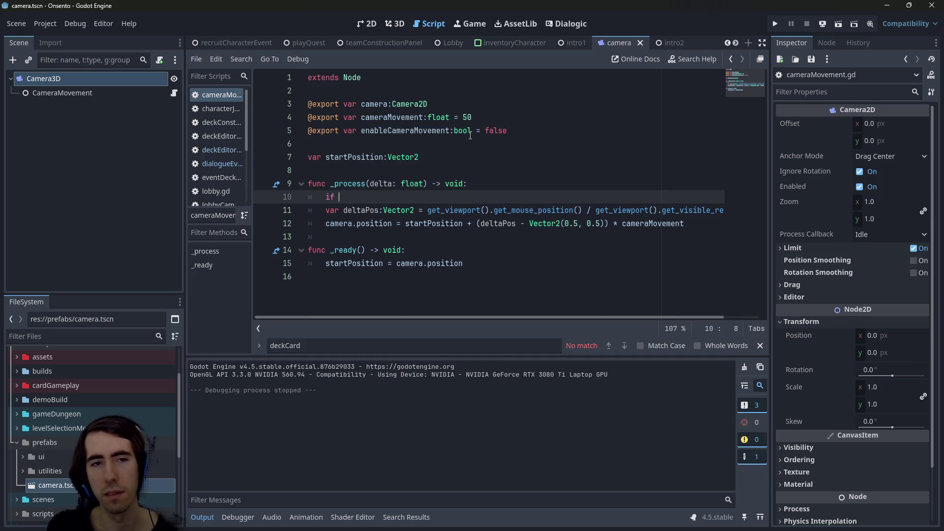
type("enableCameraMovement:")
type("!")
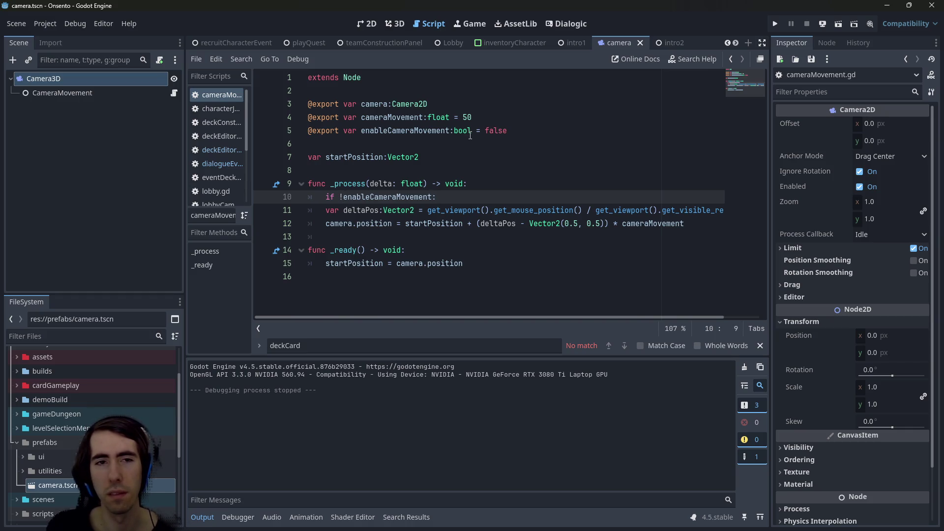
key("BackSpace")
key("Down")
key("Home")
key("Tab")
key("Down")
key("Home")
key("Tab")
key("ctrl+s")
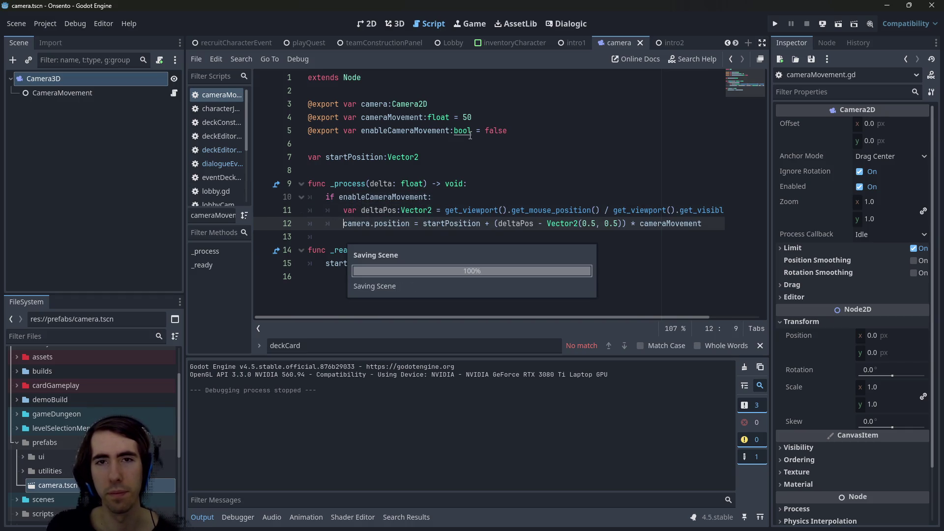
In Lobby.tscn, tick Enable Camera Movement on the CameraMovement node and save the scene.
key("shift+alt+o")
type("lobby")
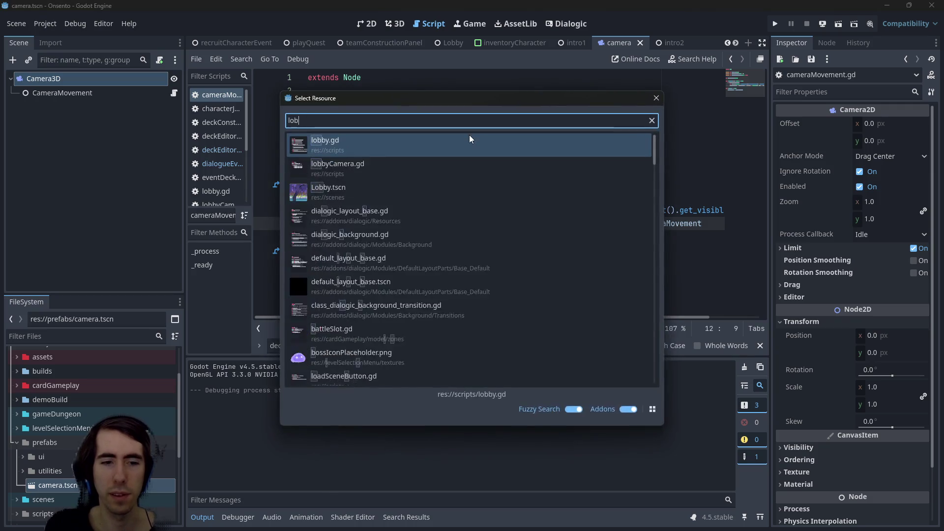
key("Down")
key("Down")
key("Return")
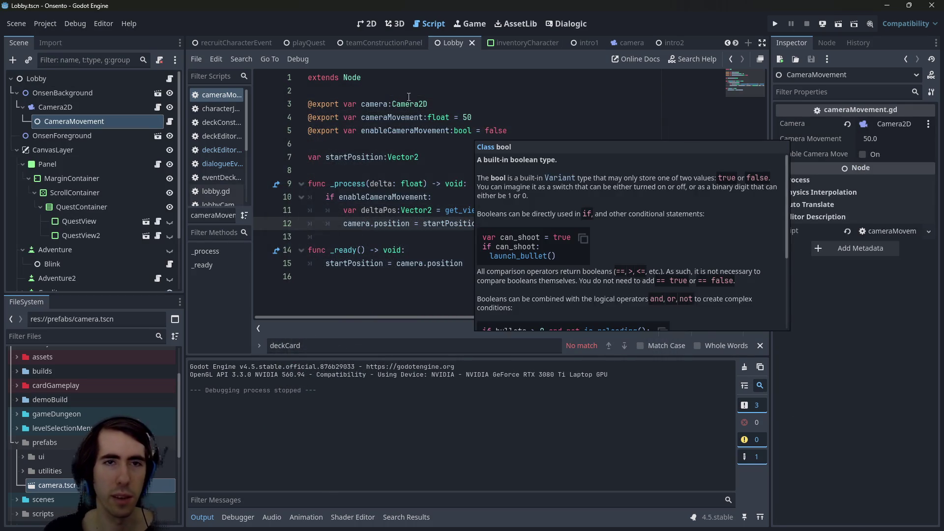
left_click(372, 22)
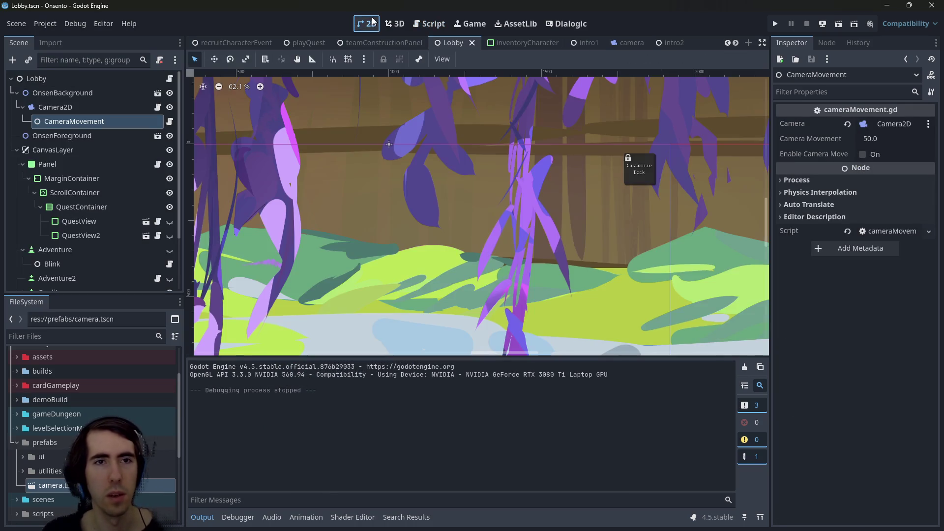
left_click(100, 111)
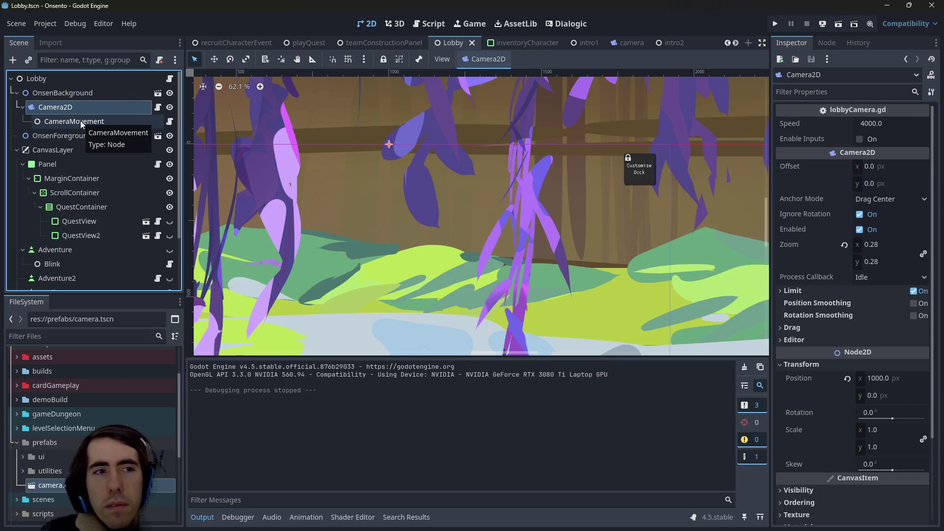
left_click(81, 120)
left_click(878, 156)
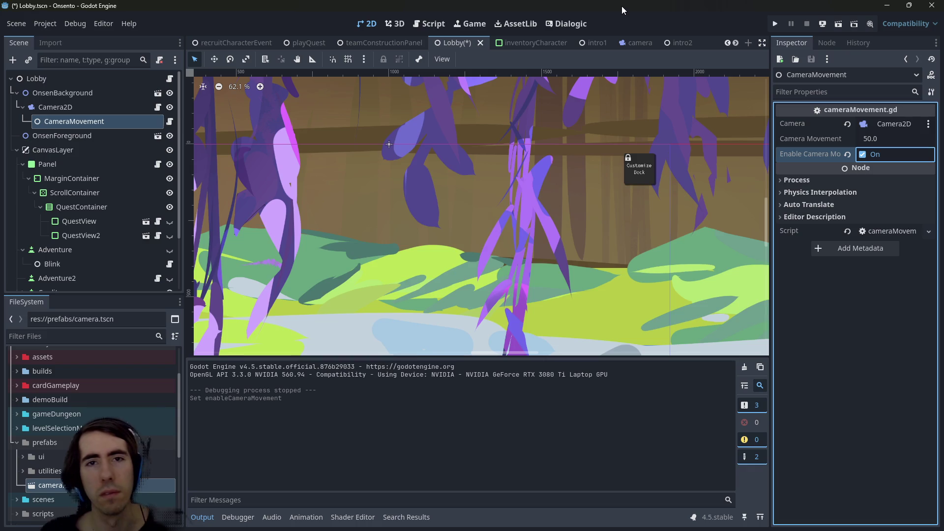
key("ctrl+s")
key("alt+Tab")
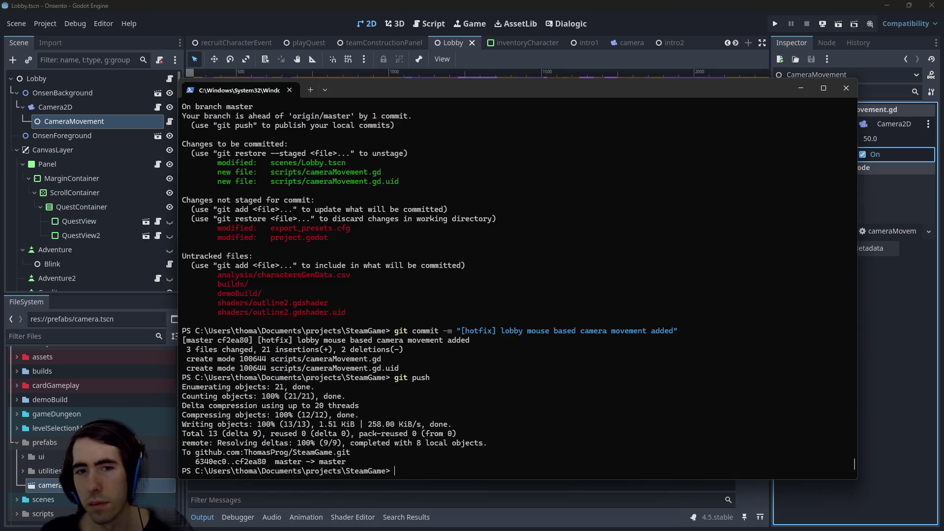
Stage the changed .tscn scene files and the camera movement script, checking git status.
type("go")
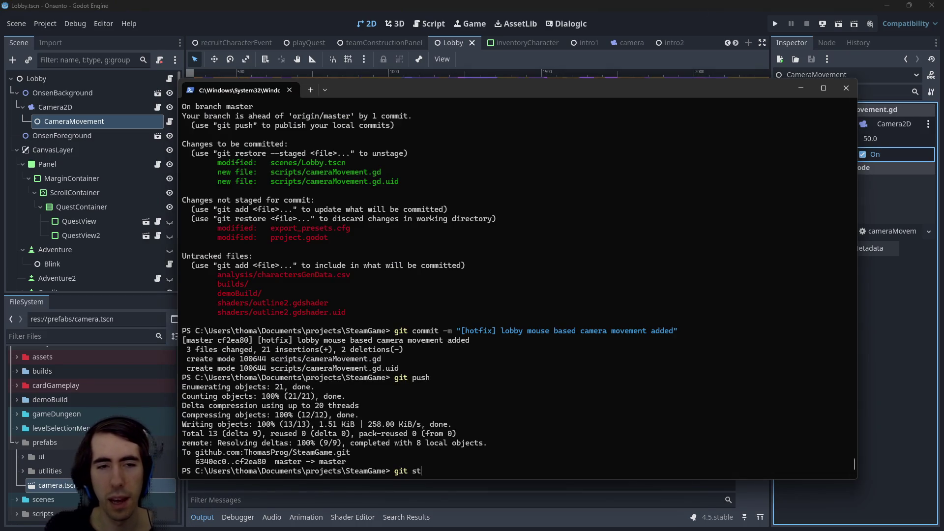
type("atus")
key("Return")
type("git add *.ts")
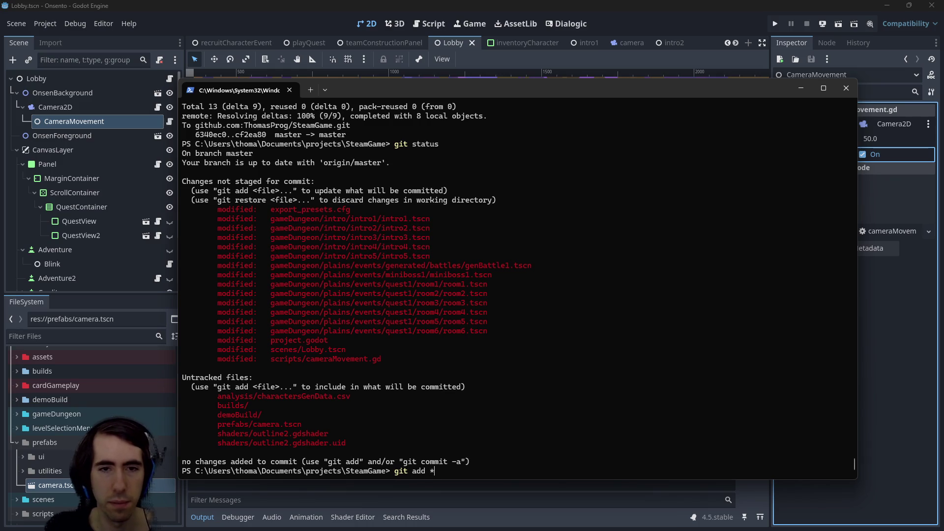
type("cn")
key("Return")
type("g")
type("us")
key("Return")
type("git")
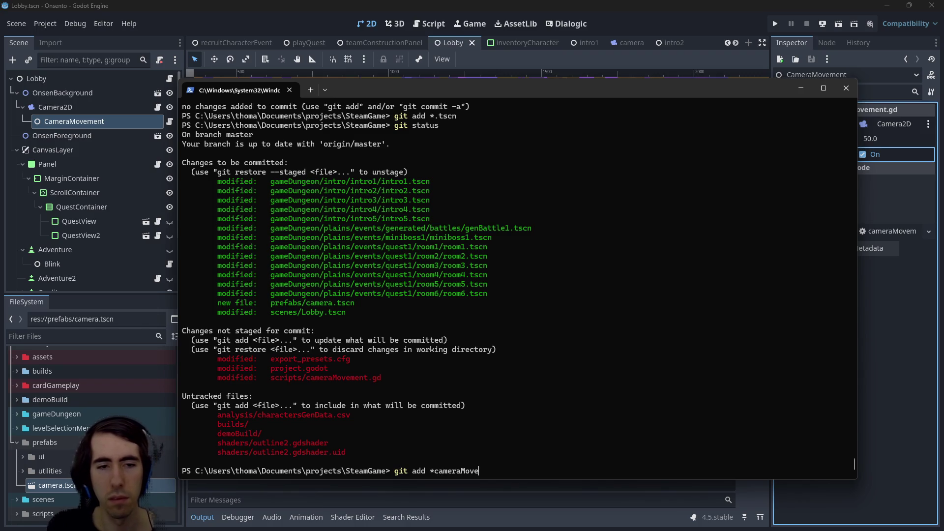
type("m*")
key("Return")
type("git status")
key("Return")
Commit as "[hotfix] prefab camera added to all levels" and push to master.
type("git commit -m \"[")
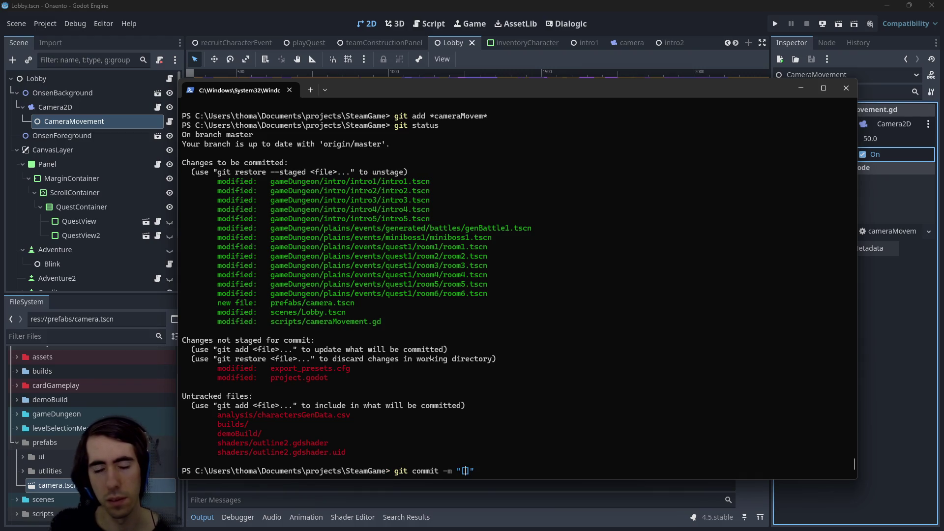
type("hotfix] ")
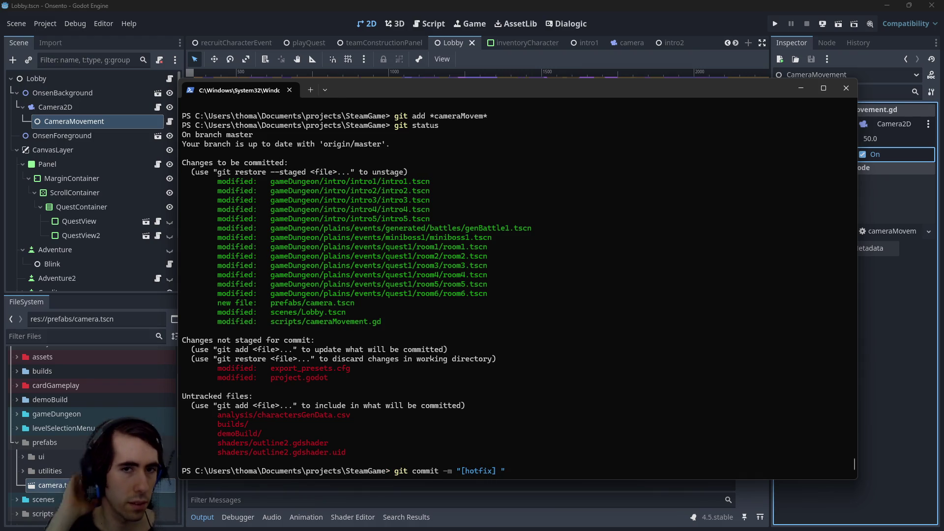
type("prefab camera dded")
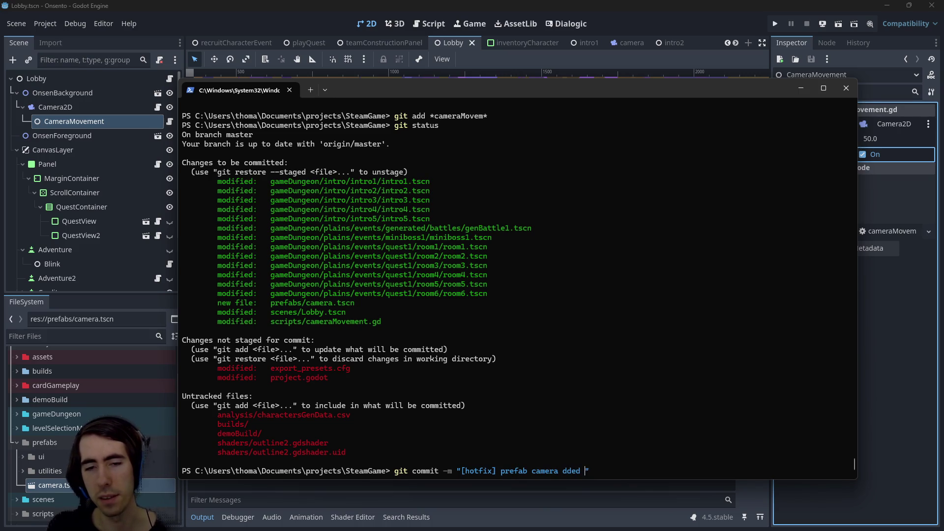
key("BackSpace")
key("BackSpace")
key("BackSpace")
type("a")
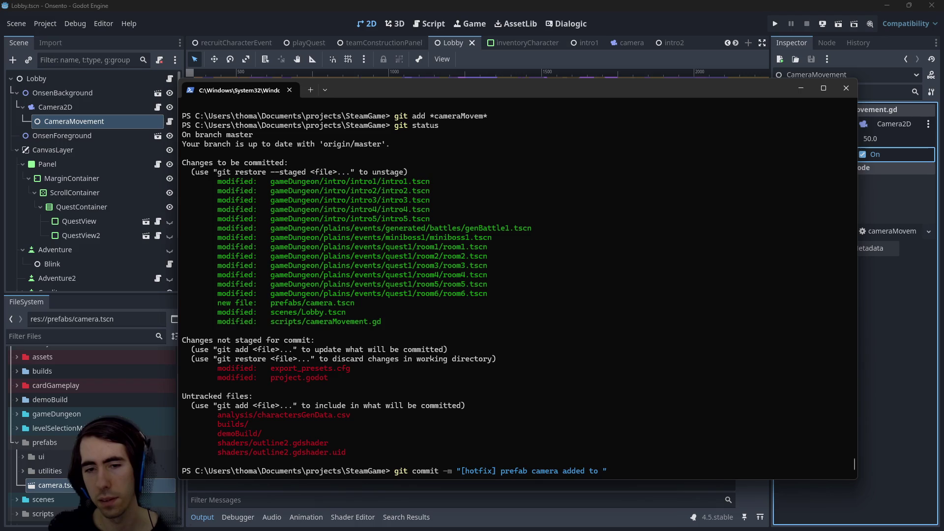
type("ll levels")
key("Return")
type("git push")
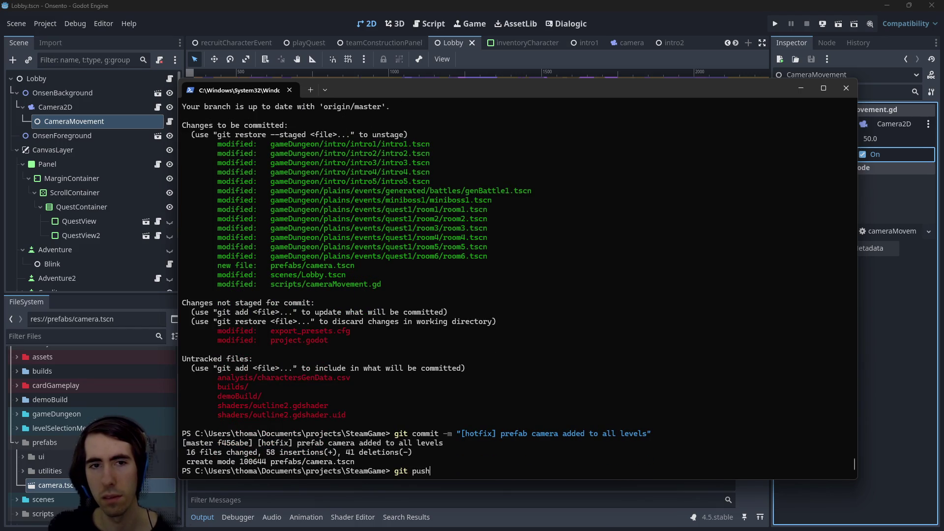
key("Return")
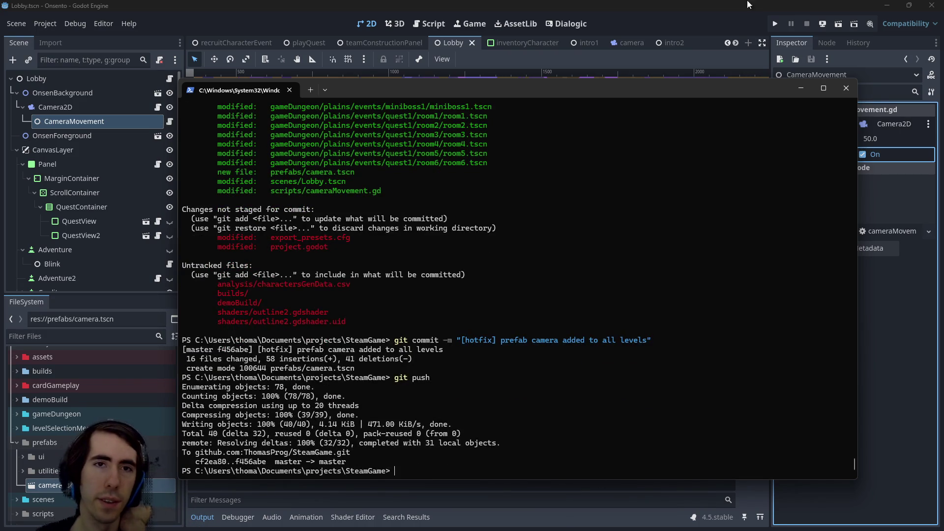
Maximize the Godot editor, select the OnsenBackground node, then return to the YouTube BGM page.
double_click(557, 4)
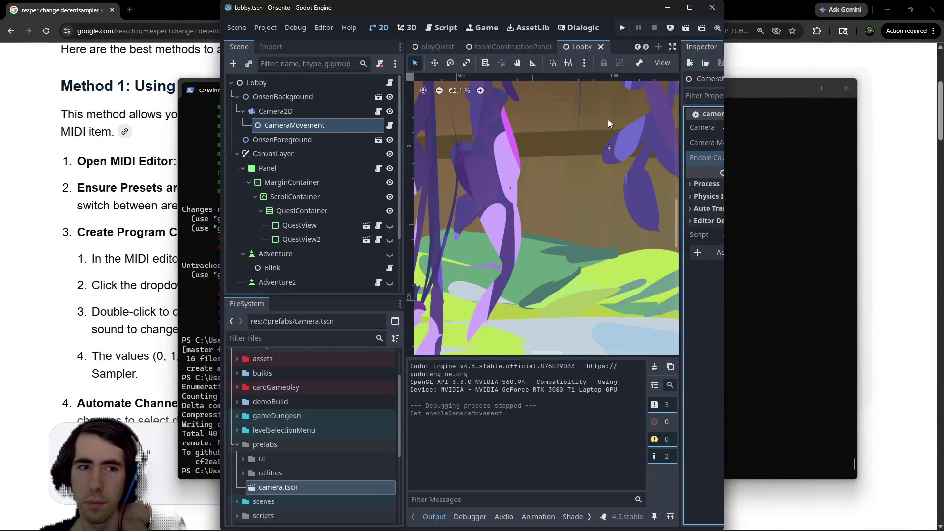
left_click(609, 120)
left_click(689, 7)
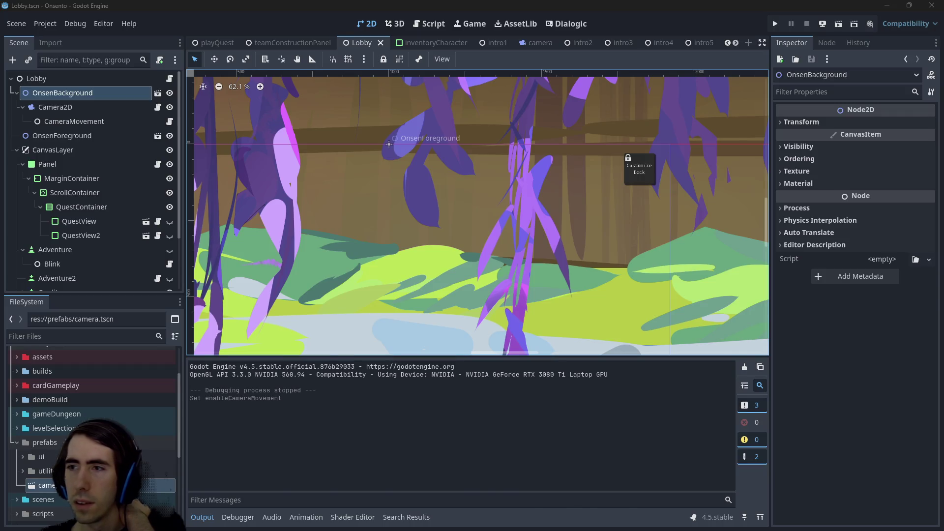
key("alt+Tab")
scroll(163, 336, "down", 5)
scroll(164, 327, "up", 2)
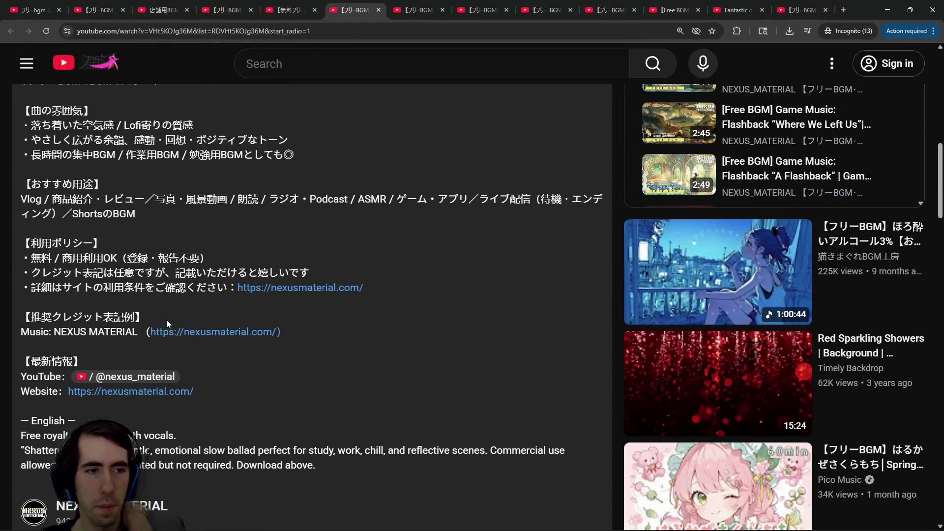
scroll(82, 381, "up", 1)
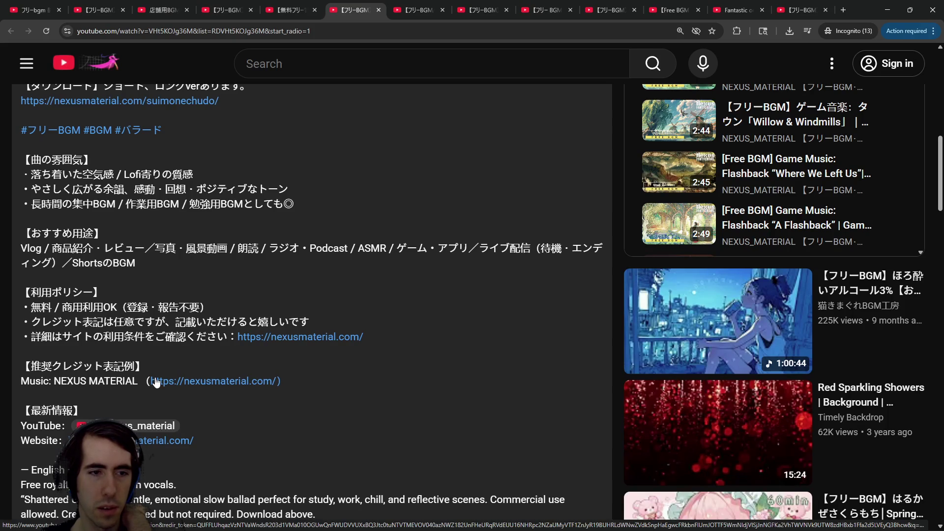
scroll(155, 383, "up", 1)
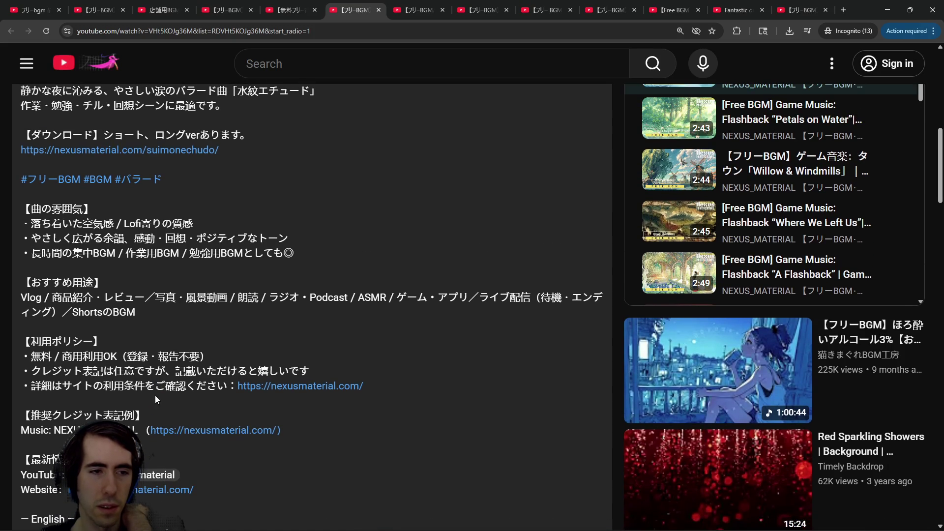
scroll(155, 397, "up", 1)
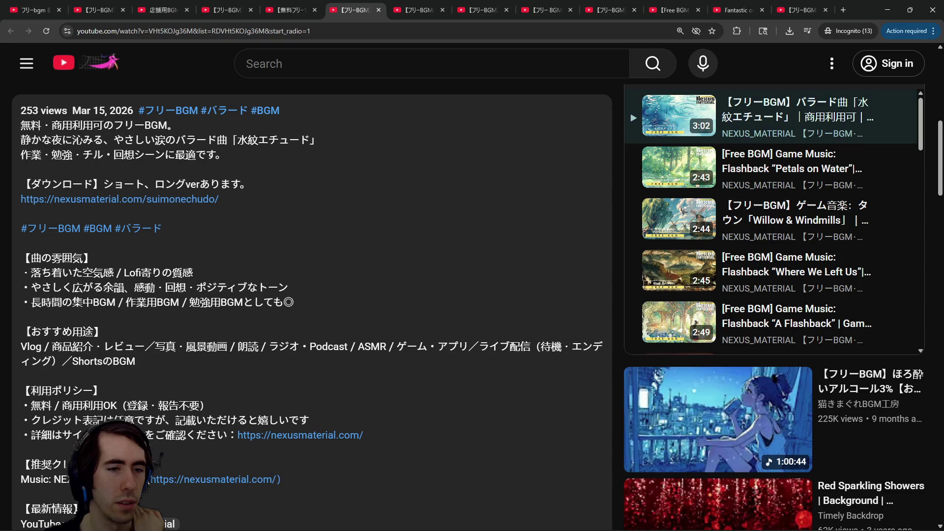
left_click_drag(127, 405, 202, 404)
left_click(71, 418)
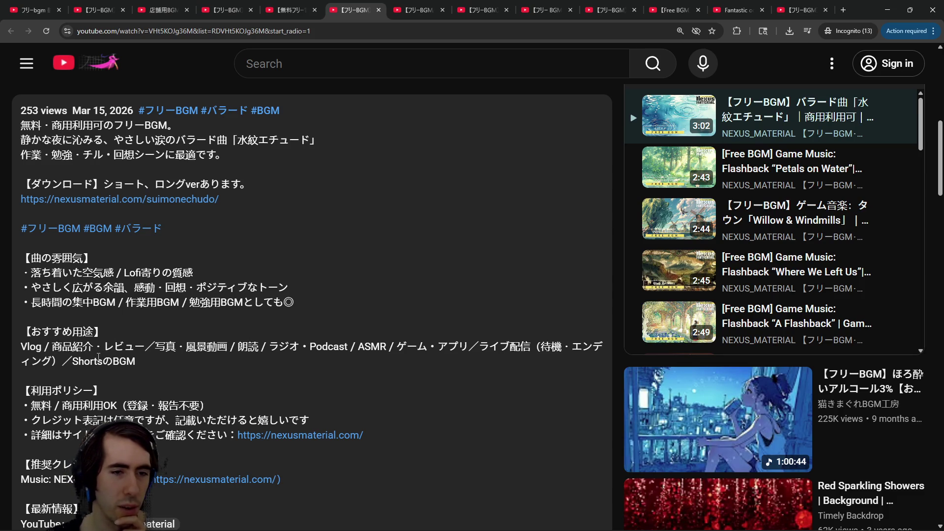
left_click(263, 436)
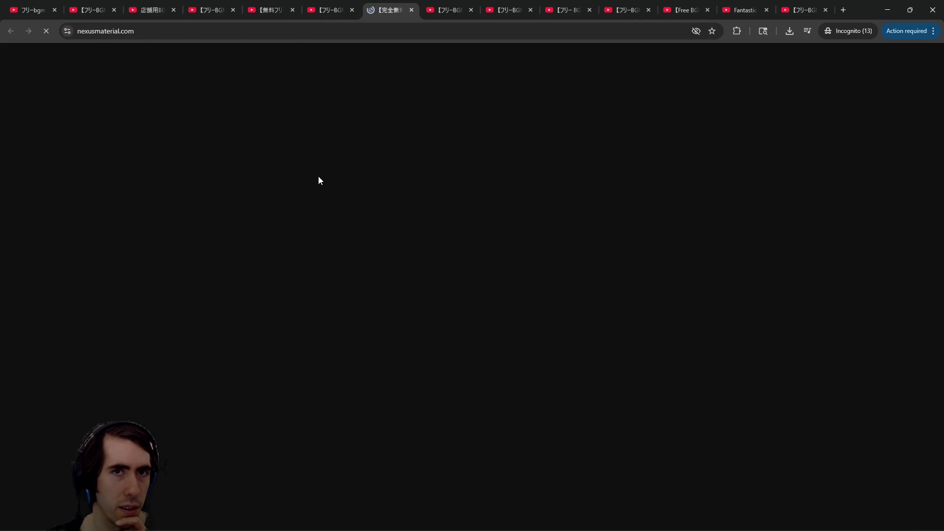
Scroll the NEXUS MATERIAL homepage and open the ゲーム音楽 genre tile in a new tab.
scroll(318, 183, "down", 2)
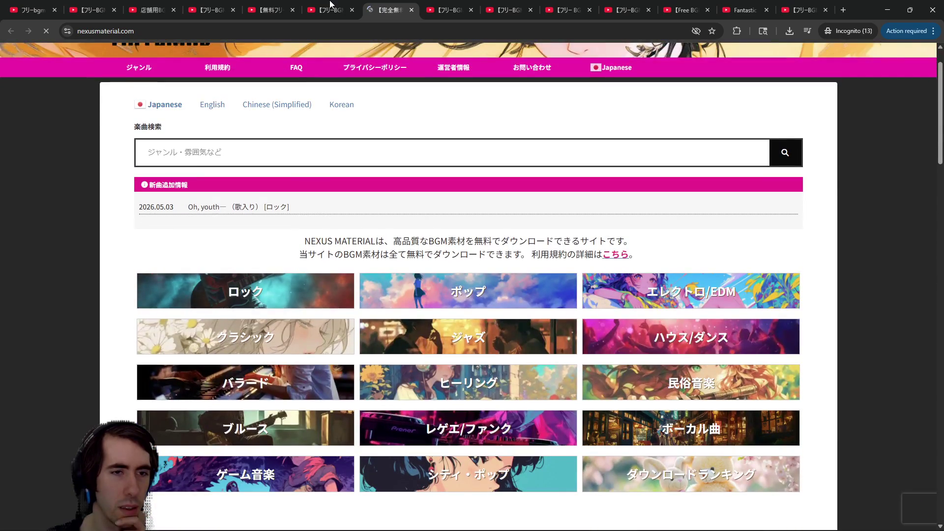
scroll(311, 183, "down", 1)
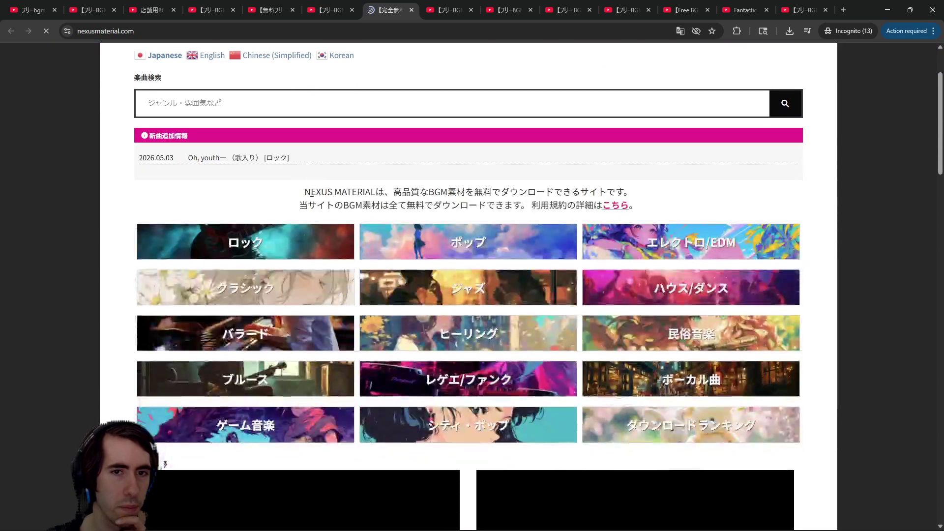
scroll(539, 207, "down", 7)
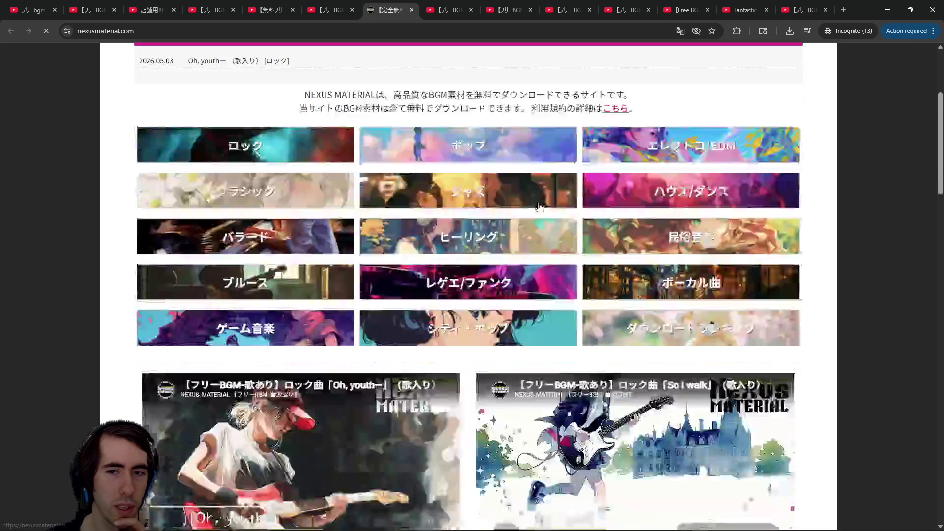
scroll(539, 207, "down", 20)
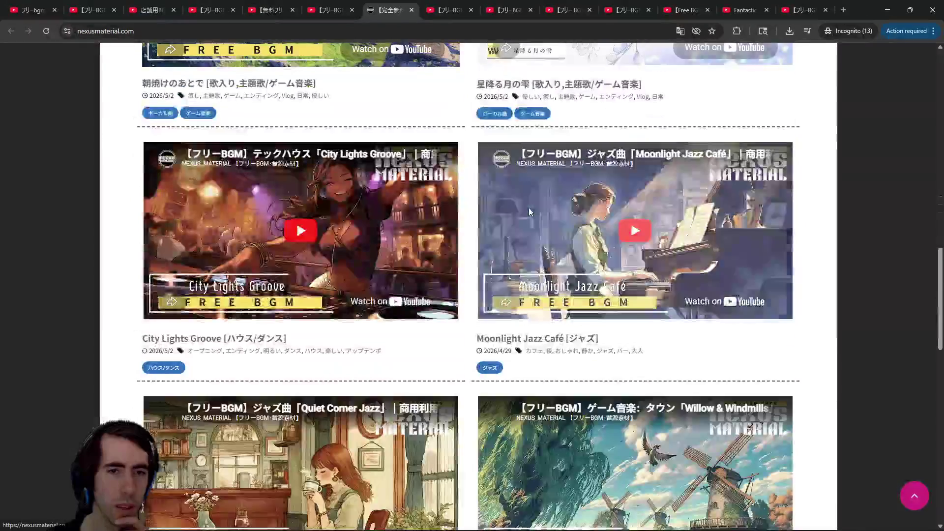
scroll(529, 211, "down", 6)
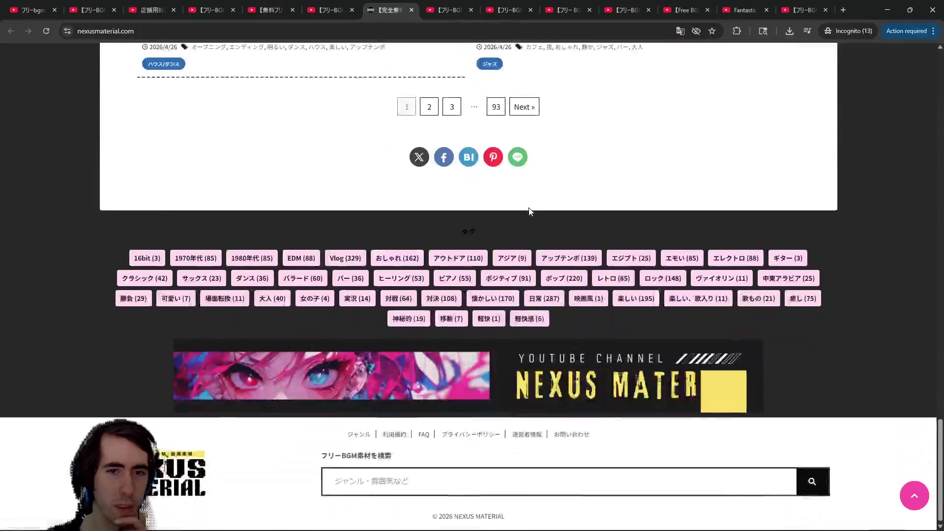
scroll(530, 211, "up", 15)
scroll(529, 212, "up", 15)
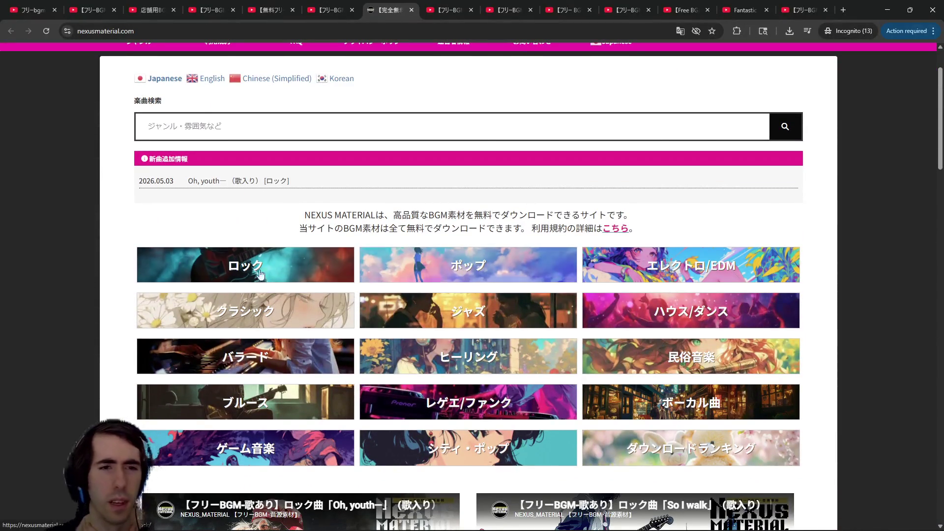
scroll(282, 285, "down", 1)
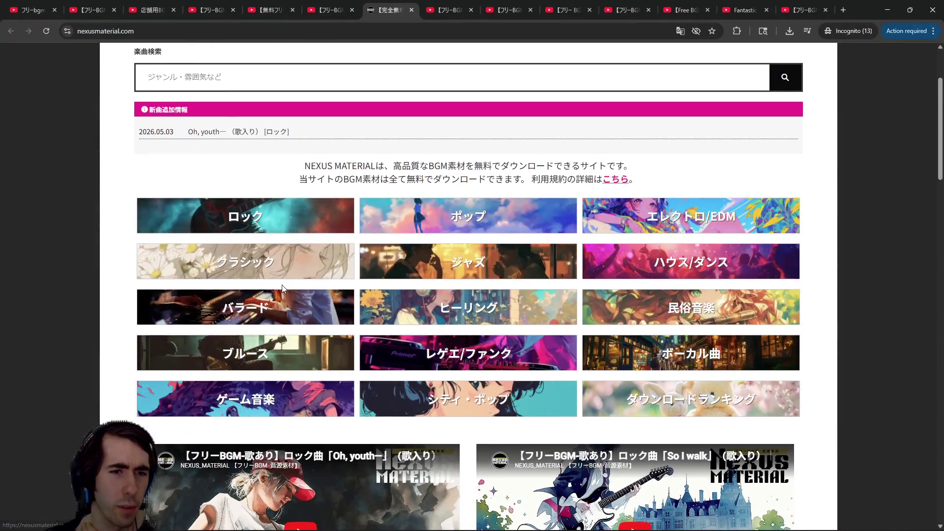
middle_click(273, 364)
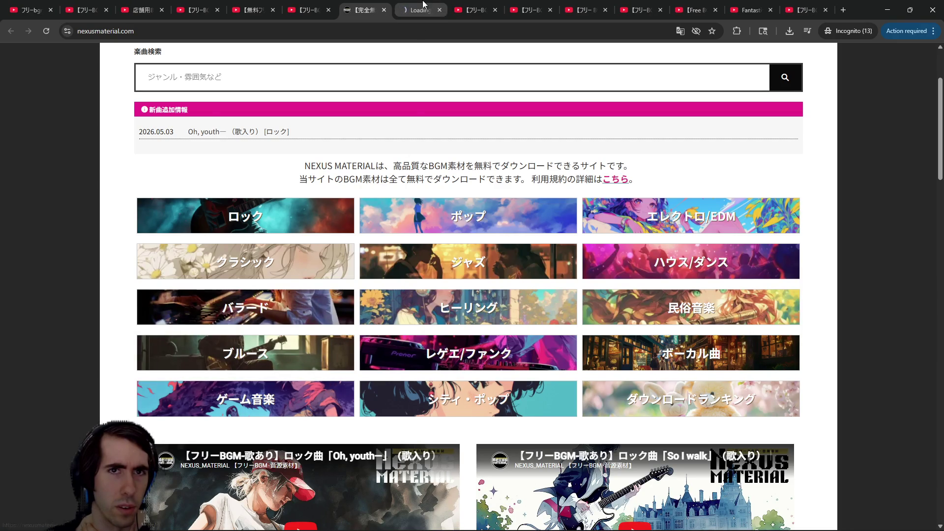
left_click(396, 10)
scroll(379, 379, "down", 2)
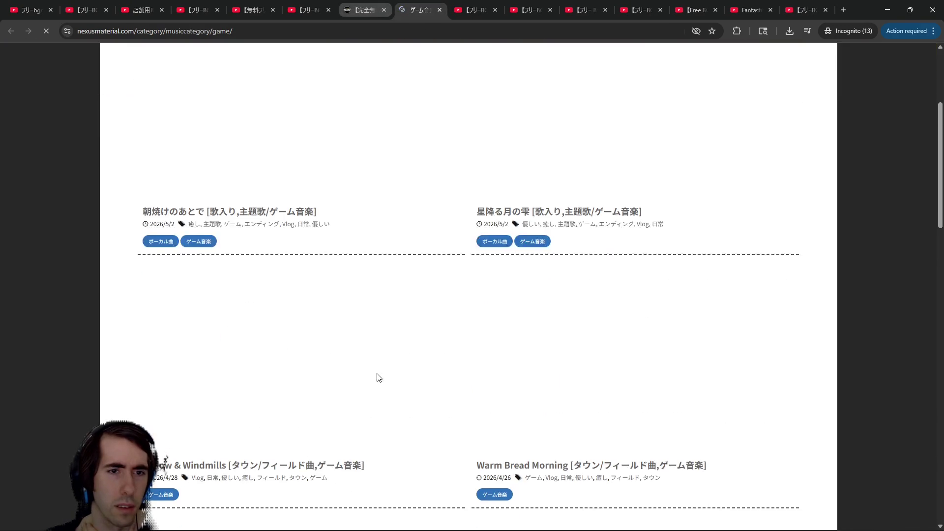
Preview Warm Bread Morning, skipping to 1:13, then play Where We Left Us.
scroll(273, 279, "up", 1)
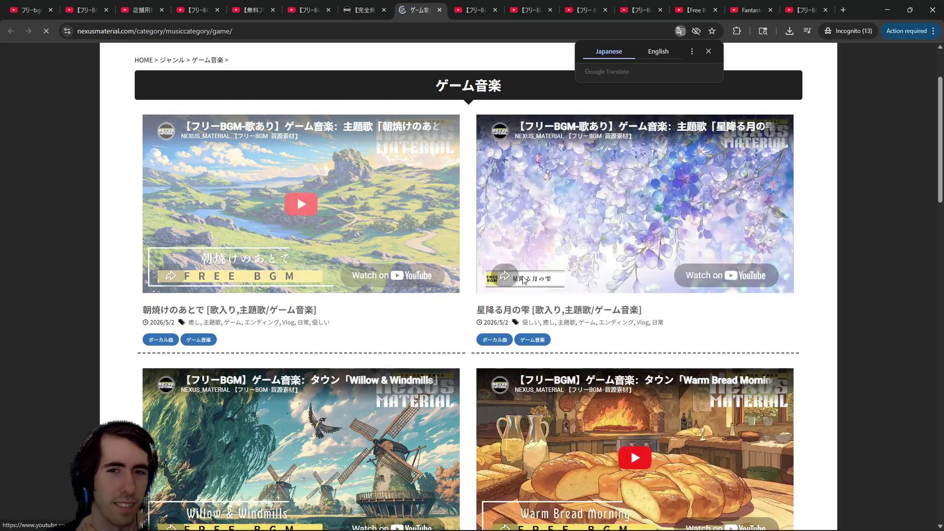
scroll(495, 336, "down", 5)
scroll(495, 336, "up", 2)
left_click(634, 310)
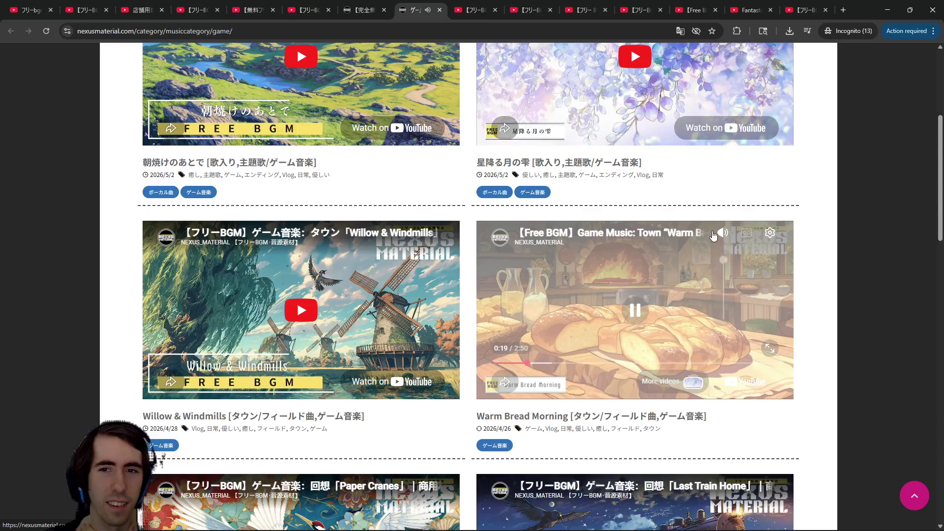
left_click(619, 364)
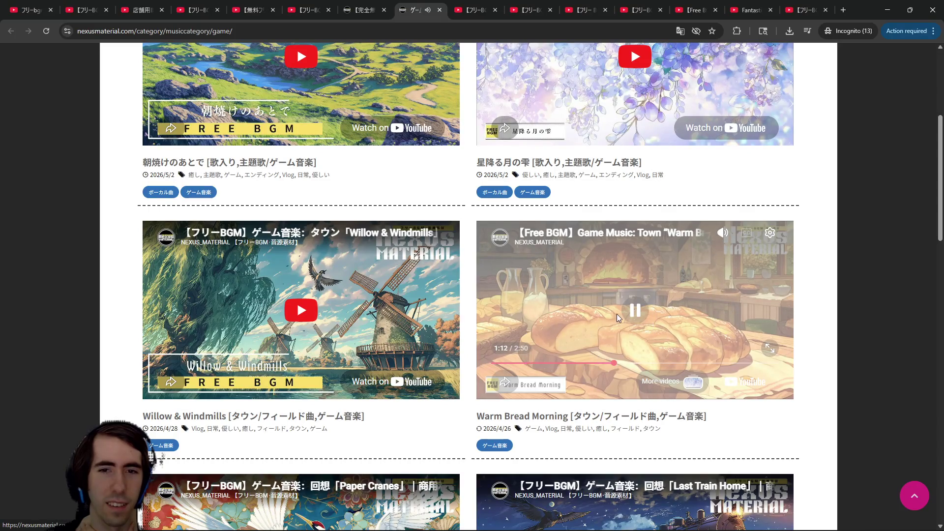
scroll(461, 324, "down", 7)
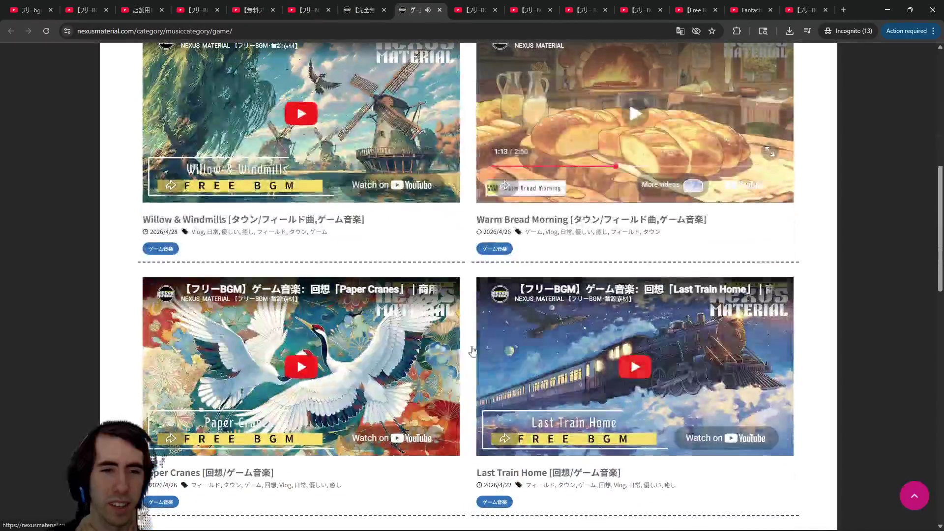
scroll(462, 324, "down", 10)
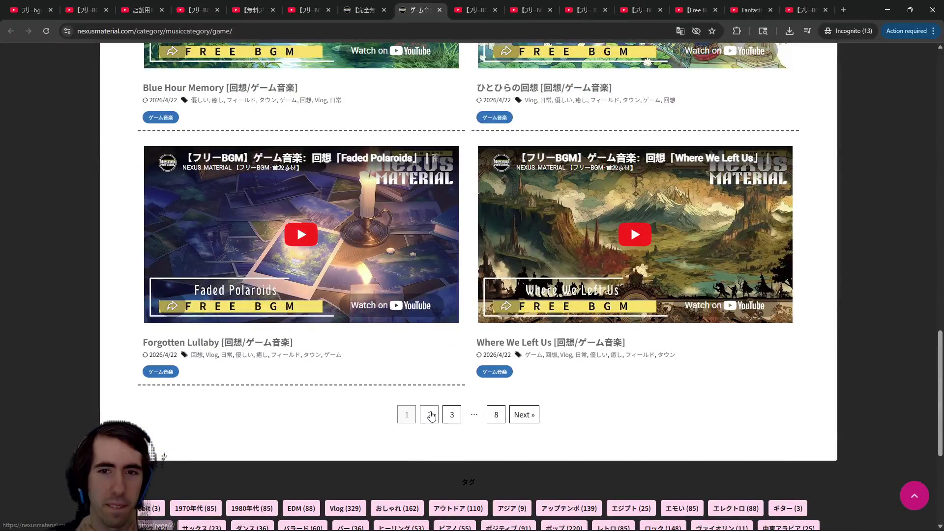
left_click(579, 265)
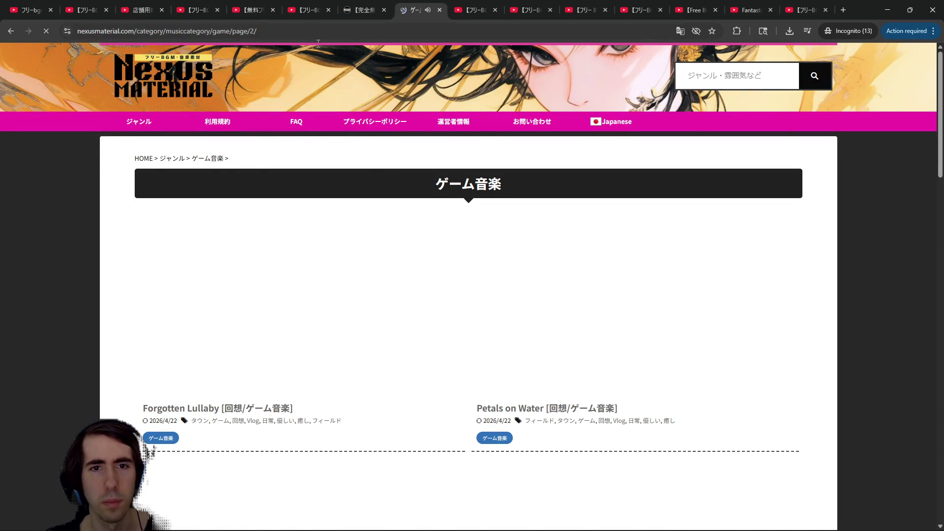
Go back to page 1 of the game music listing and open page 3.
key("alt+Left")
key("ctrl+l")
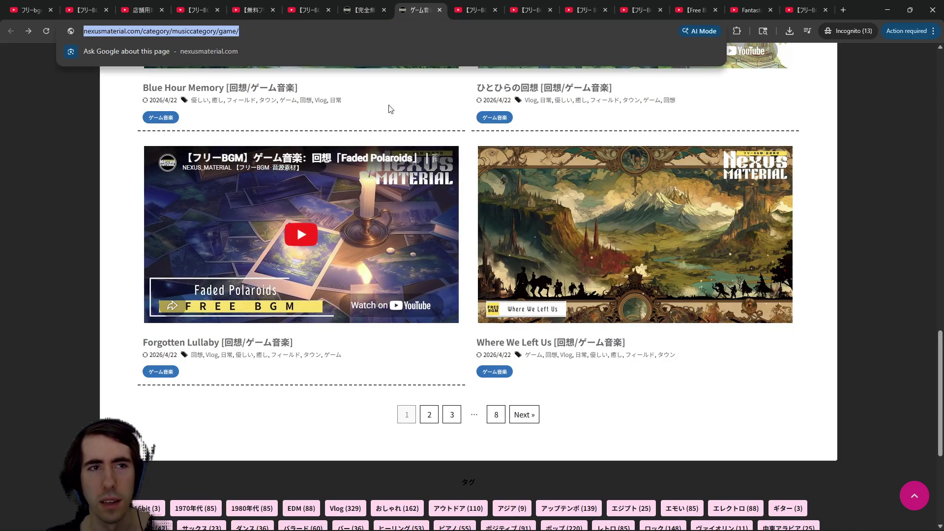
key("Escape")
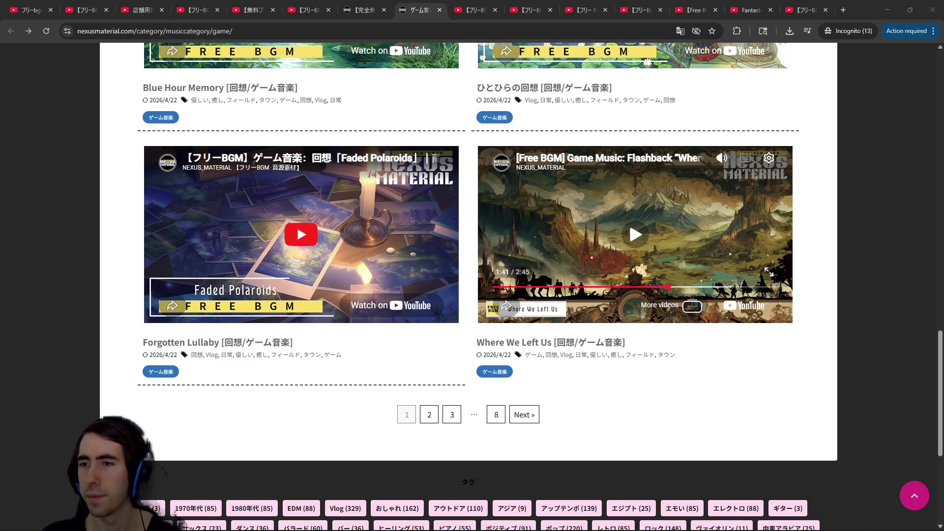
key("alt+Tab")
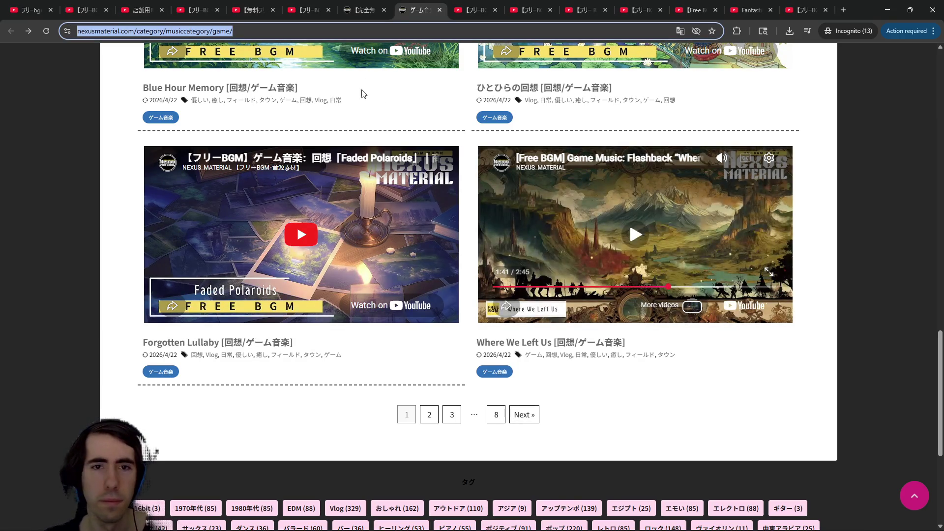
left_click(447, 419)
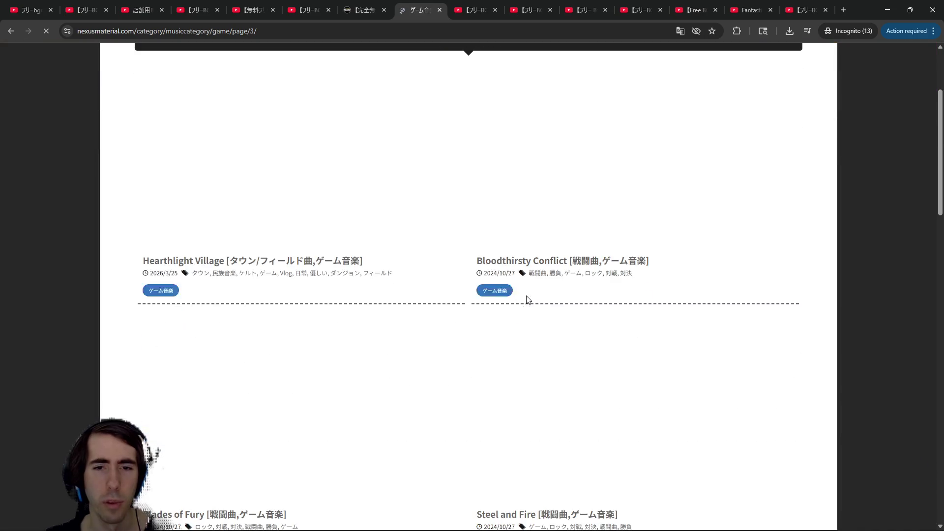
Preview Bloodthirsty Conflict (skipping to 1:35, 1:56) and Steel and Fire (1:34, 2:57).
scroll(525, 299, "up", 1)
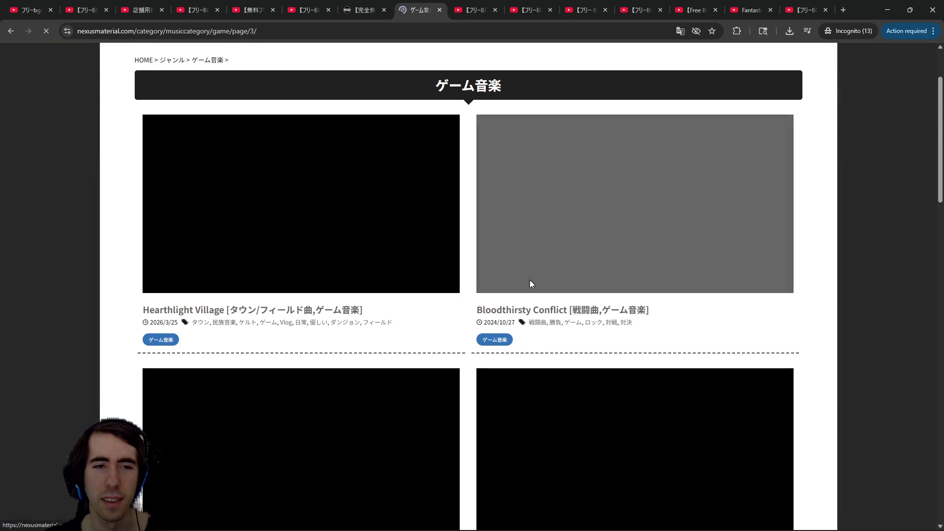
left_click(583, 223)
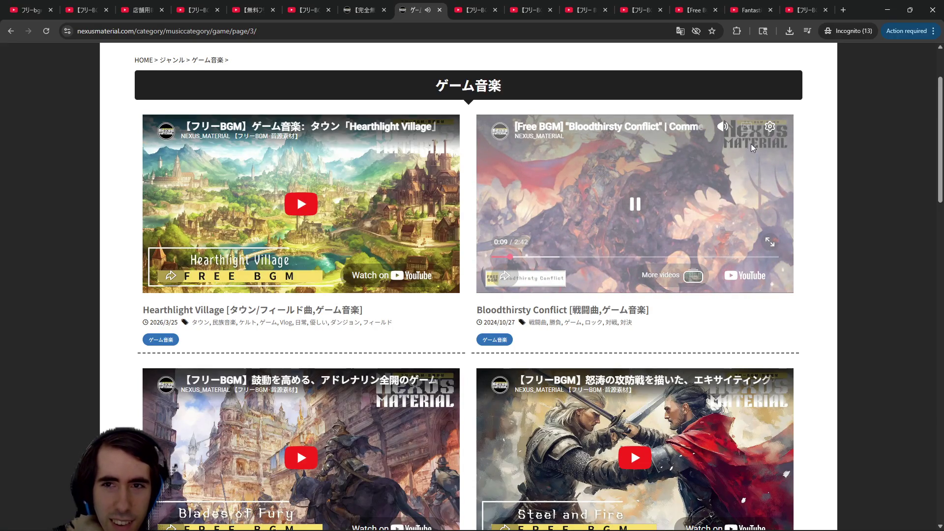
mouse_move(723, 126)
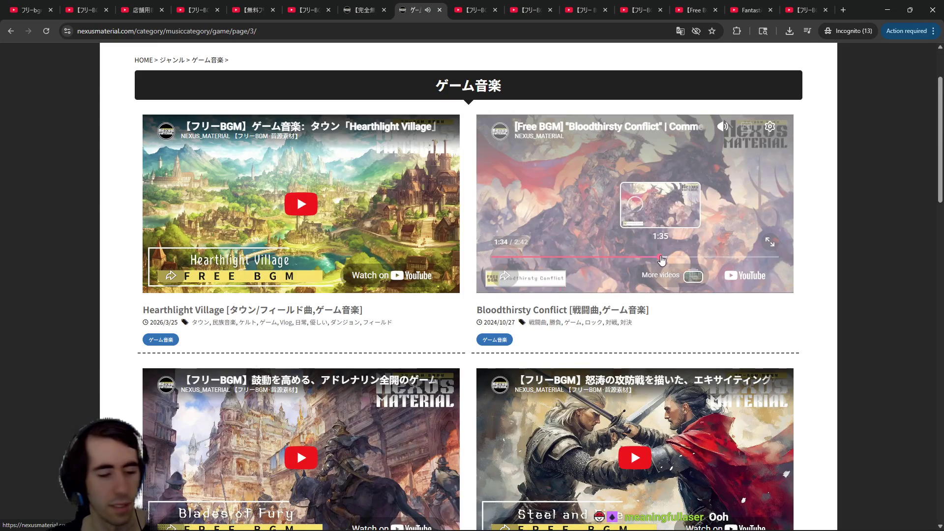
left_click(661, 260)
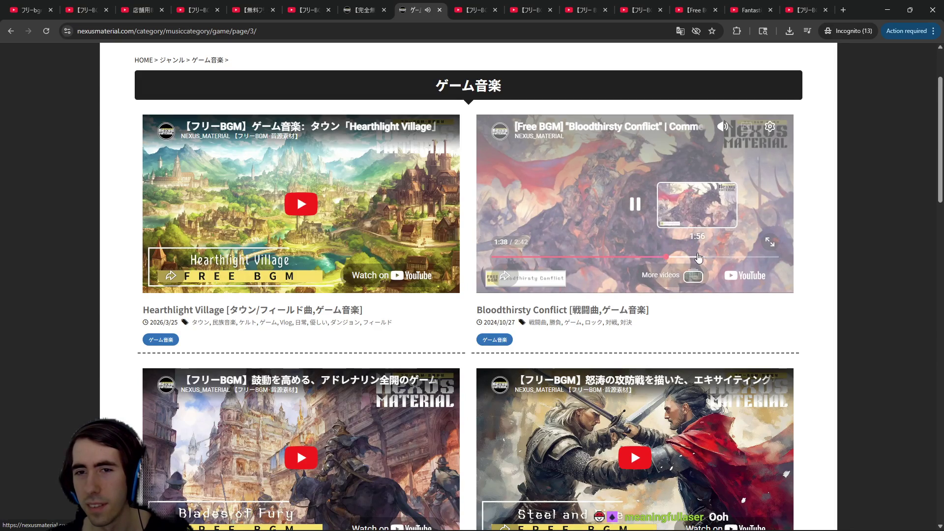
left_click(699, 257)
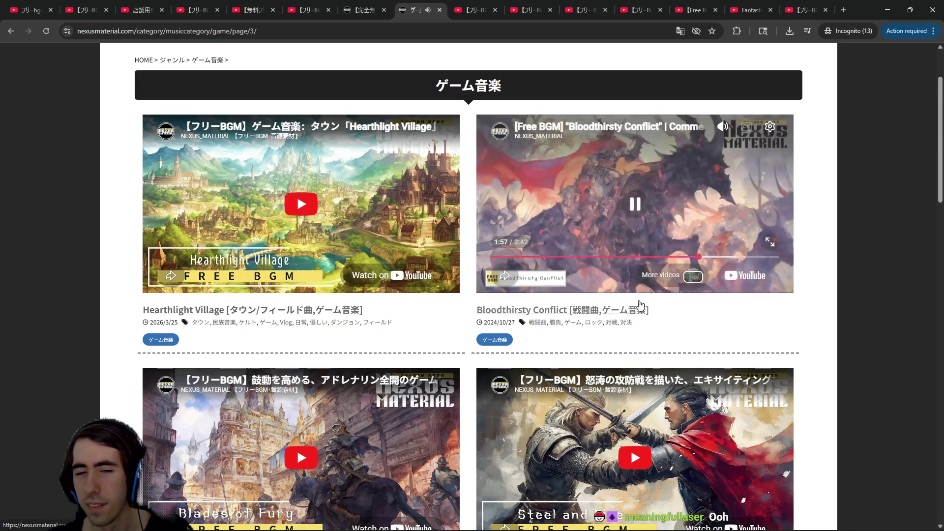
left_click(690, 212)
scroll(633, 310, "down", 3)
left_click(633, 310)
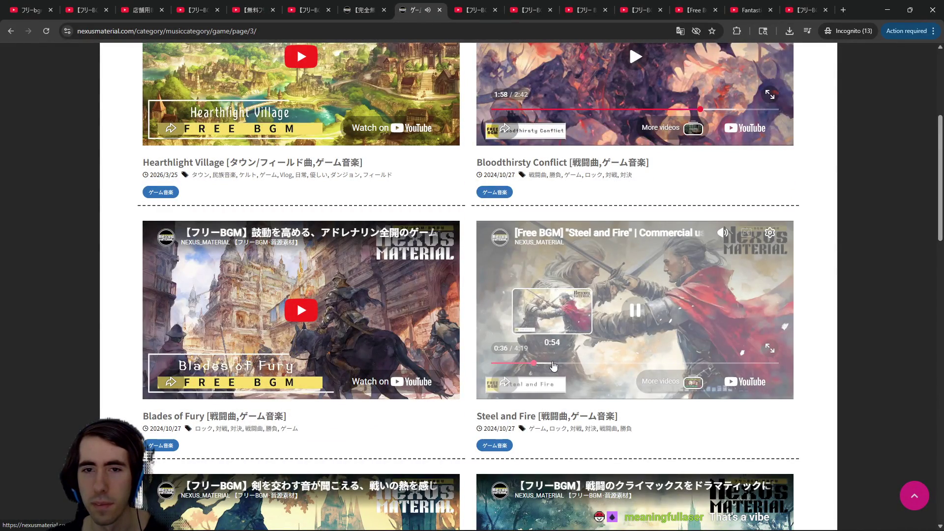
left_click(597, 364)
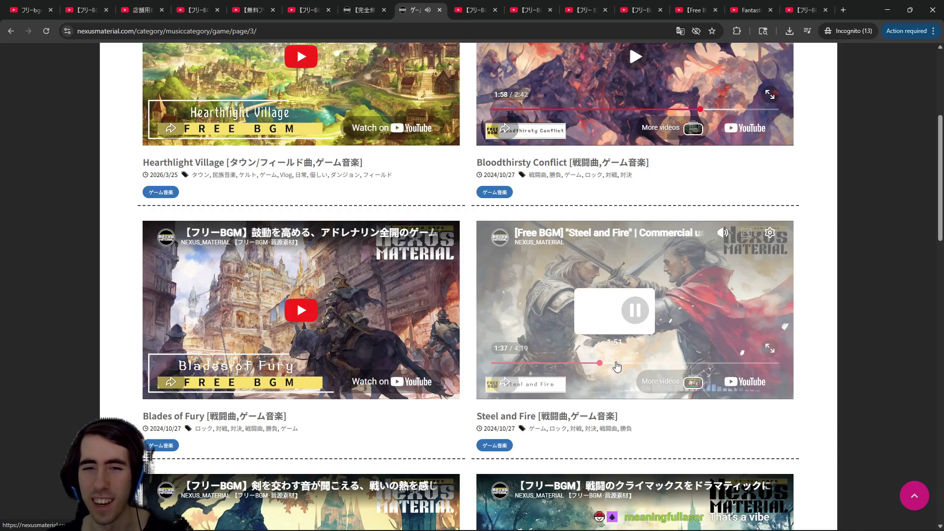
left_click(688, 364)
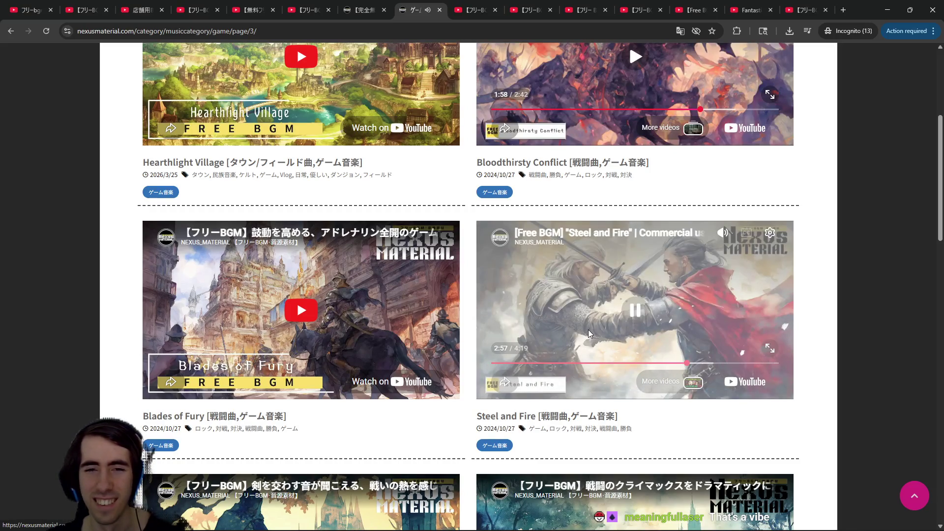
Play the Blades of Fury and Fury Unleashed previews further down page 3.
left_click(367, 327)
scroll(366, 327, "down", 2)
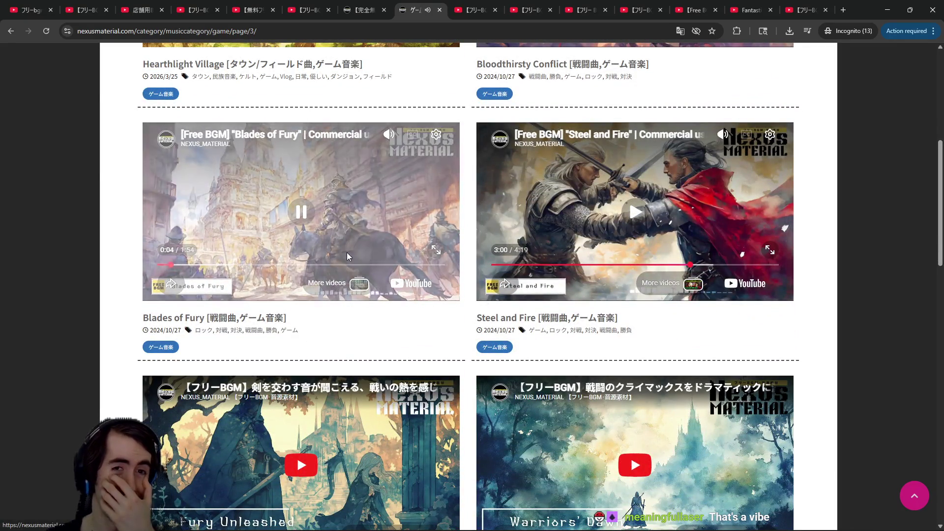
scroll(346, 254, "up", 4)
scroll(347, 256, "down", 1)
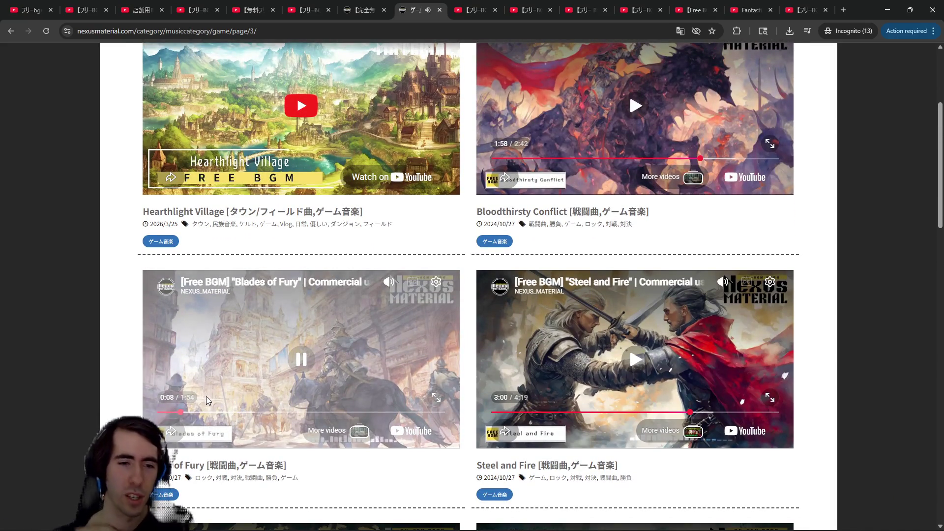
scroll(347, 354, "down", 2)
scroll(347, 354, "down", 2)
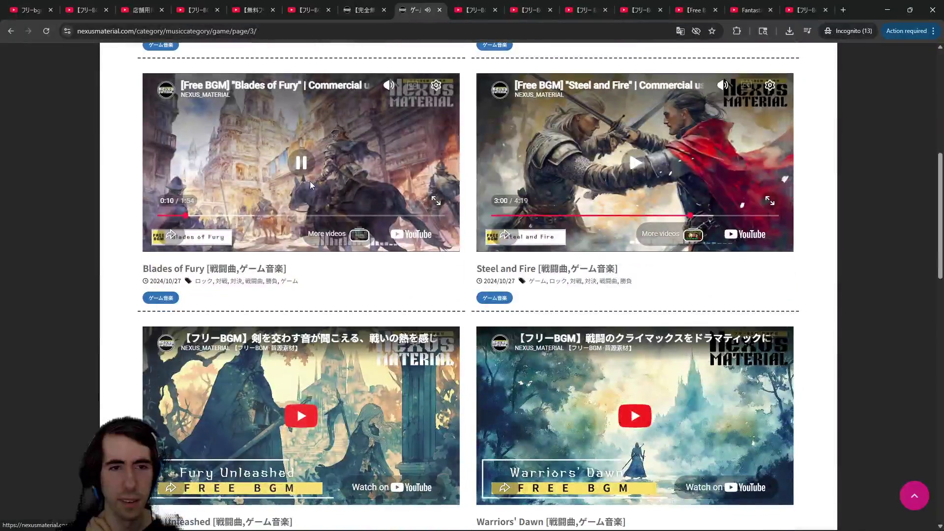
scroll(311, 179, "down", 2)
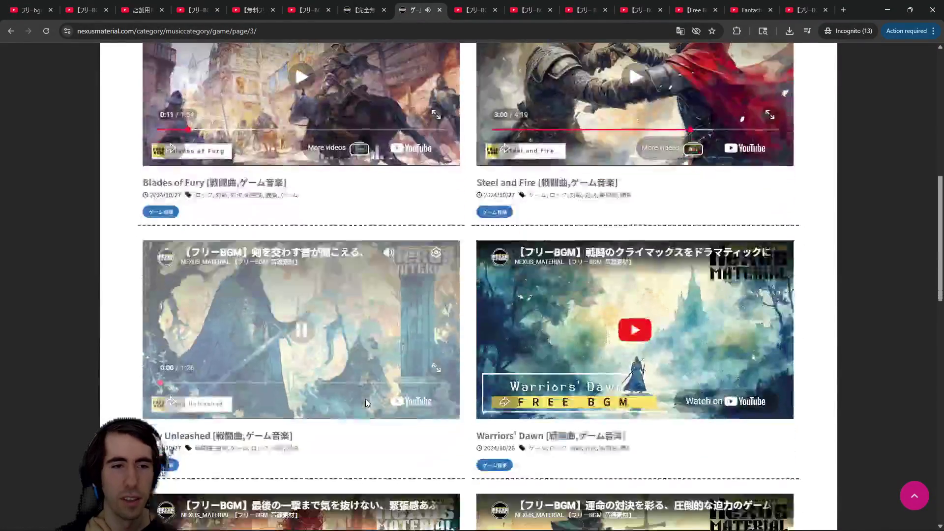
left_click(299, 291)
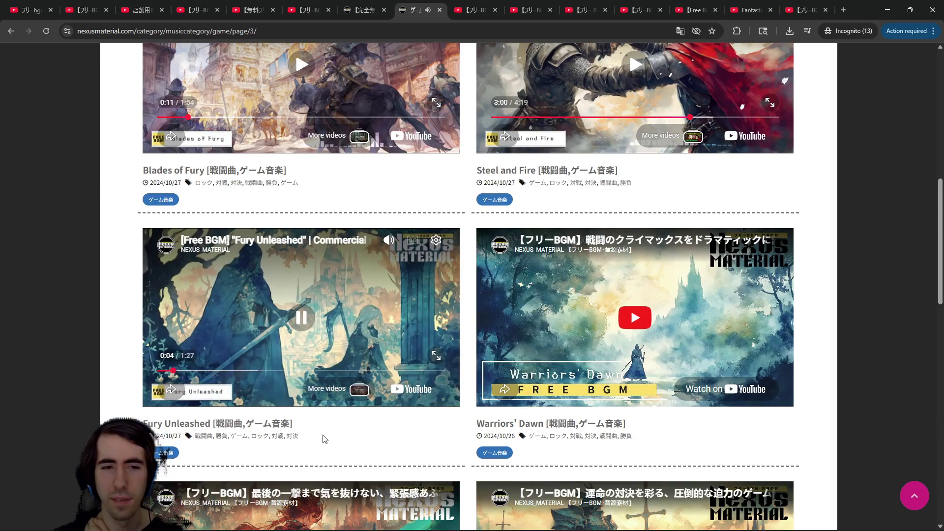
scroll(322, 438, "down", 1)
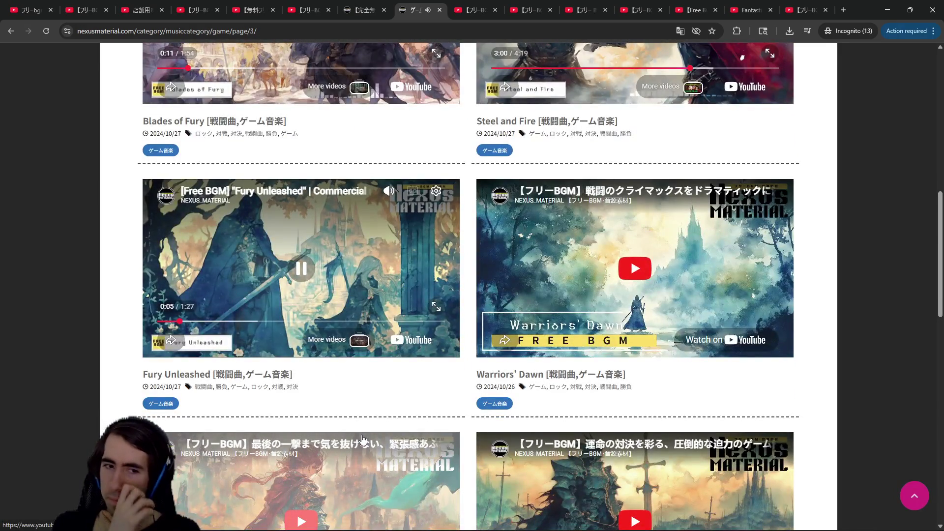
scroll(363, 439, "down", 1)
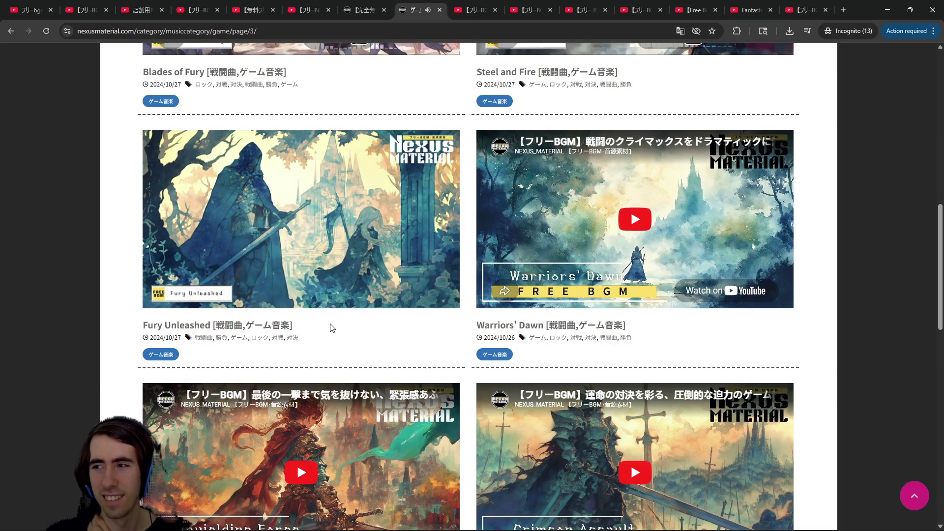
Play the Warriors' Dawn preview and skip it to around 0:23.
mouse_move(326, 265)
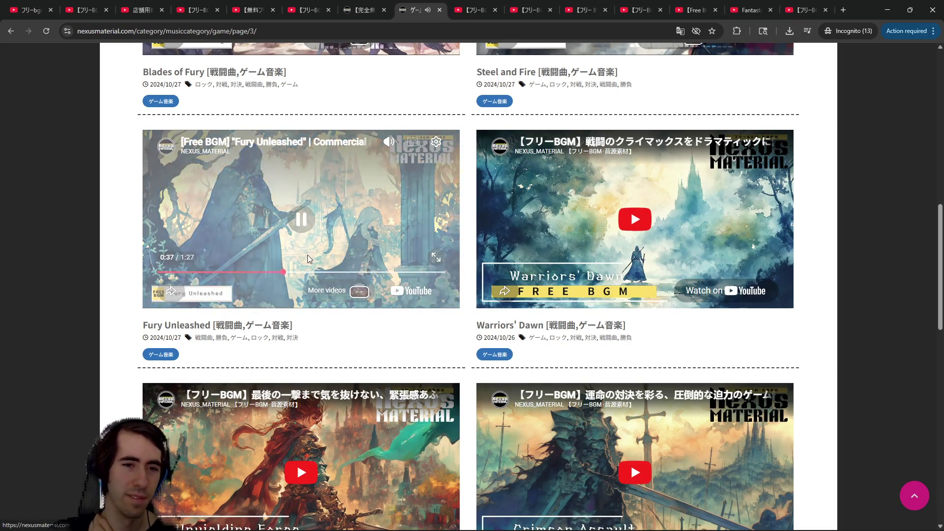
left_click(516, 281)
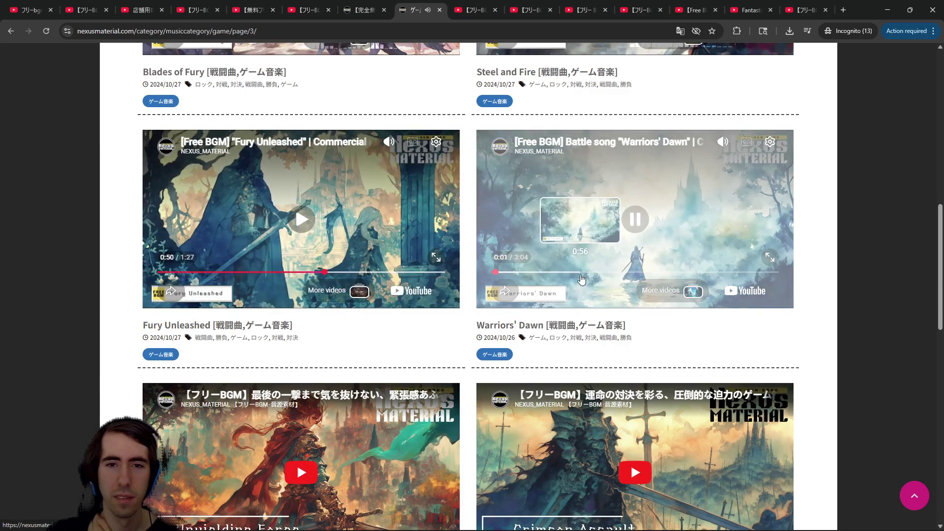
scroll(648, 334, "down", 1)
scroll(648, 334, "down", 1)
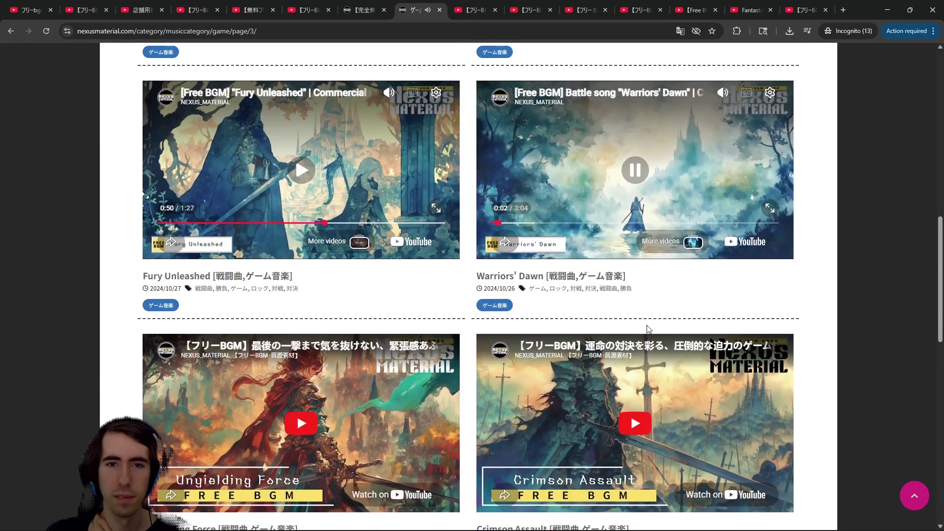
left_click(530, 224)
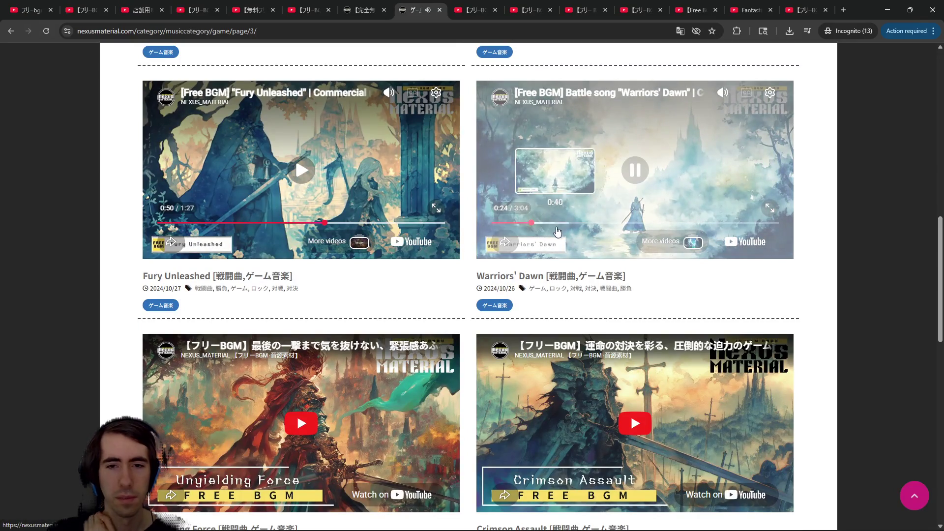
Play the Unyielding Force preview, then switch to the Nexus Material home page tab.
left_click(383, 362)
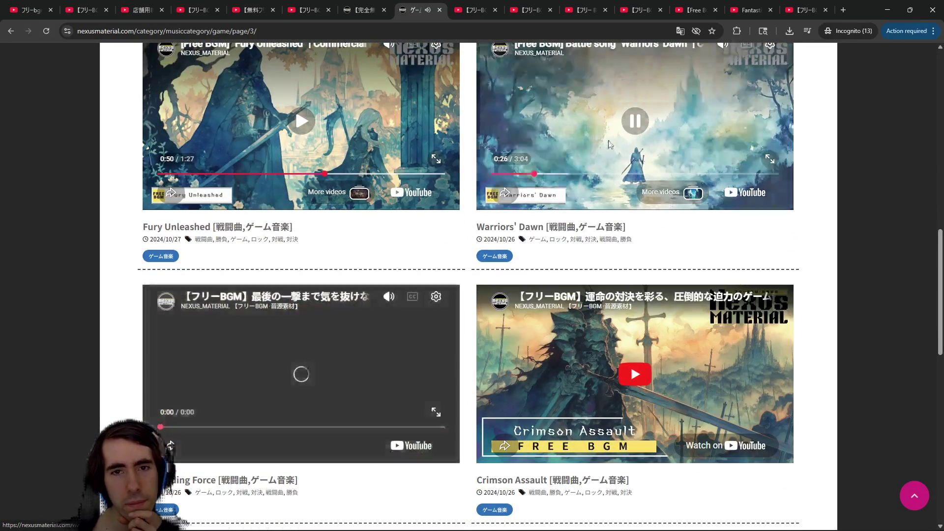
scroll(324, 372, "down", 1)
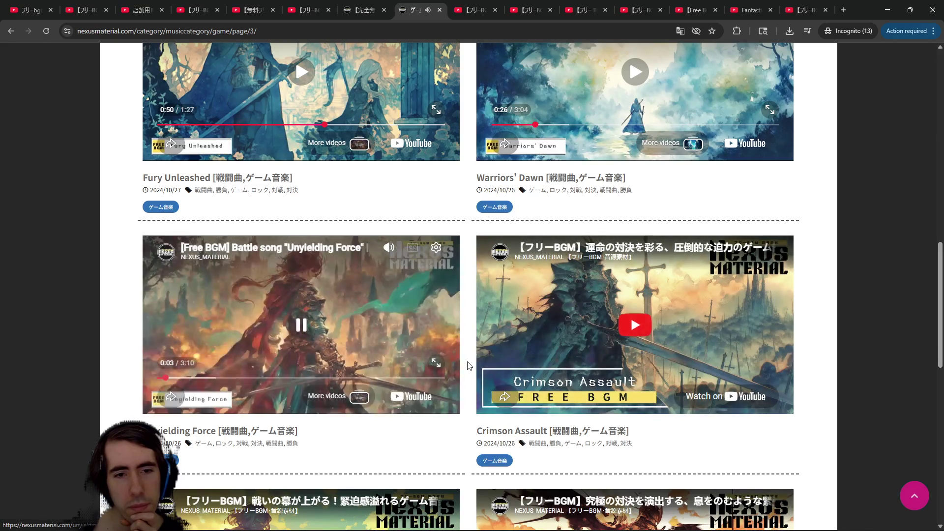
scroll(509, 362, "down", 9)
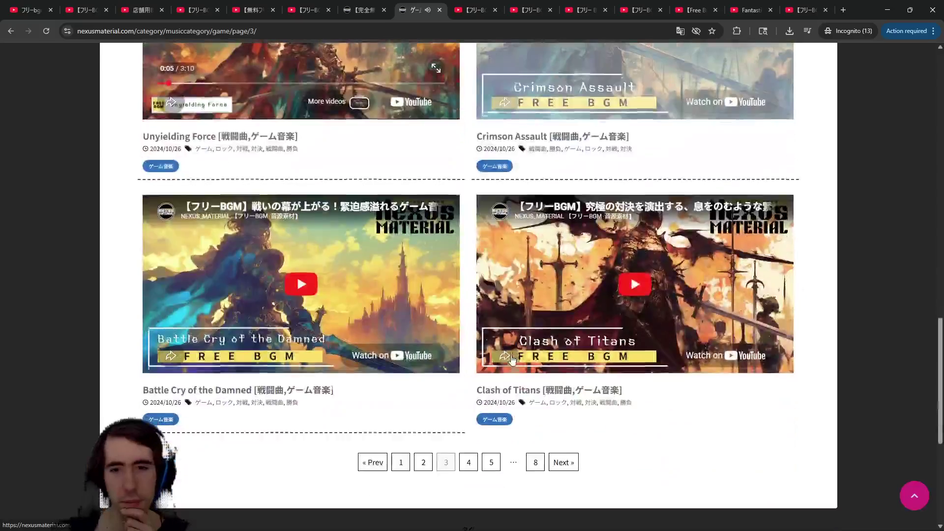
scroll(512, 360, "up", 4)
scroll(513, 361, "up", 5)
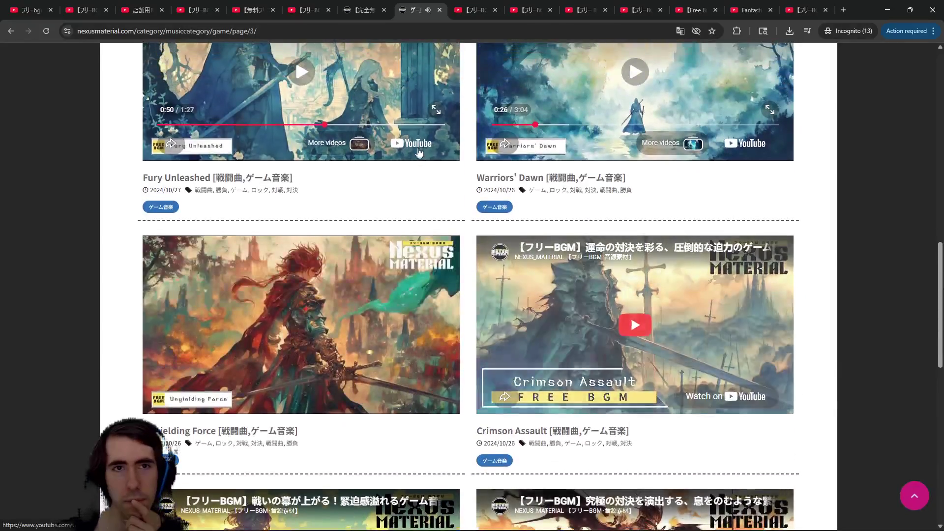
left_click(385, 6)
Open the ロック genre page in a background tab from the home page.
scroll(440, 298, "down", 2)
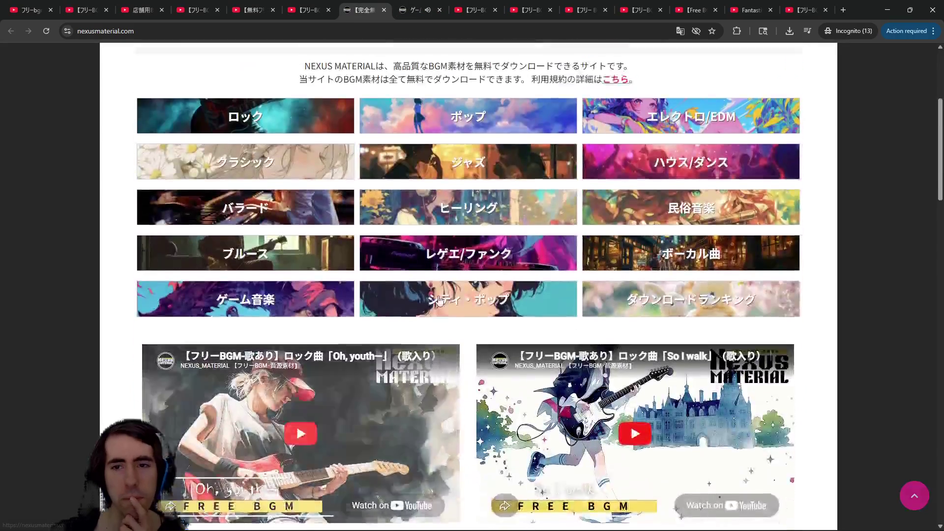
scroll(440, 299, "up", 1)
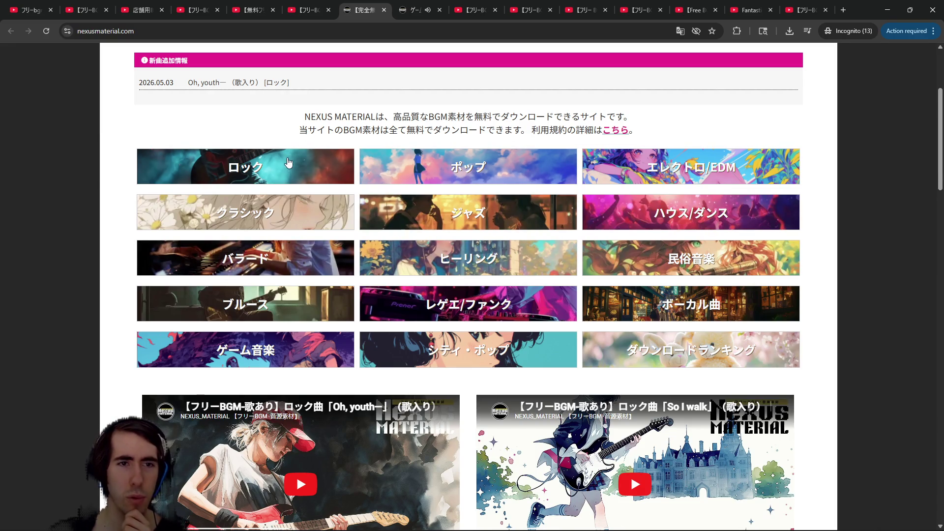
middle_click(332, 159)
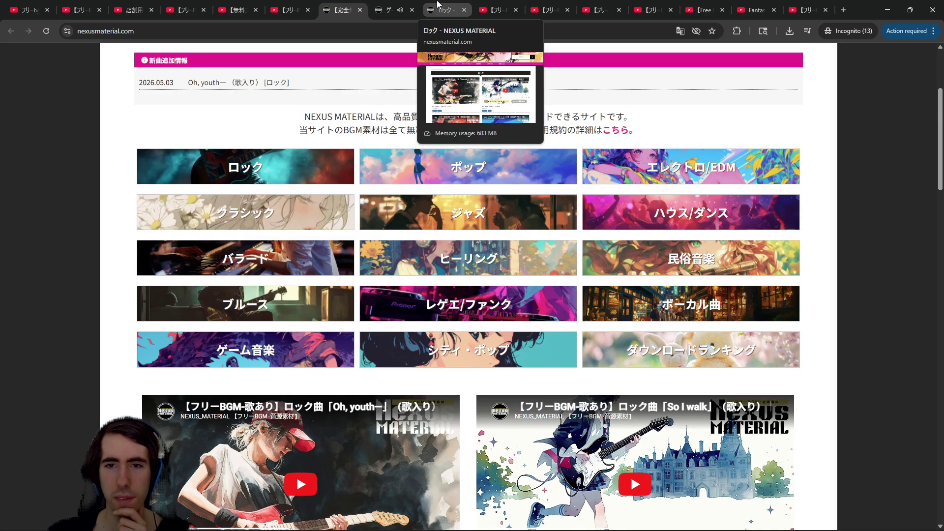
Return to game music page 3 and skip Unyielding Force to about 1:07.
left_click(438, 7)
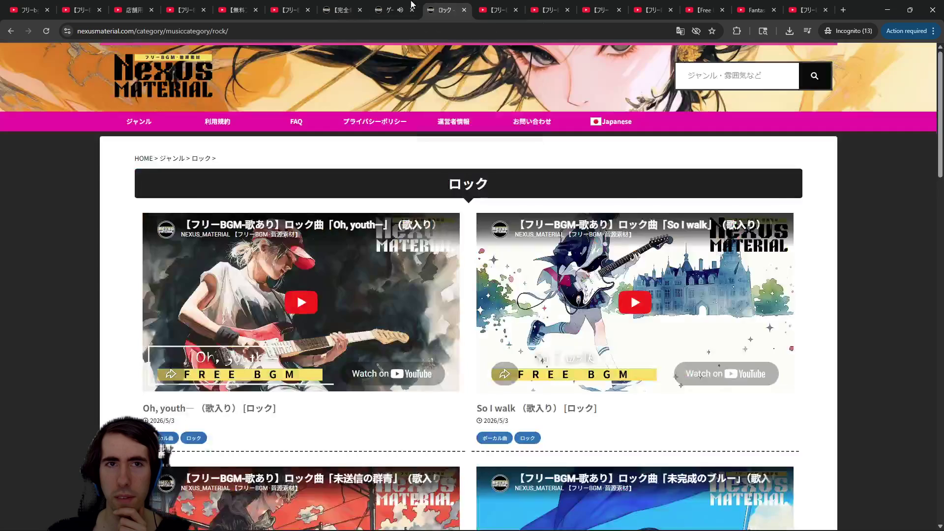
left_click(388, 10)
left_click(261, 389)
left_click(260, 378)
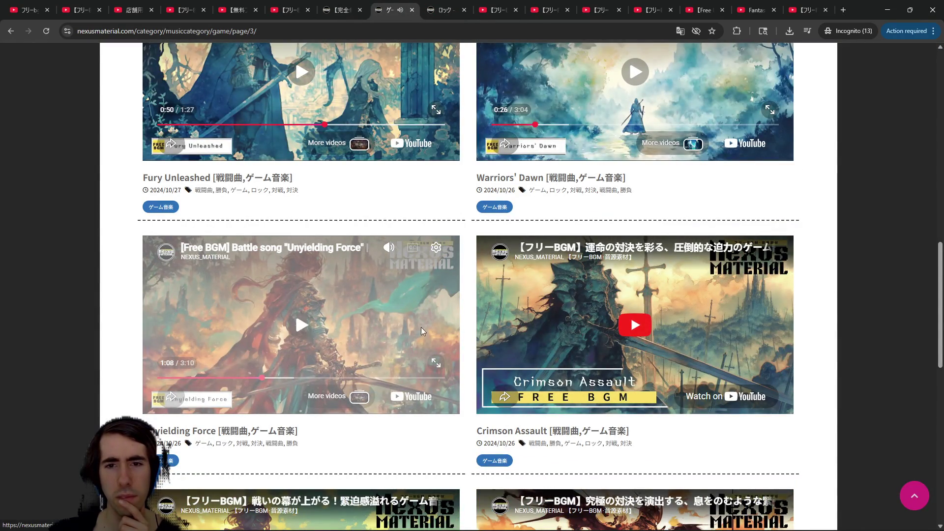
Play the Crimson Assault preview and skip it ahead to 0:41.
left_click(693, 354)
scroll(565, 389, "down", 3)
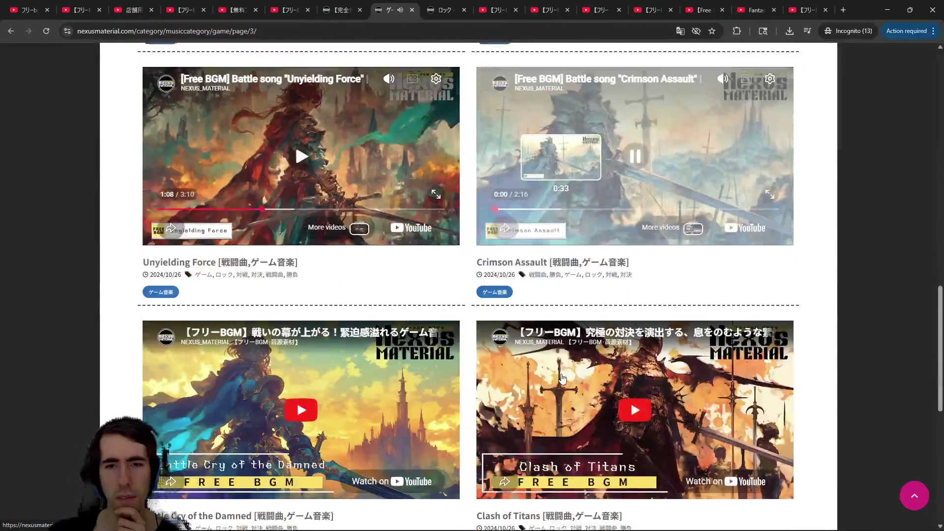
scroll(566, 388, "up", 3)
left_click(579, 379)
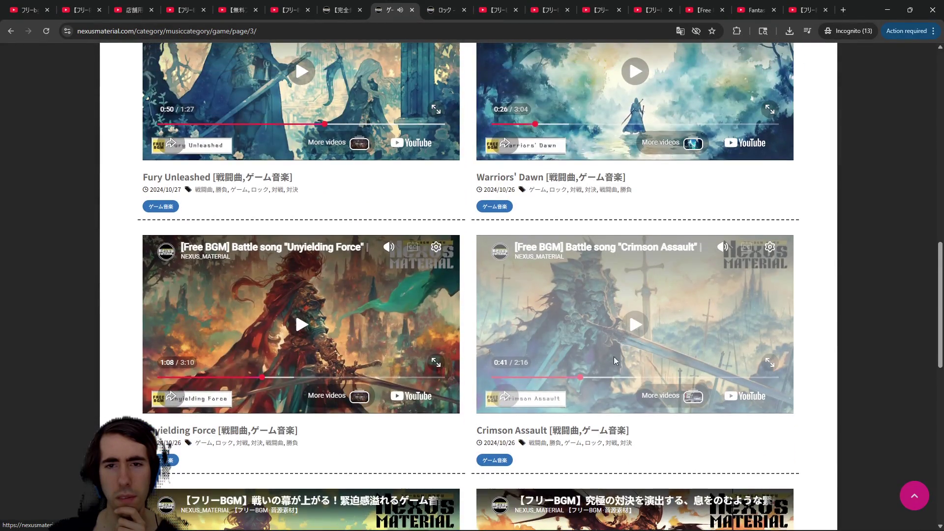
scroll(613, 356, "down", 5)
Sample Clash of Titans and Battle Cry of the Damned (to 1:04), then go to page 4.
left_click(603, 358)
left_click(534, 385)
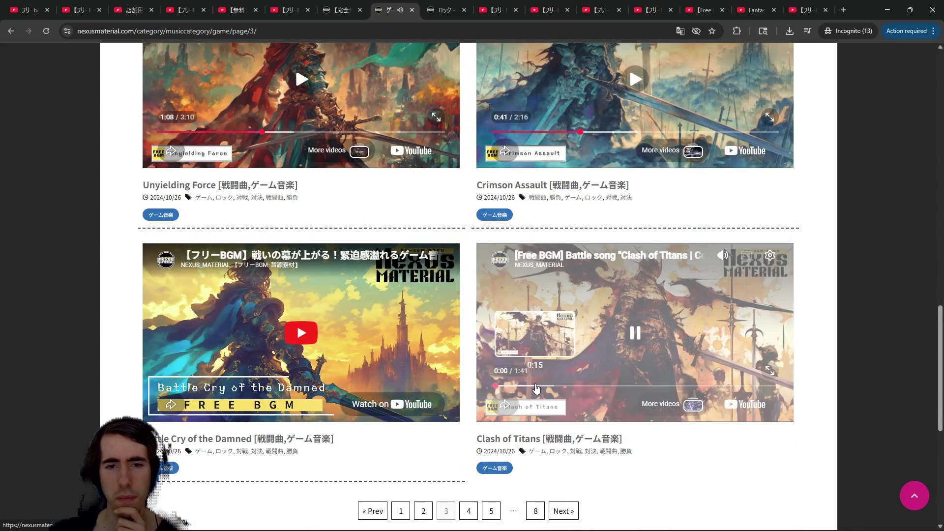
left_click_drag(551, 386, 604, 388)
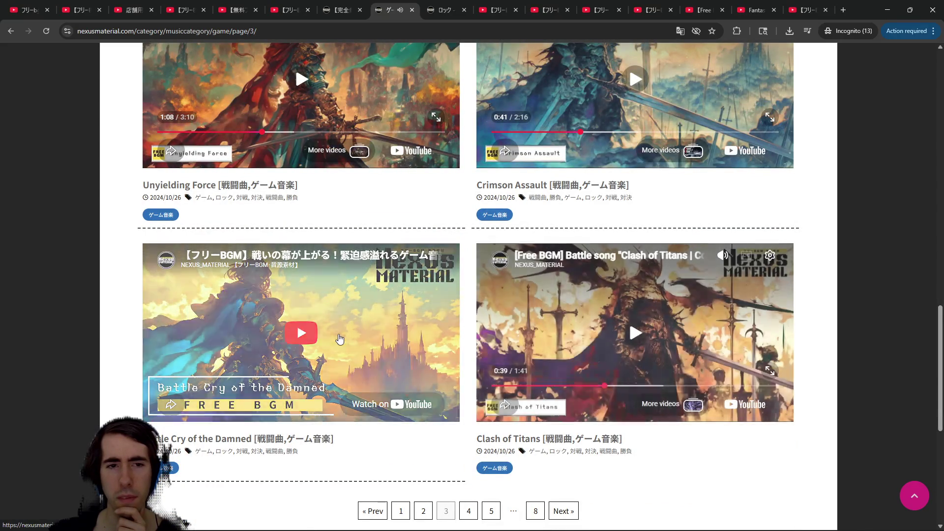
left_click(335, 332)
left_click(250, 385)
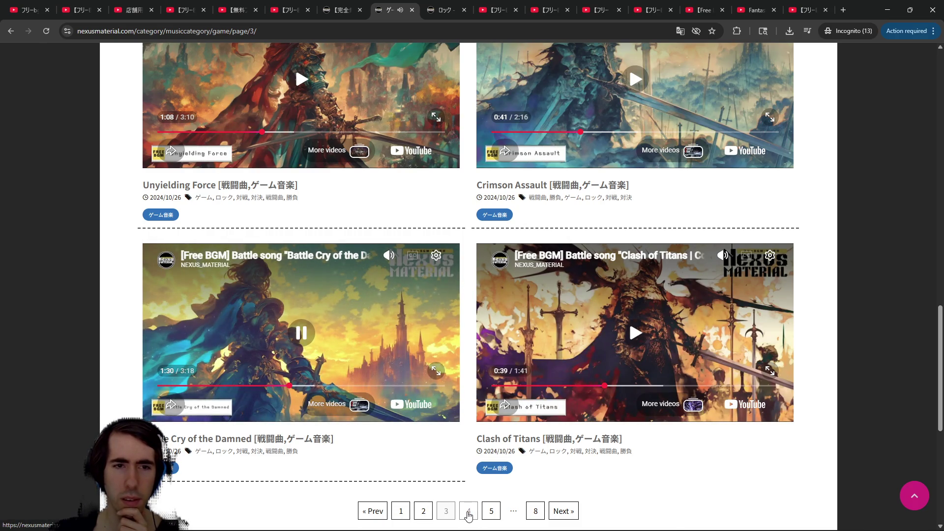
left_click(468, 514)
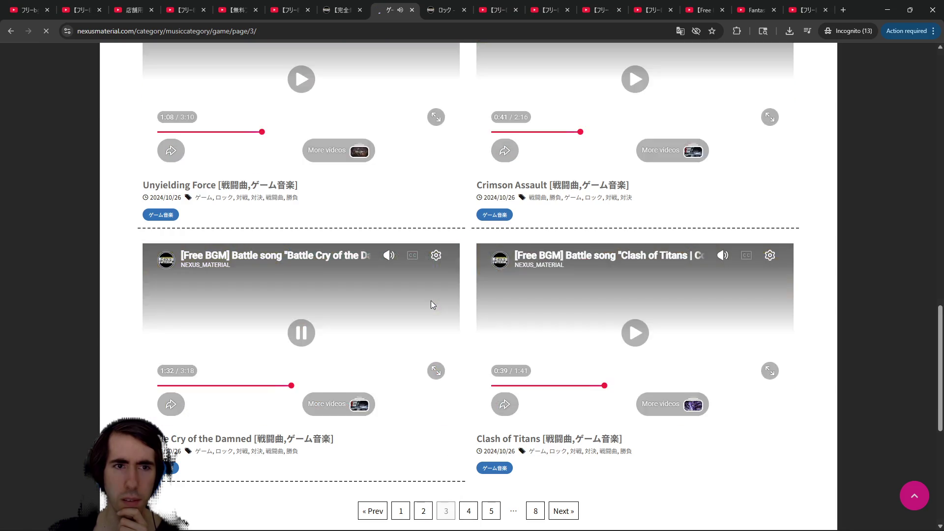
scroll(427, 314, "down", 3)
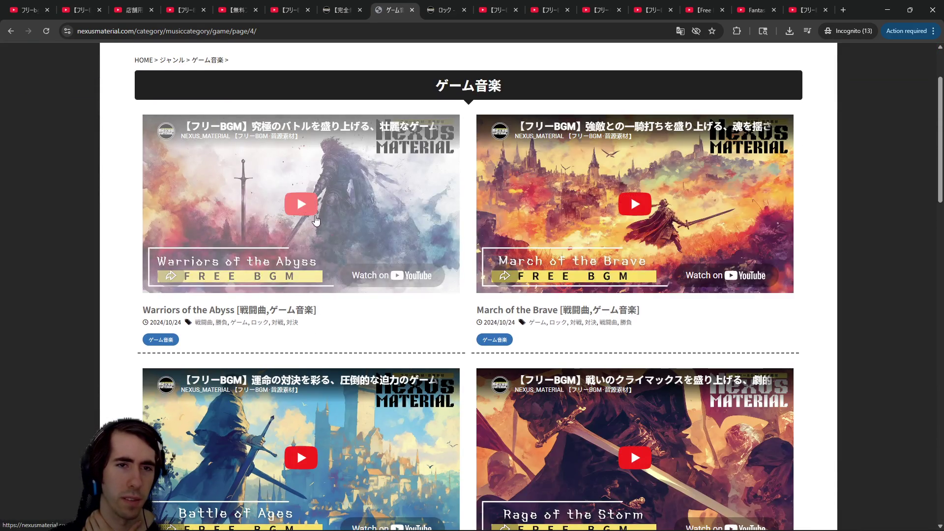
Sample Warriors of the Abyss, pausing at 2:03, and March of the Brave up to 2:29.
left_click(316, 219)
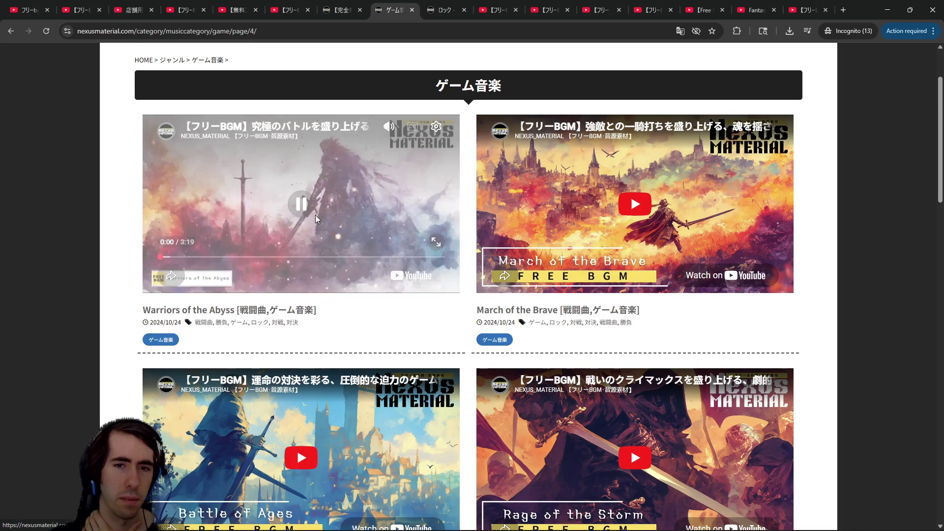
left_click(232, 257)
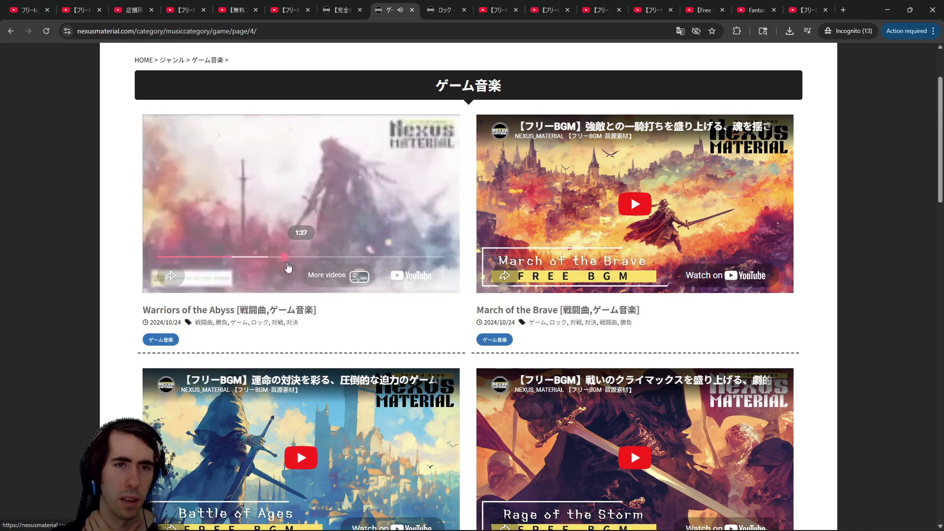
left_click(302, 257)
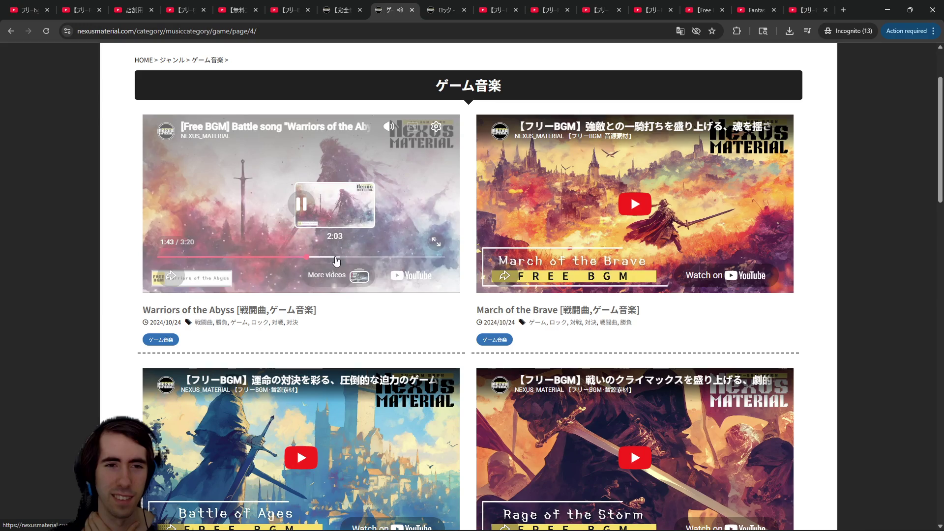
left_click(336, 257)
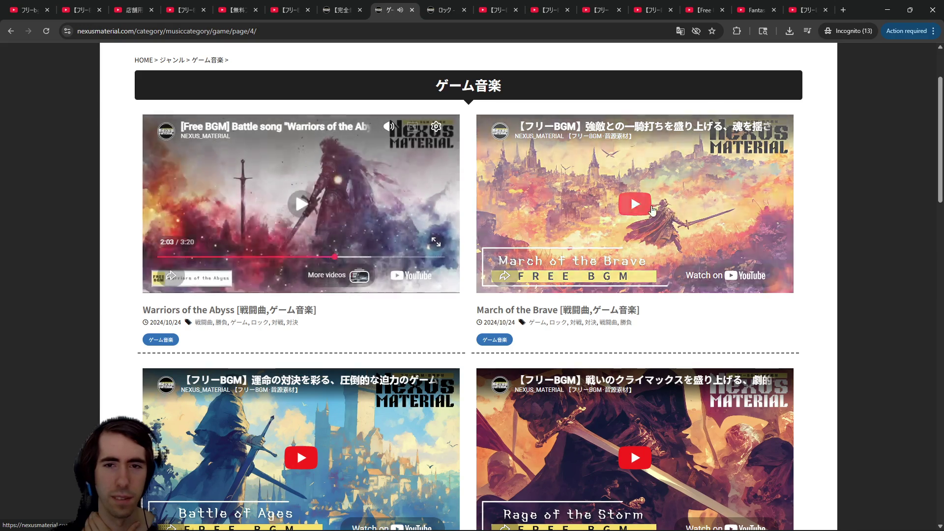
left_click(530, 262)
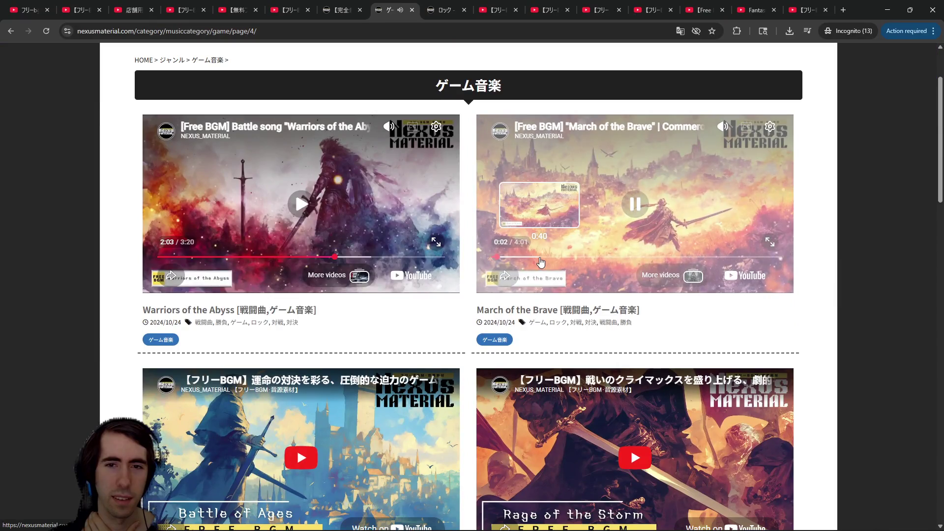
left_click(540, 260)
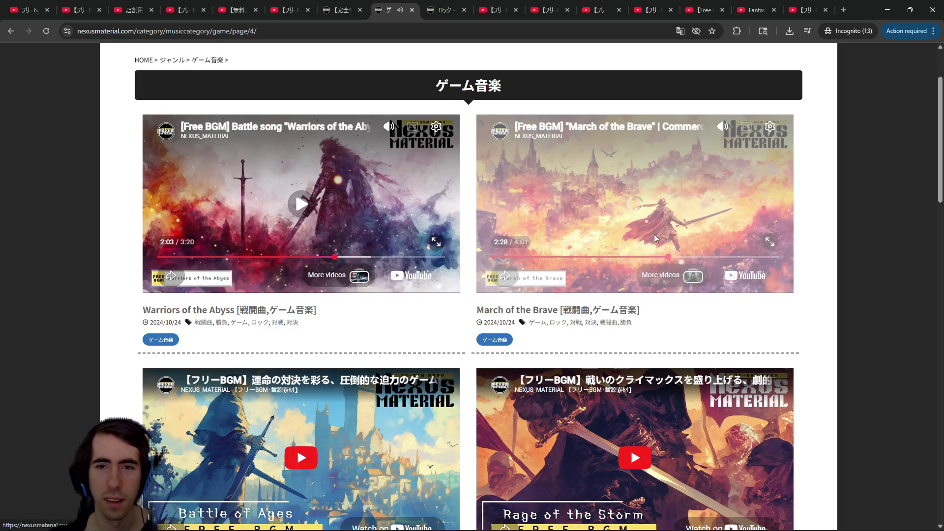
left_click(670, 257)
scroll(657, 268, "down", 4)
Play Rage of the Storm to 0:22, start Battle of Ages, and open it on YouTube in a new tab.
left_click(657, 268)
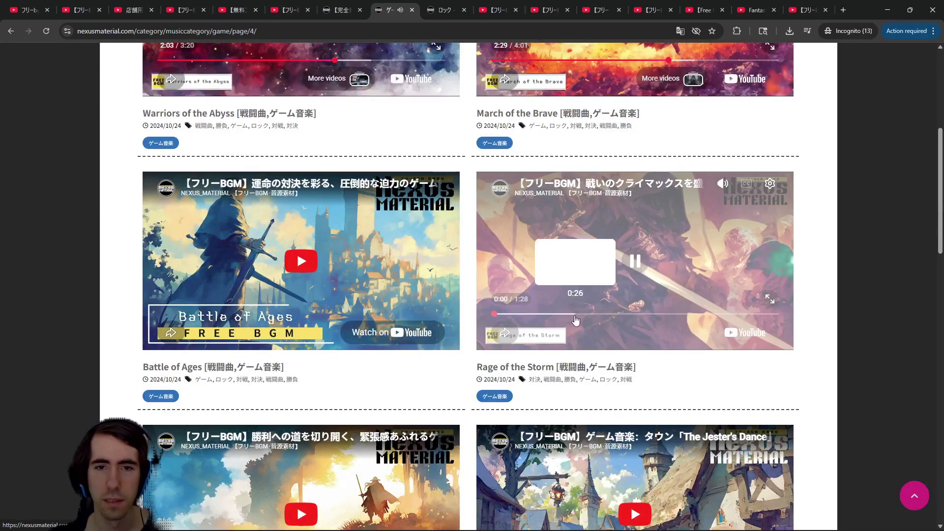
left_click(561, 315)
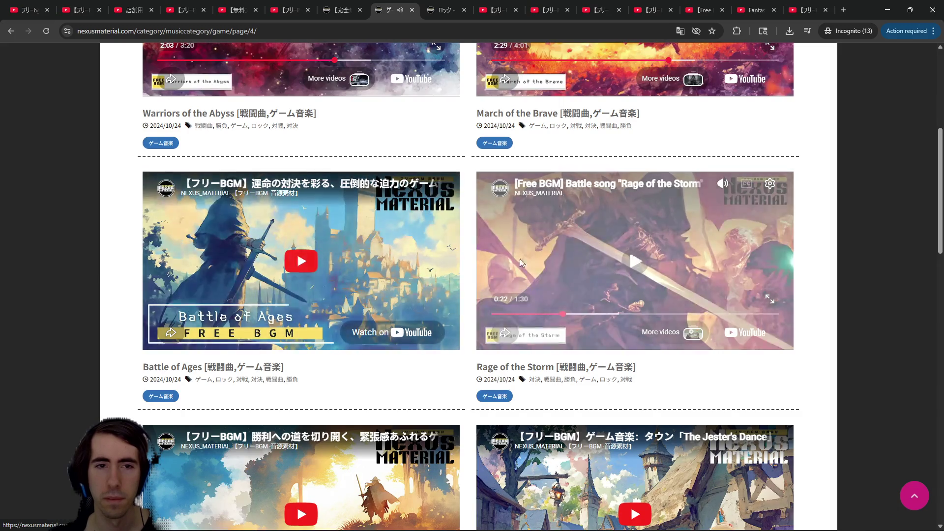
left_click(332, 251)
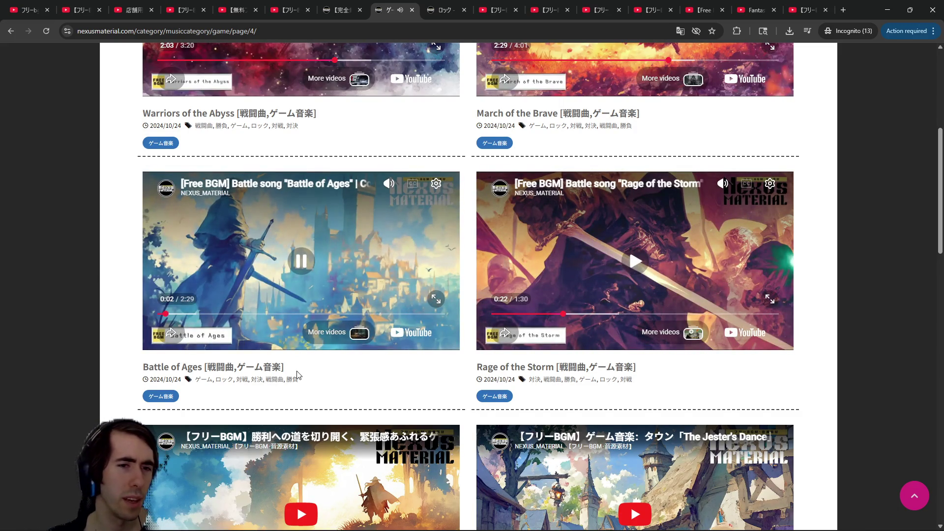
scroll(297, 375, "up", 1)
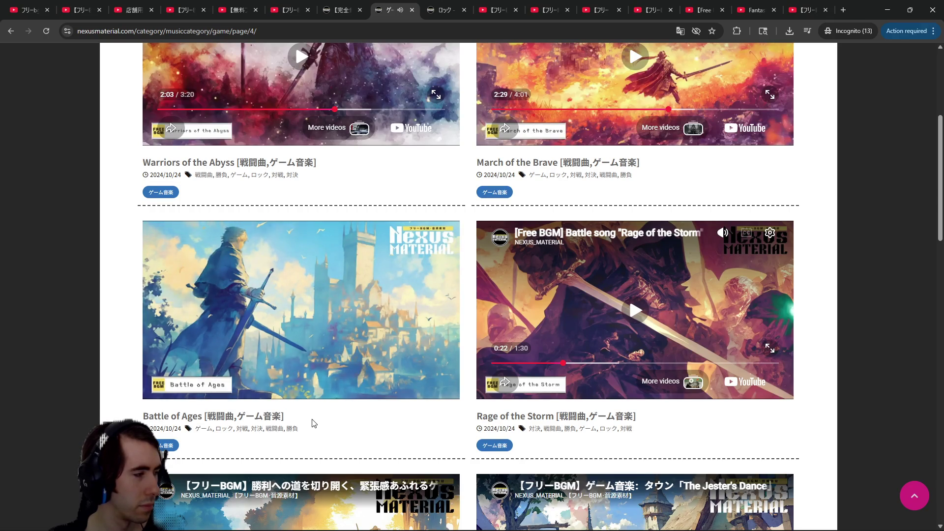
mouse_move(303, 245)
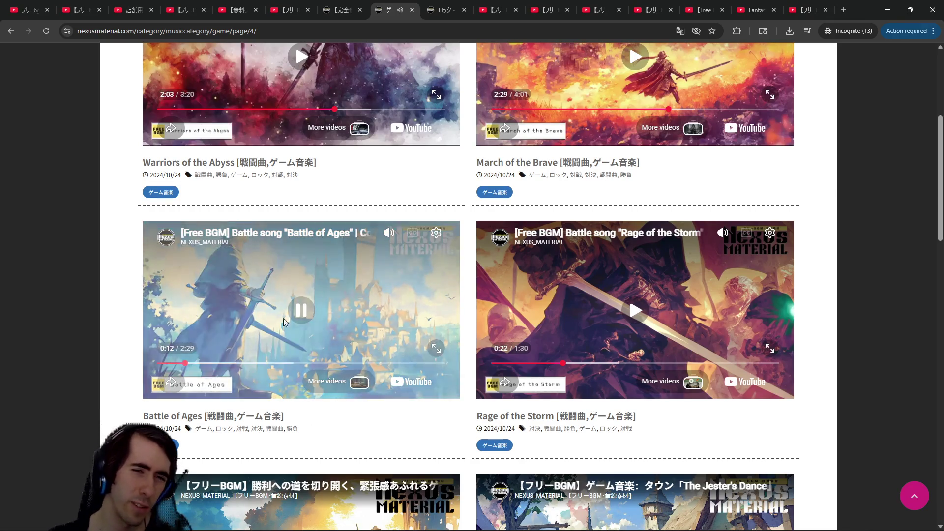
scroll(383, 381, "down", 3)
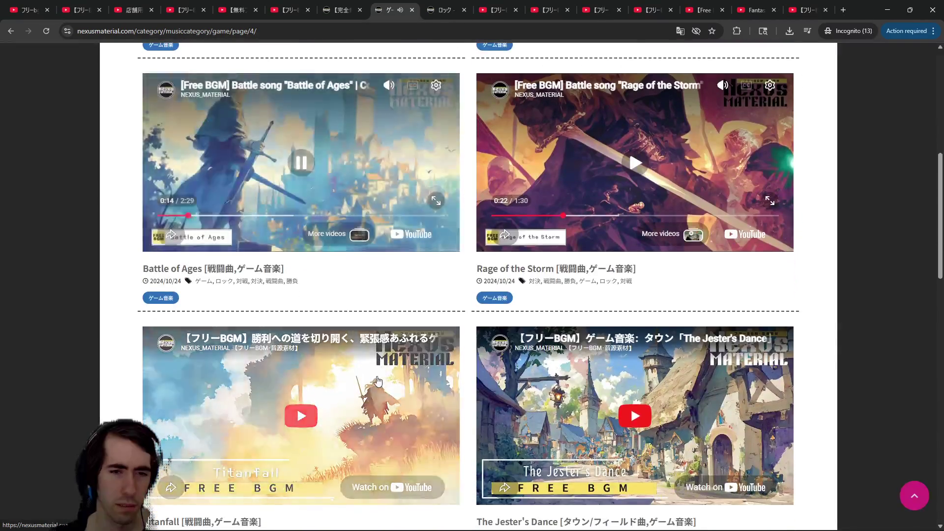
scroll(286, 171, "up", 2)
middle_click(287, 183)
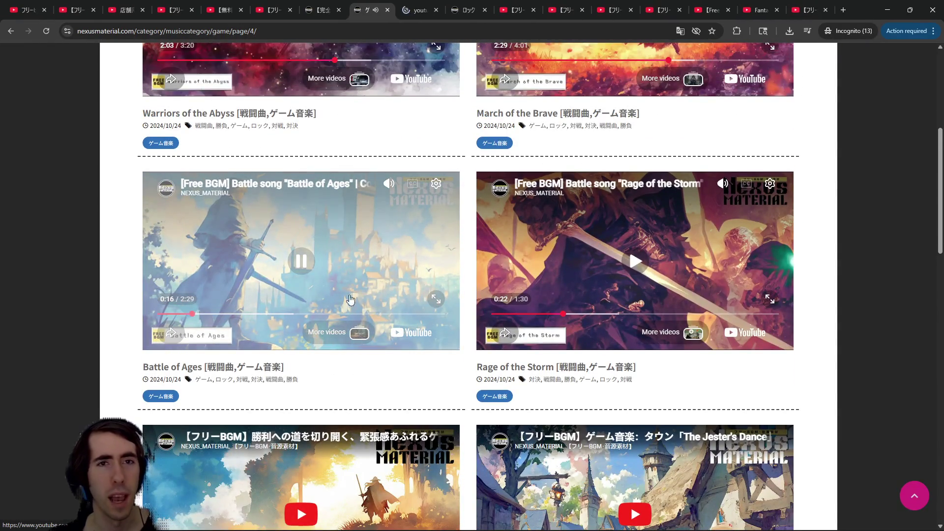
Seek Battle of Ages through 1:06 and about 2:08, pausing it at 2:13.
scroll(344, 295, "down", 3)
scroll(349, 305, "up", 1)
scroll(350, 304, "up", 1)
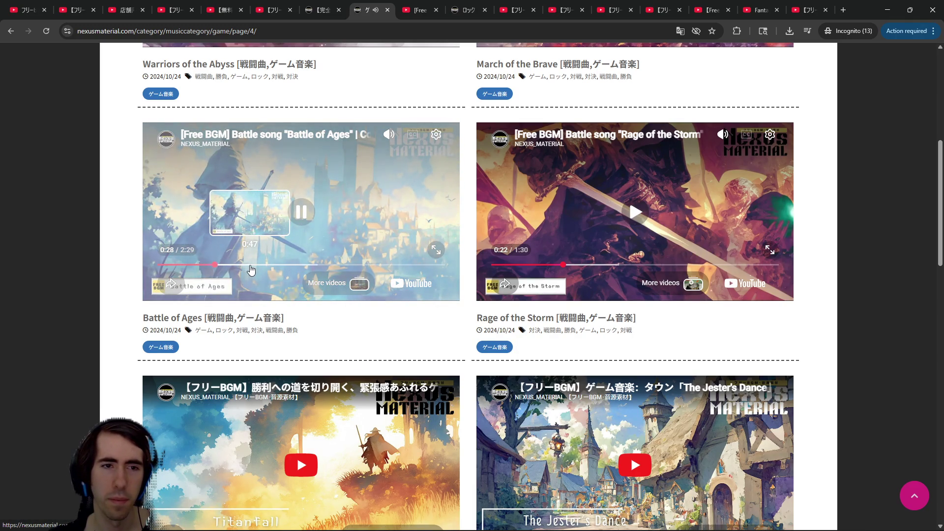
left_click(285, 265)
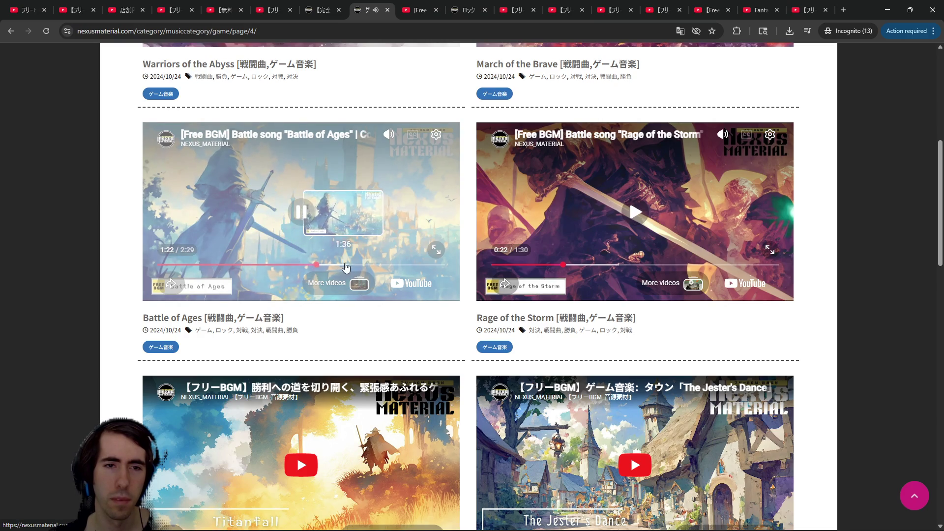
left_click_drag(375, 266, 406, 265)
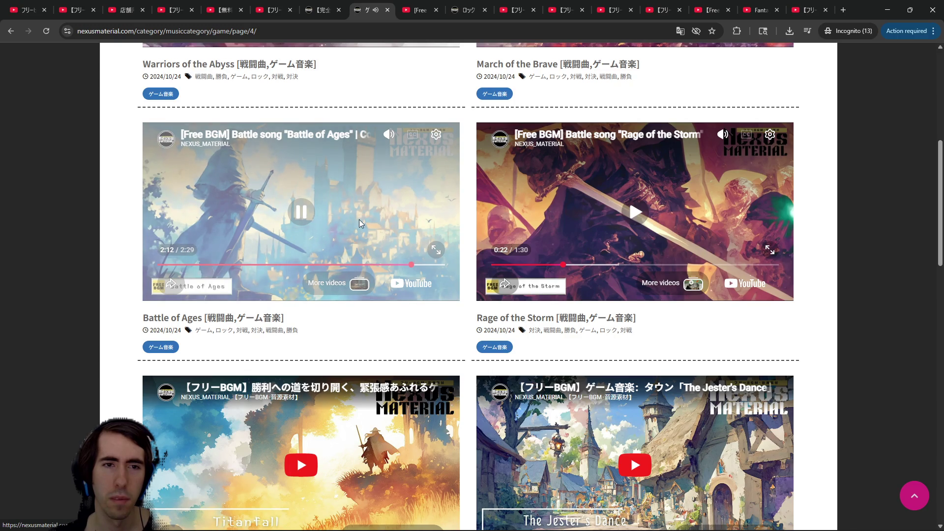
left_click(359, 220)
Play Titanfall and jump it ahead to 0:43, 1:14 and 2:34.
scroll(354, 295, "down", 2)
left_click(350, 359)
scroll(342, 290, "up", 3)
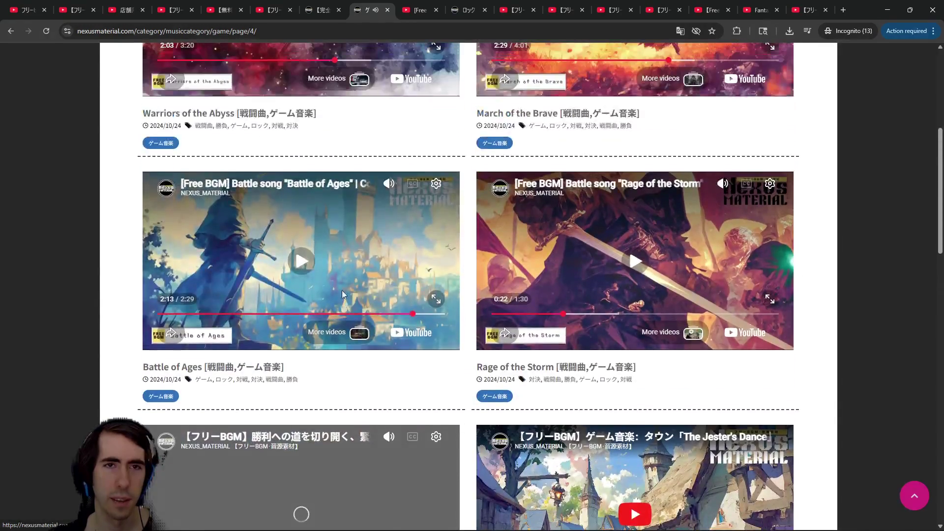
scroll(350, 244, "down", 3)
left_click(227, 419)
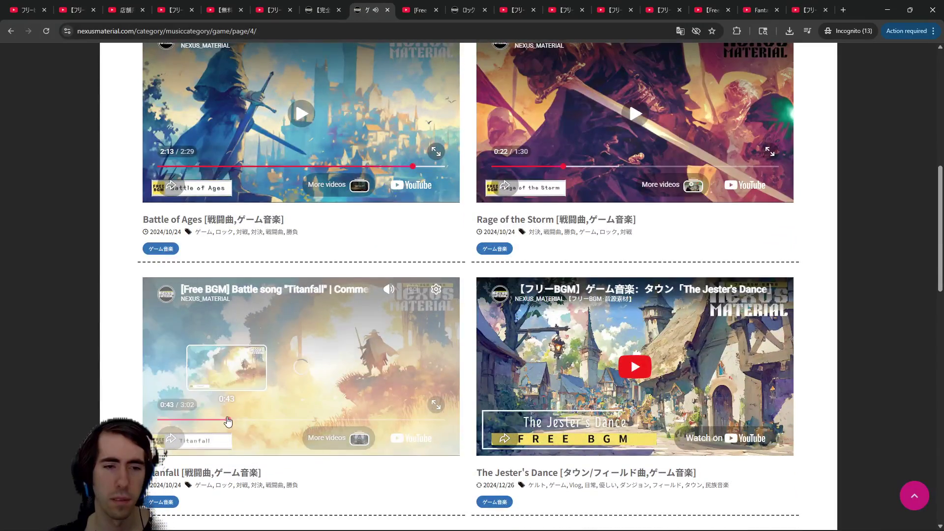
left_click(275, 420)
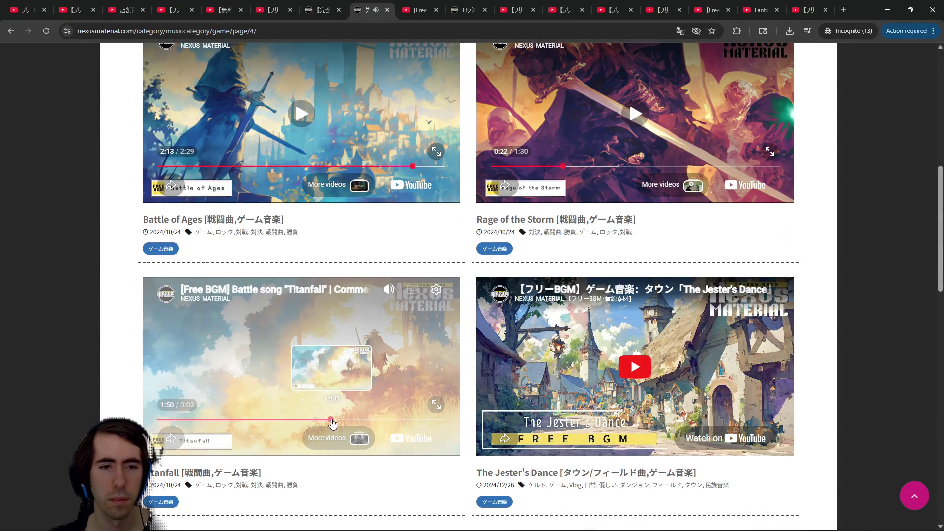
left_click(399, 420)
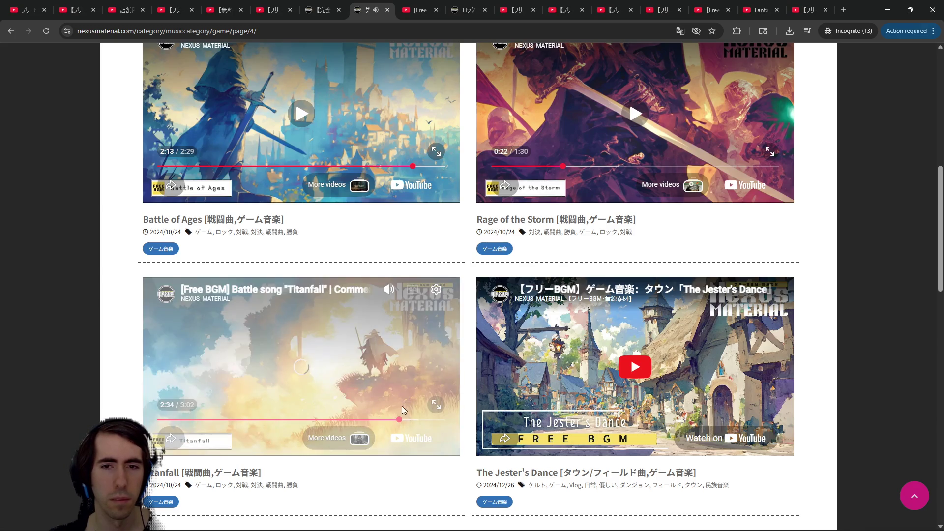
scroll(491, 345, "down", 7)
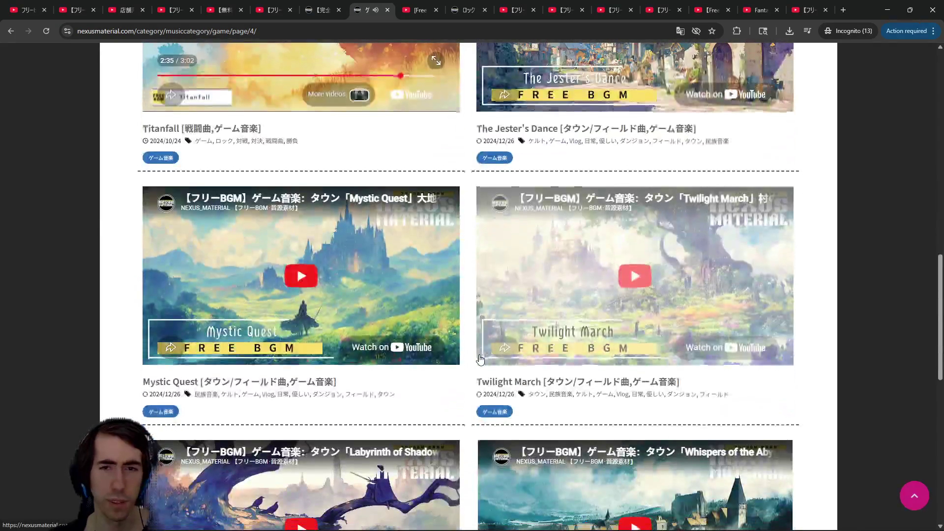
Play Twilight March to about 1:30, then start Mystic Quest, jump to 0:51, and restart it.
left_click(600, 320)
scroll(511, 325, "up", 1)
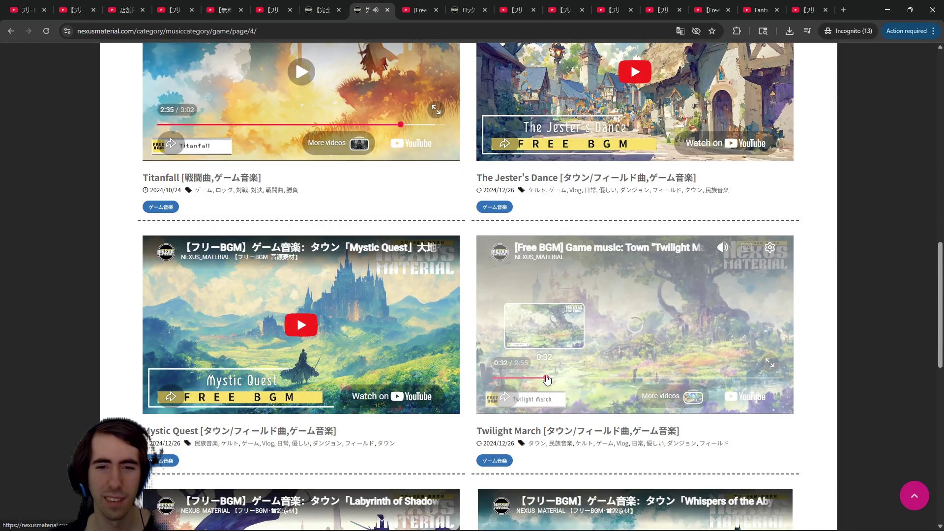
left_click(641, 379)
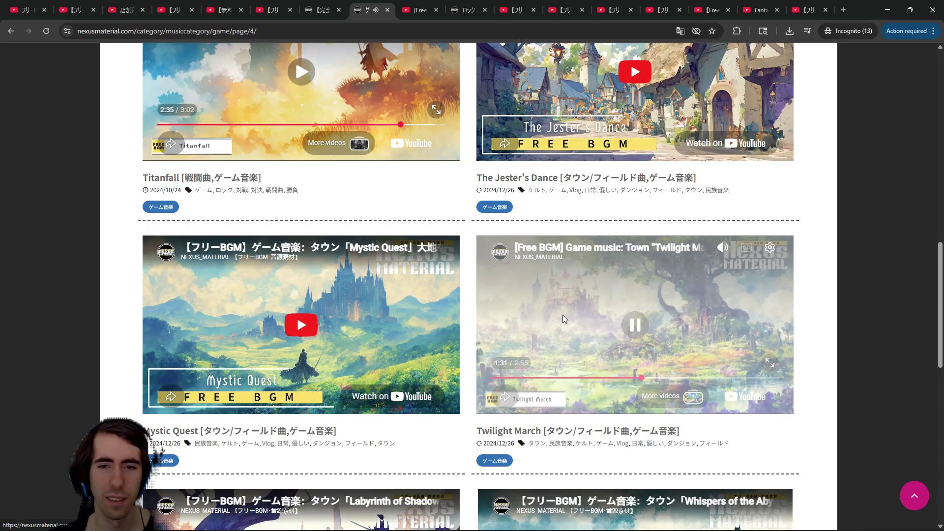
left_click(300, 324)
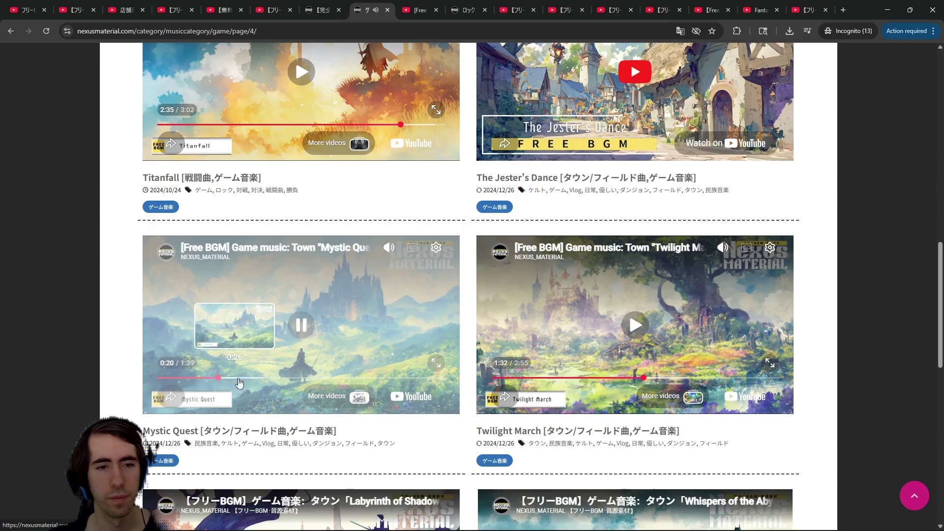
left_click(306, 378)
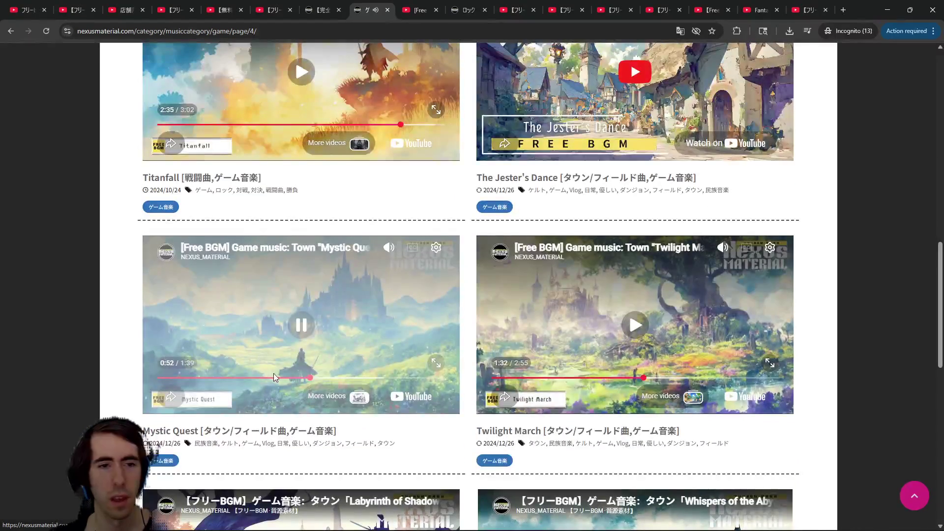
scroll(303, 346, "down", 1)
left_click(169, 329)
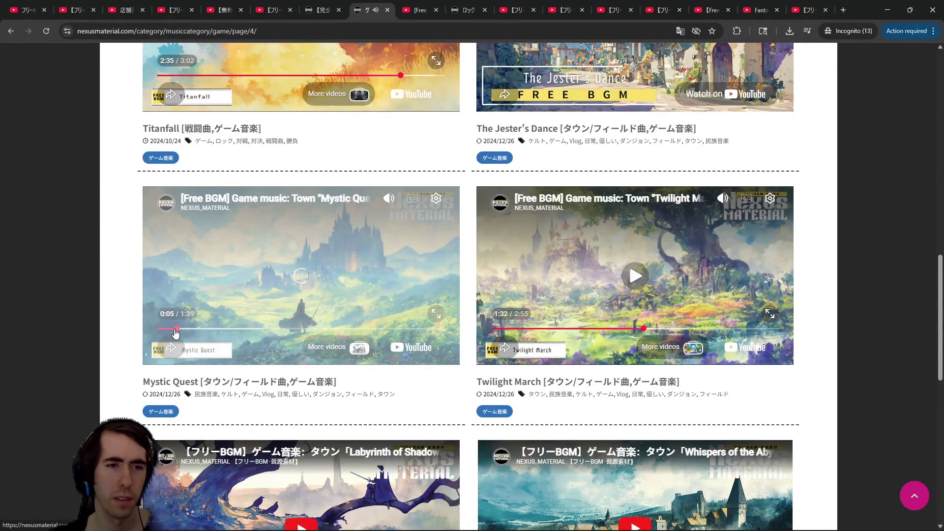
left_click(168, 329)
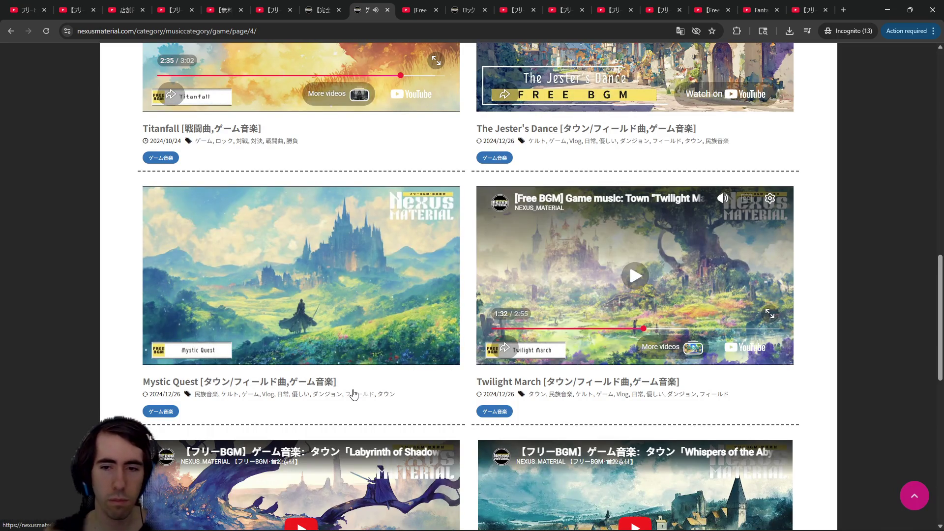
Skip Mystic Quest ahead to about 0:57 and 1:10, then pause it.
mouse_move(363, 309)
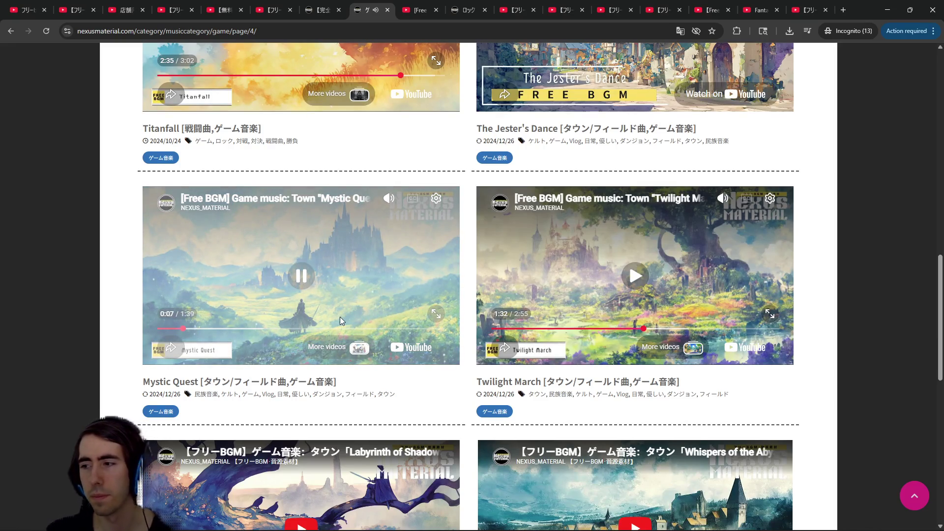
scroll(320, 327, "down", 4)
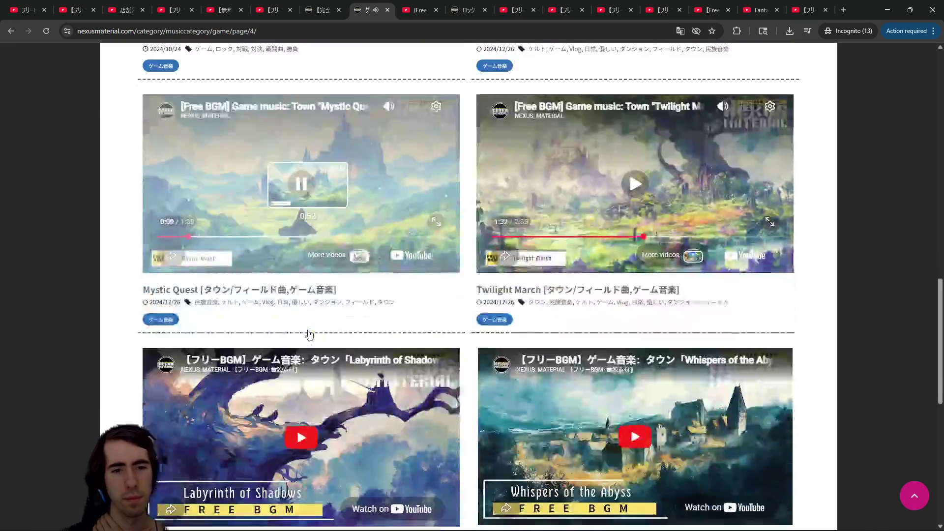
scroll(298, 354, "up", 4)
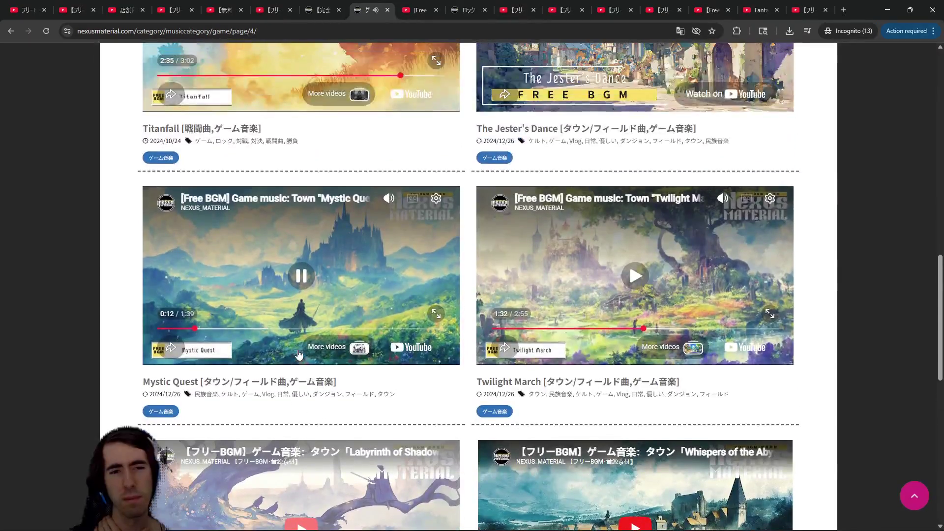
left_click(322, 329)
left_click(363, 333)
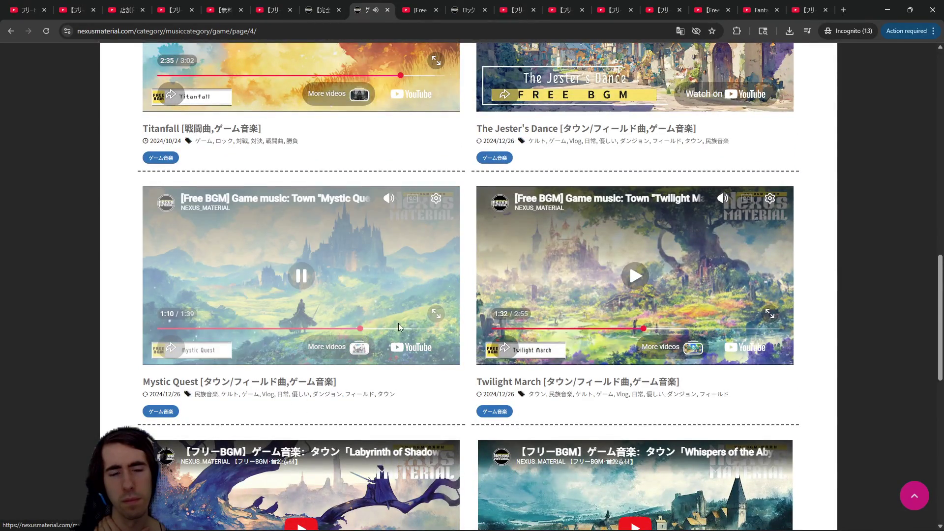
left_click(388, 302)
scroll(388, 315, "down", 4)
scroll(371, 335, "up", 1)
scroll(371, 336, "up", 1)
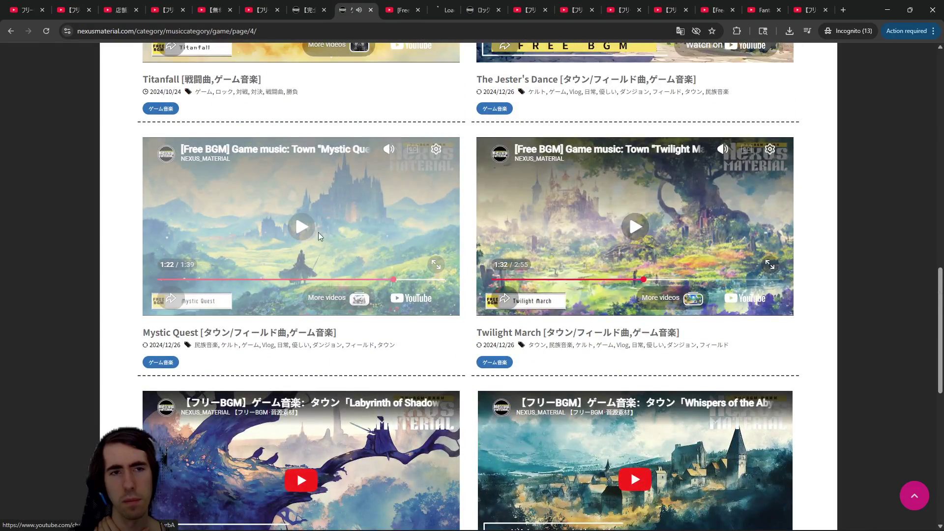
scroll(317, 232, "down", 3)
Sample Labyrinth of Shadows at 1:06 and 2:09, and Whispers of the Abyss at 2:22.
left_click(344, 281)
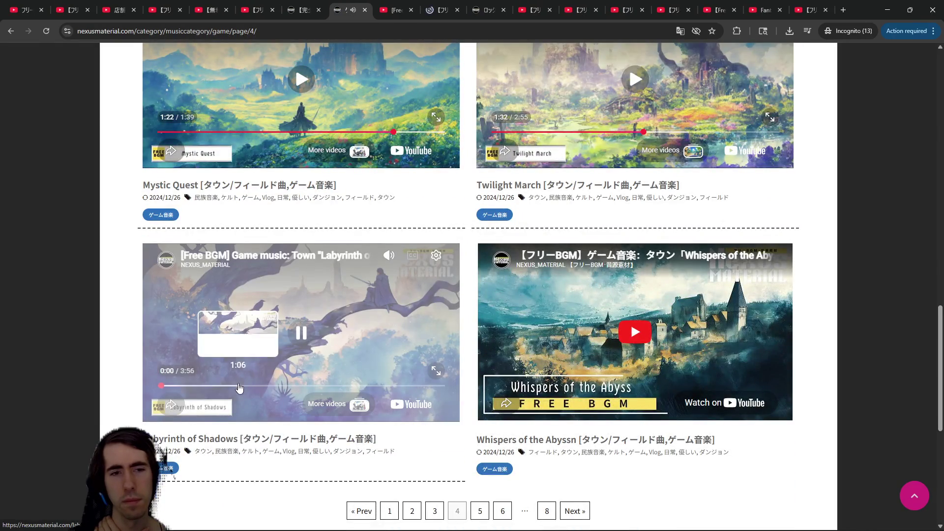
left_click(239, 386)
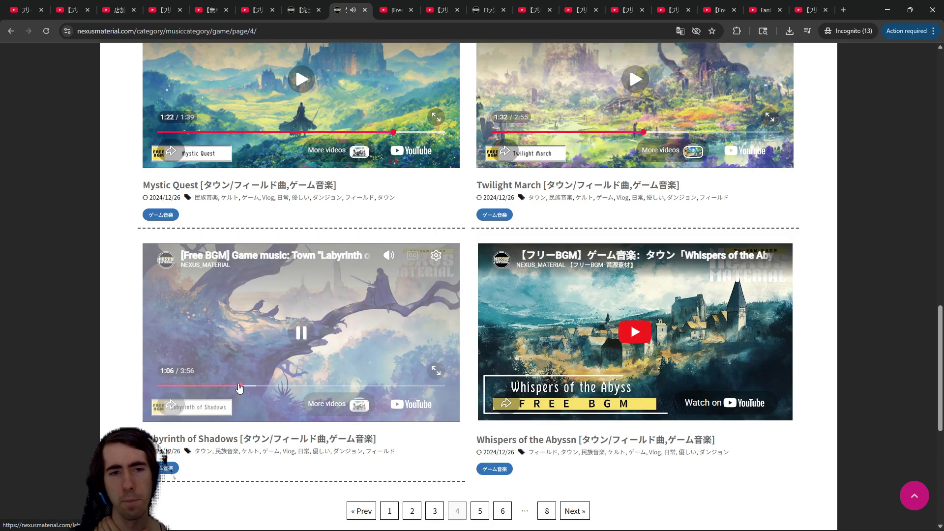
left_click(316, 387)
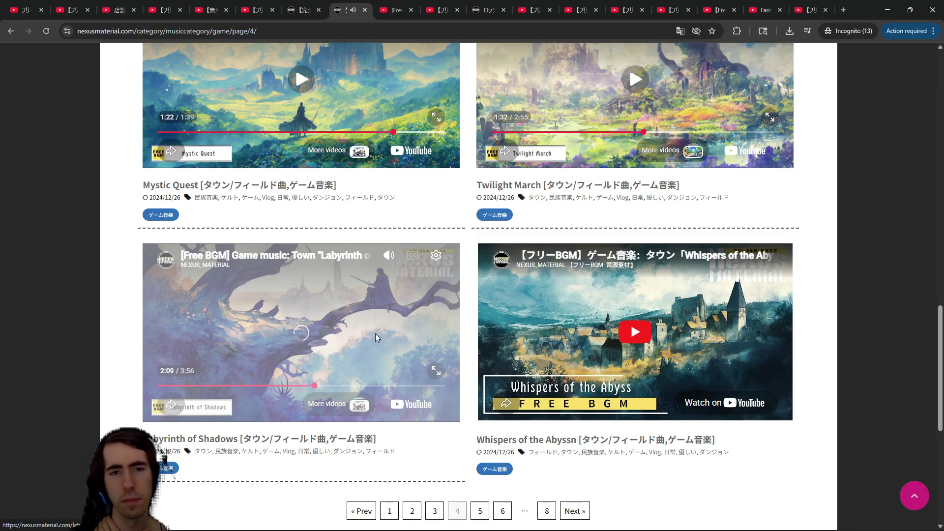
left_click(554, 394)
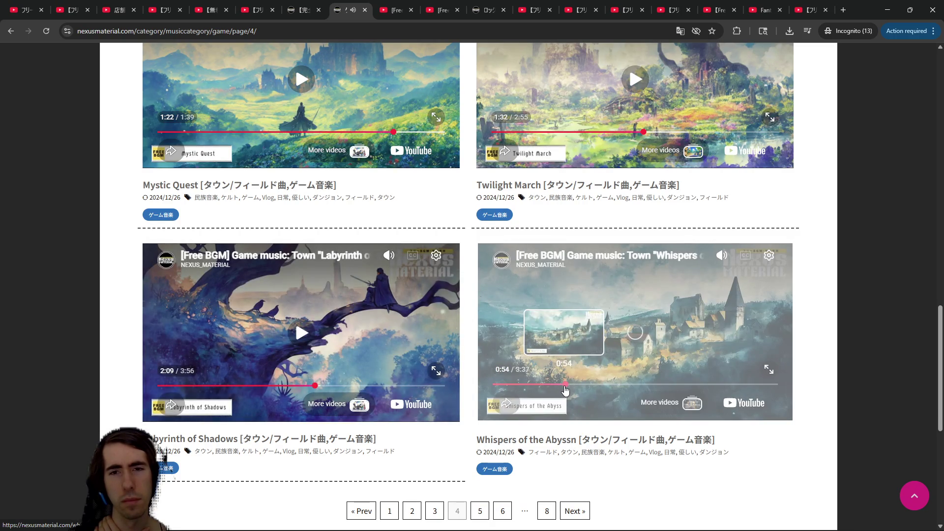
left_click(680, 385)
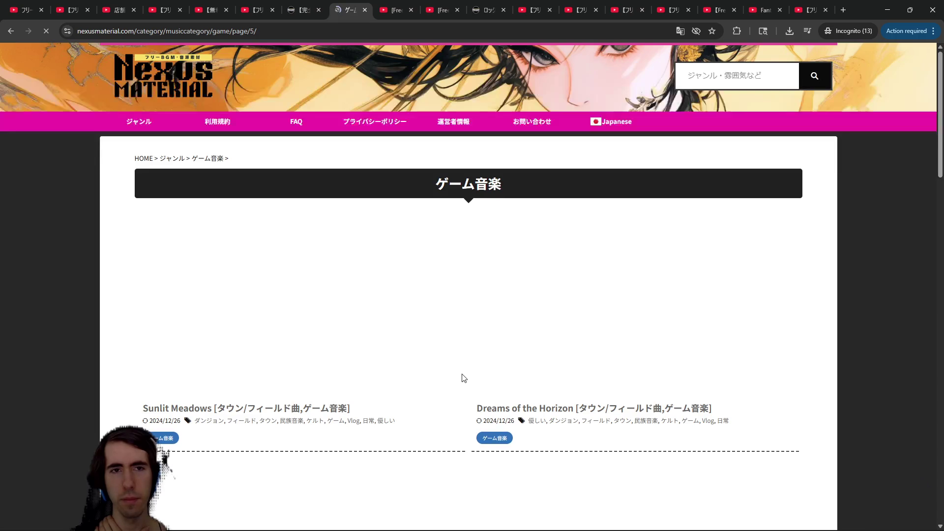
Play Beneath the Forgotten Temple, seeking through 0:40, 0:07, 0:48 and about 1:09.
scroll(461, 377, "down", 2)
scroll(449, 330, "down", 2)
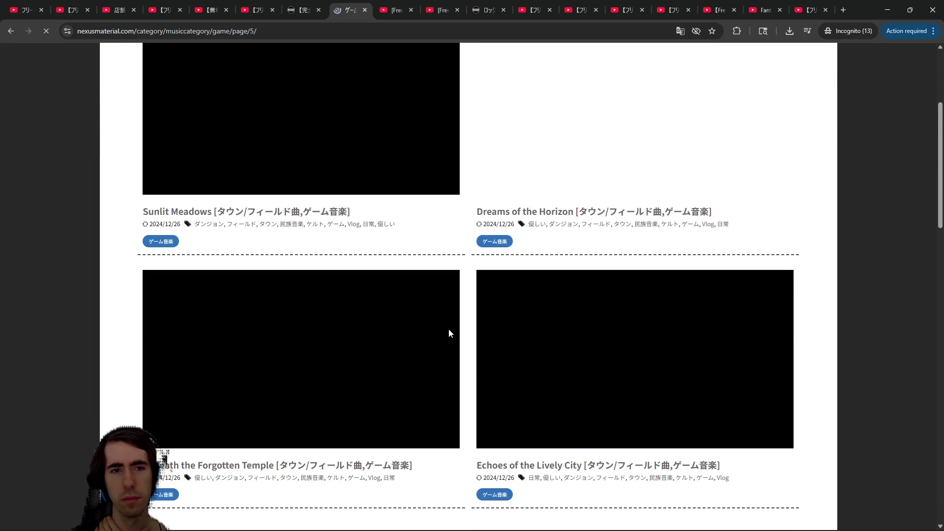
scroll(374, 295, "up", 2)
scroll(334, 270, "down", 3)
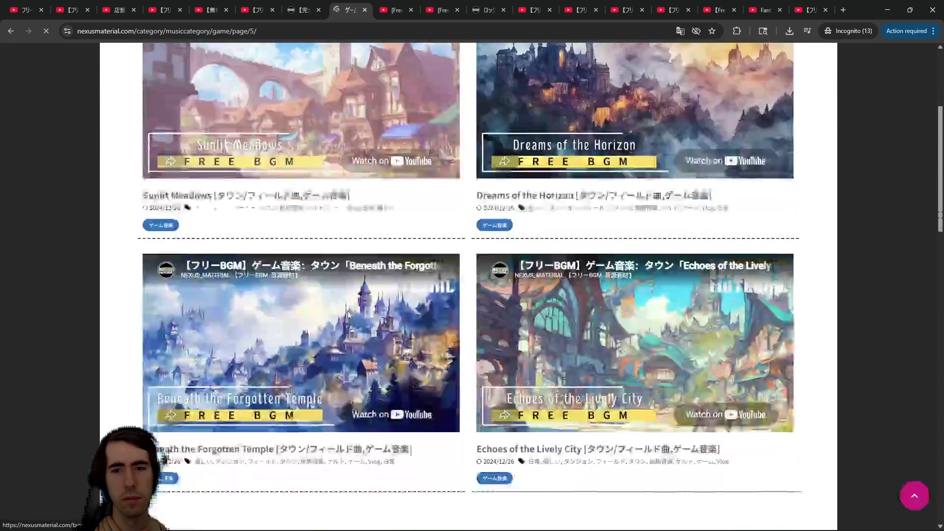
left_click(362, 302)
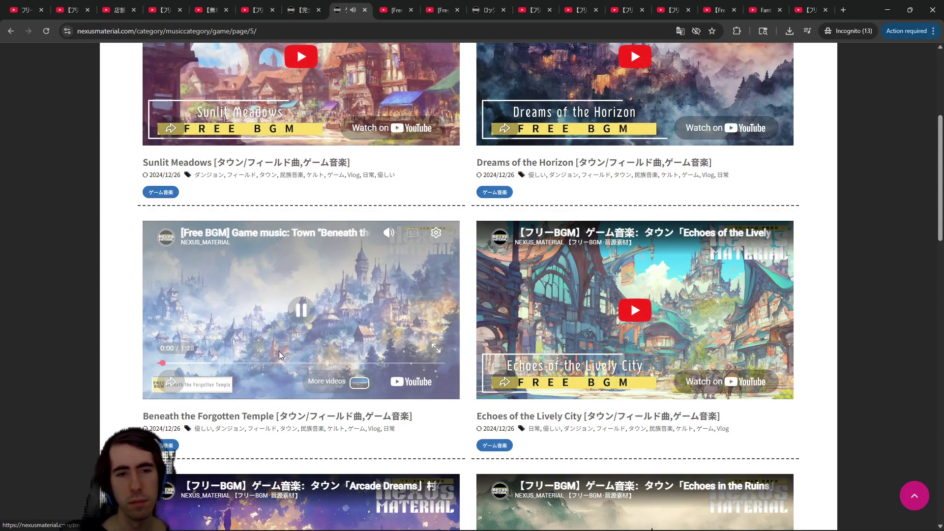
left_click(291, 363)
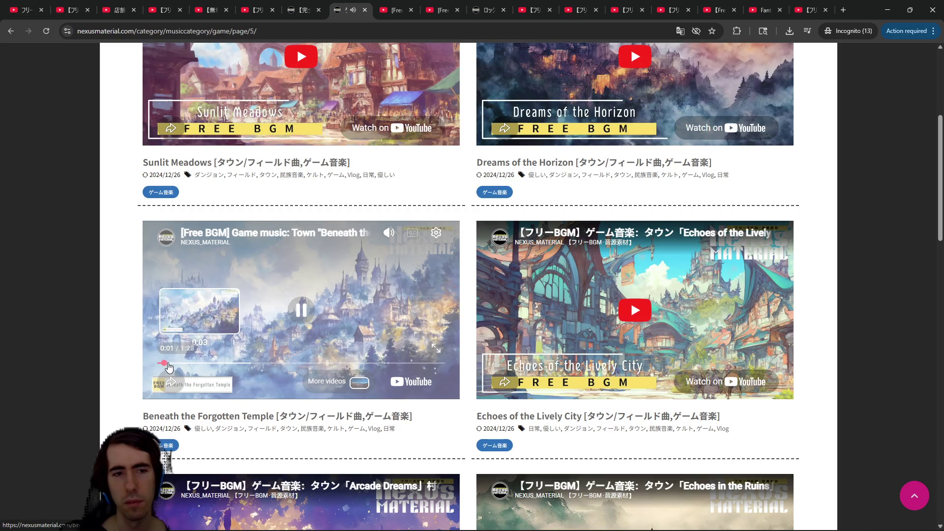
left_click(185, 363)
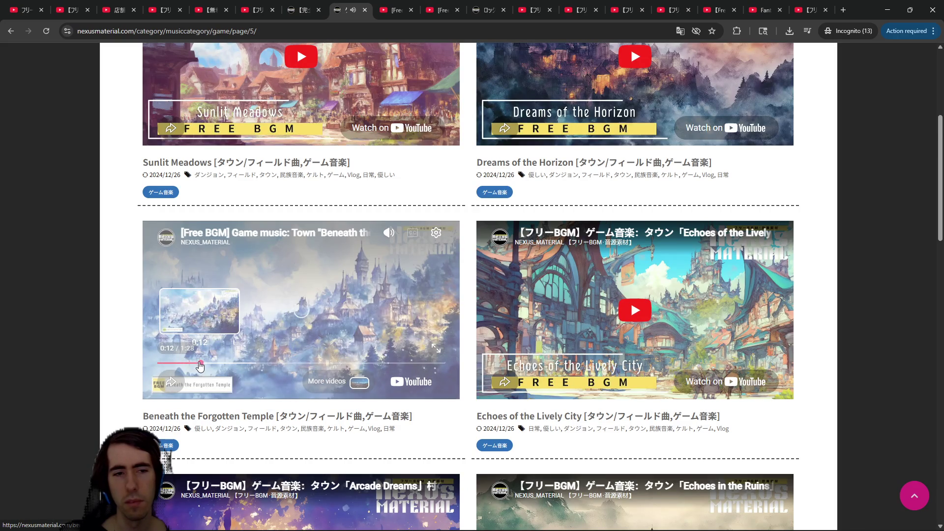
left_click(315, 363)
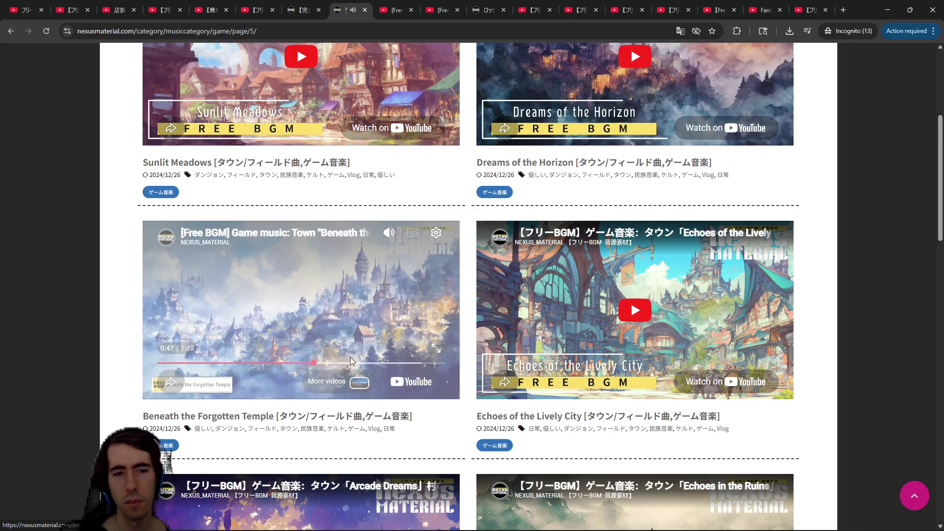
left_click(375, 363)
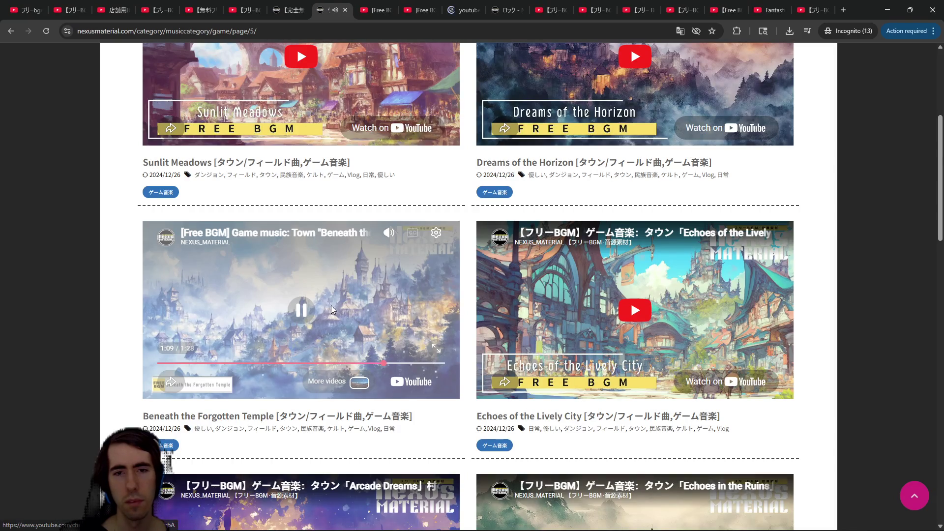
Start Echoes of the Lively City, then play Dreams of the Horizon to 1:43 and pause.
left_click(603, 304)
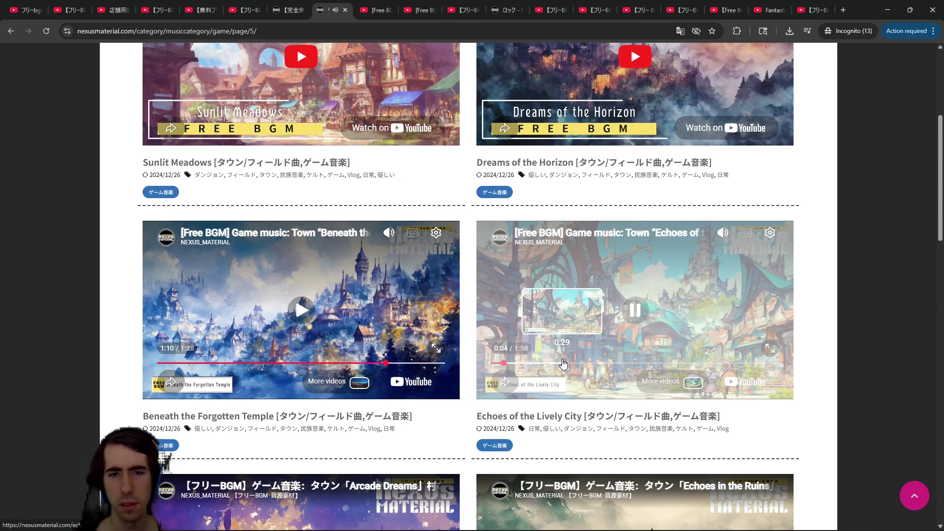
scroll(582, 296, "up", 3)
left_click(587, 265)
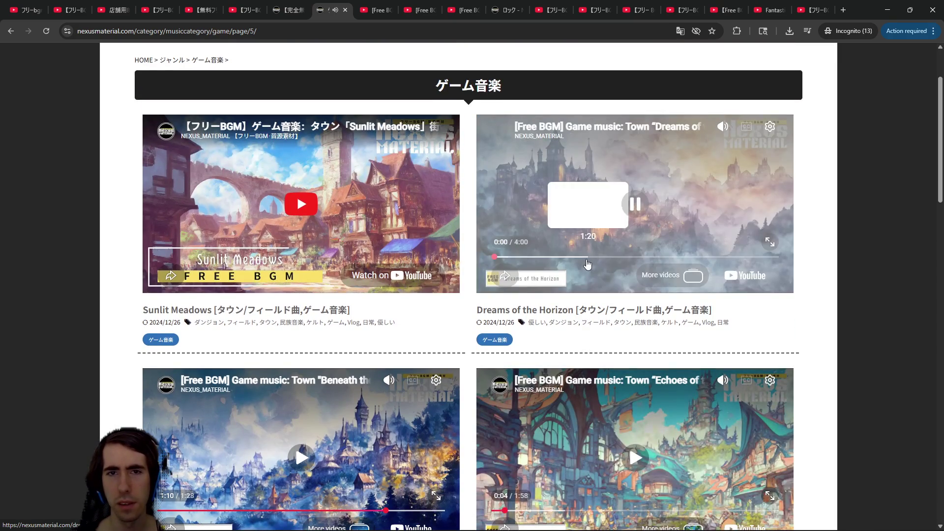
left_click_drag(567, 256, 617, 257)
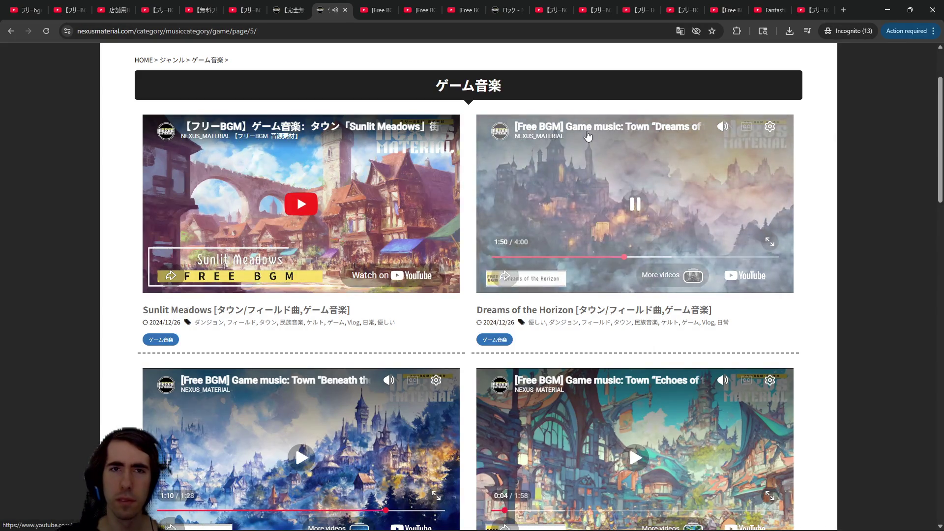
left_click(543, 186)
Briefly replay the 水紋エチュード ballad in its YouTube tab, then return to Nexus Material.
left_click(361, 10)
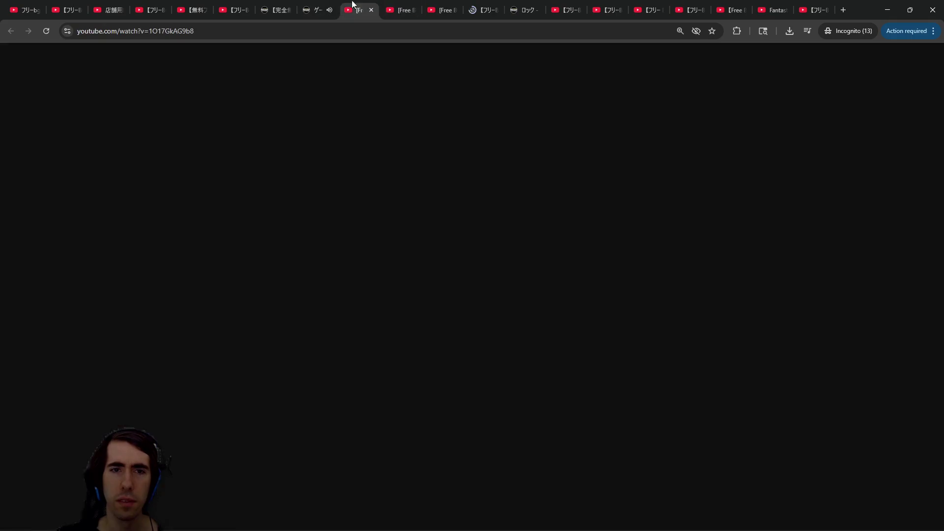
left_click(230, 5)
scroll(291, 232, "up", 10)
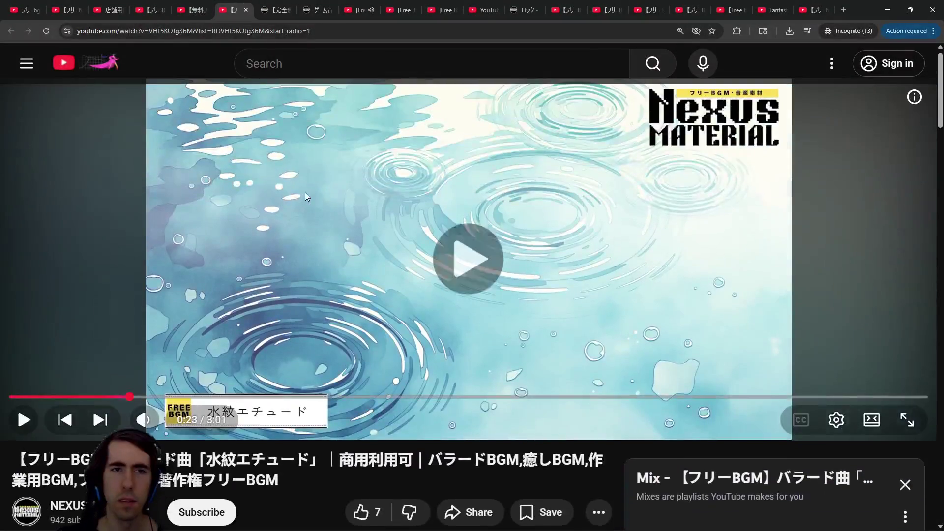
left_click(306, 194)
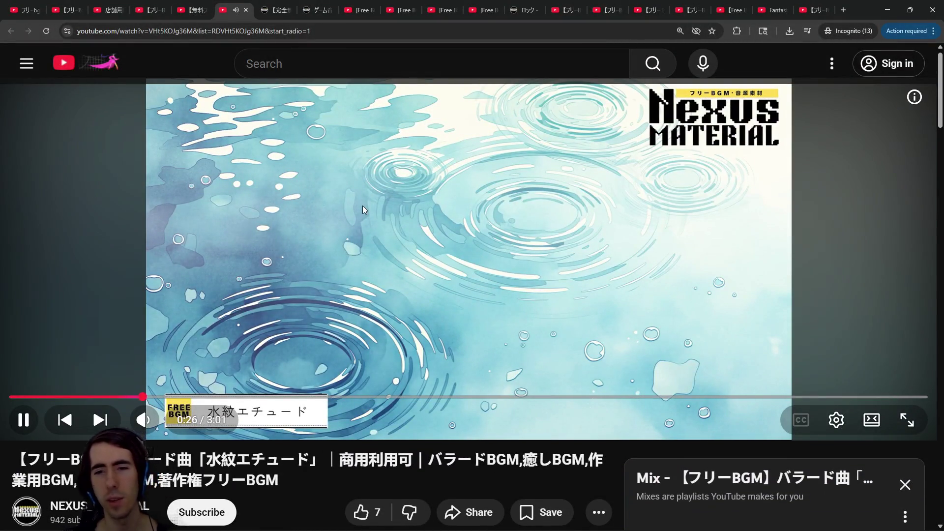
left_click(421, 213)
left_click(317, 9)
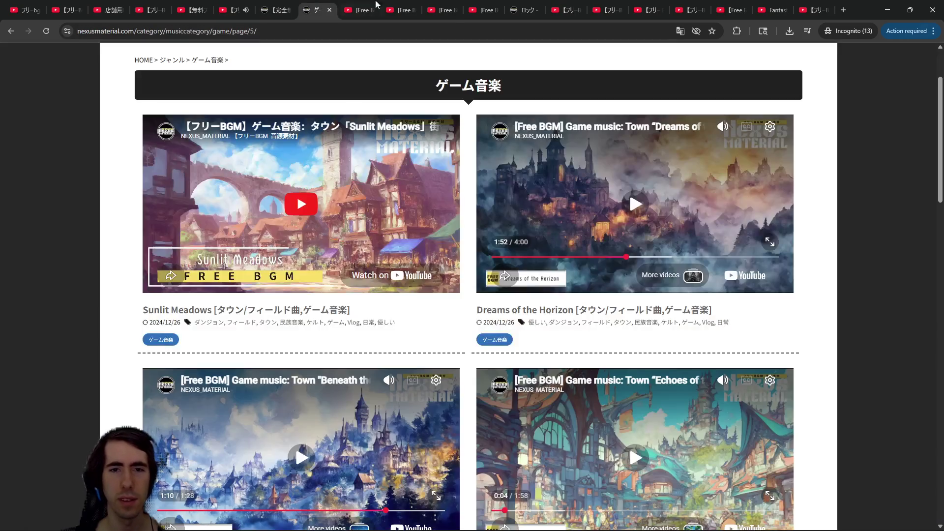
scroll(471, 294, "down", 10)
scroll(471, 294, "down", 9)
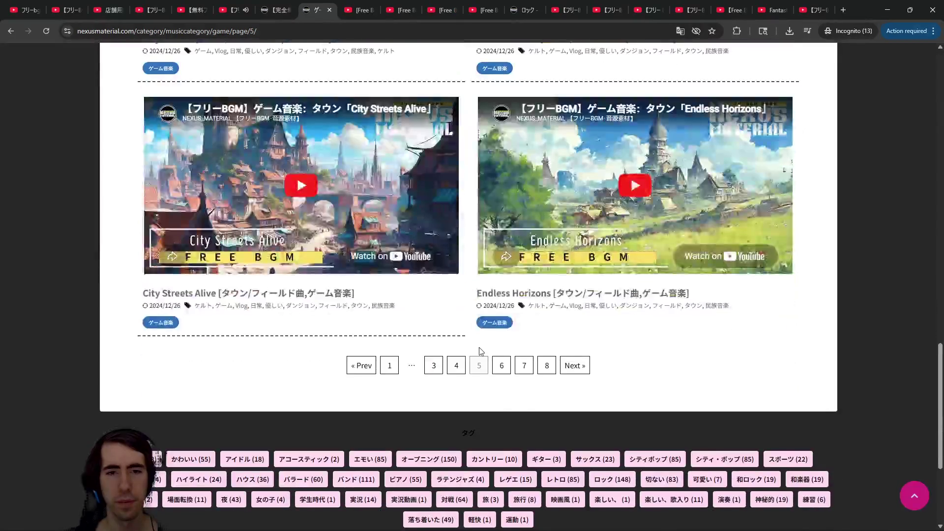
Play Fight for Glory, open its video in a new tab, seek around, and pause.
scroll(507, 394, "up", 1)
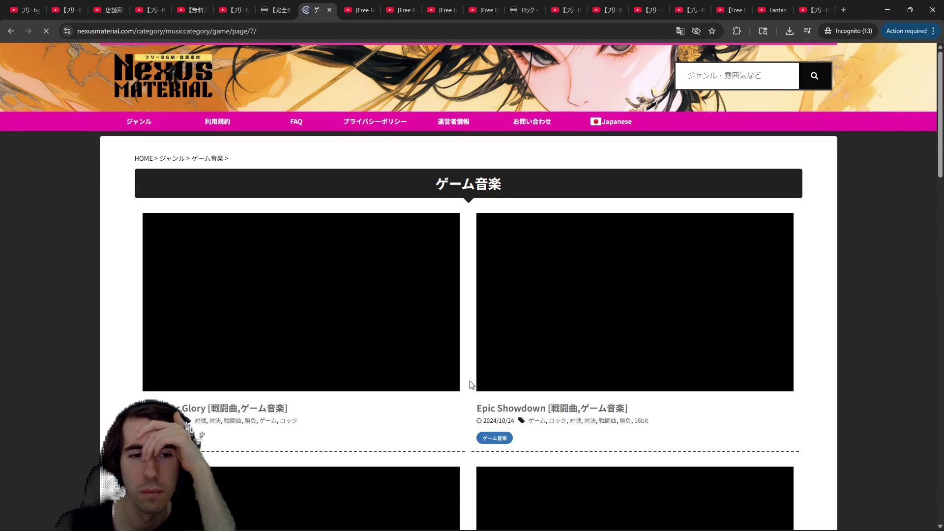
scroll(393, 319, "down", 1)
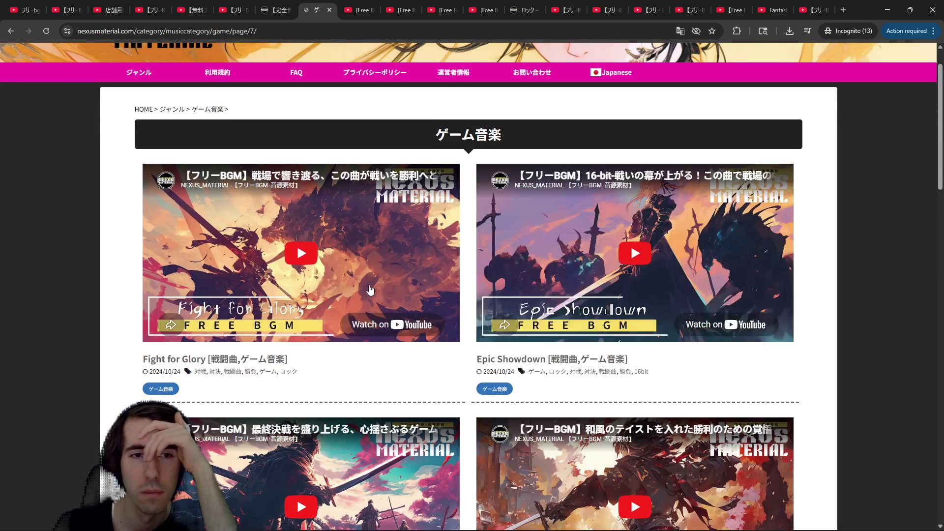
left_click(370, 289)
scroll(297, 318, "down", 1)
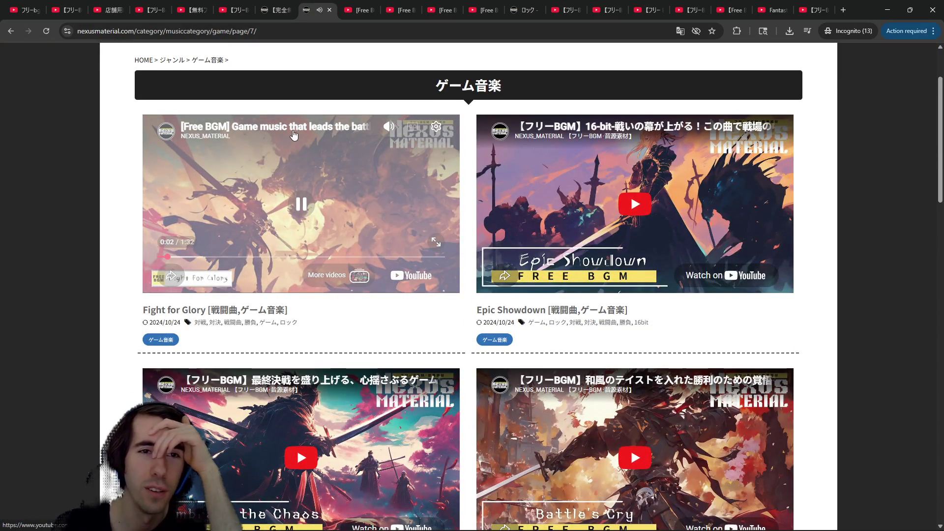
middle_click(287, 276)
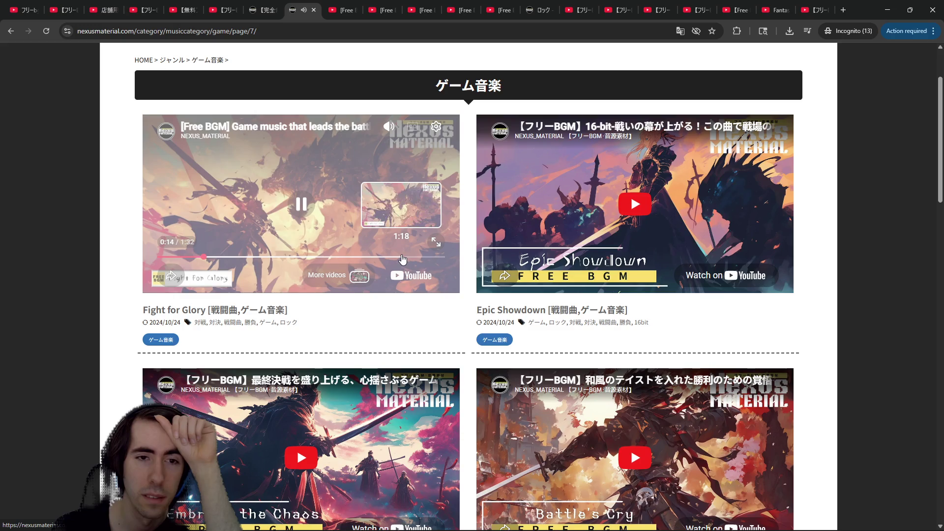
left_click(412, 257)
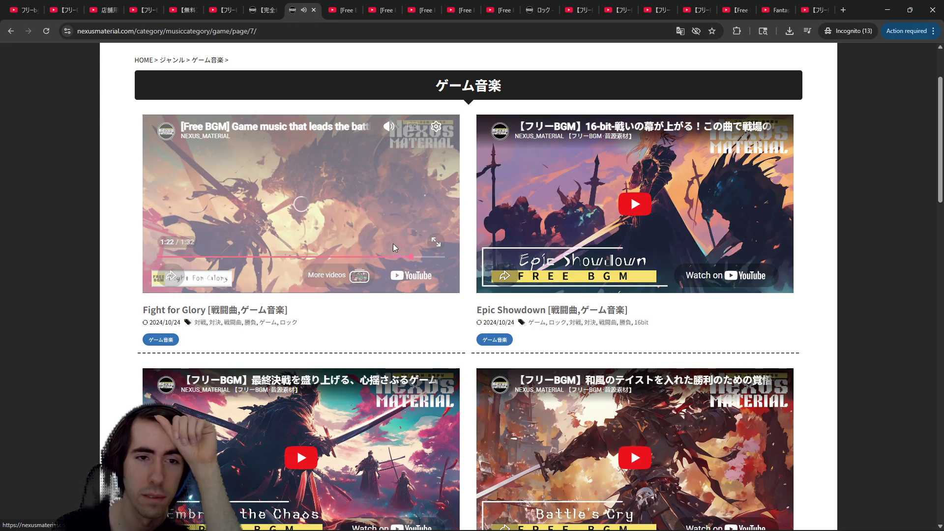
left_click(308, 256)
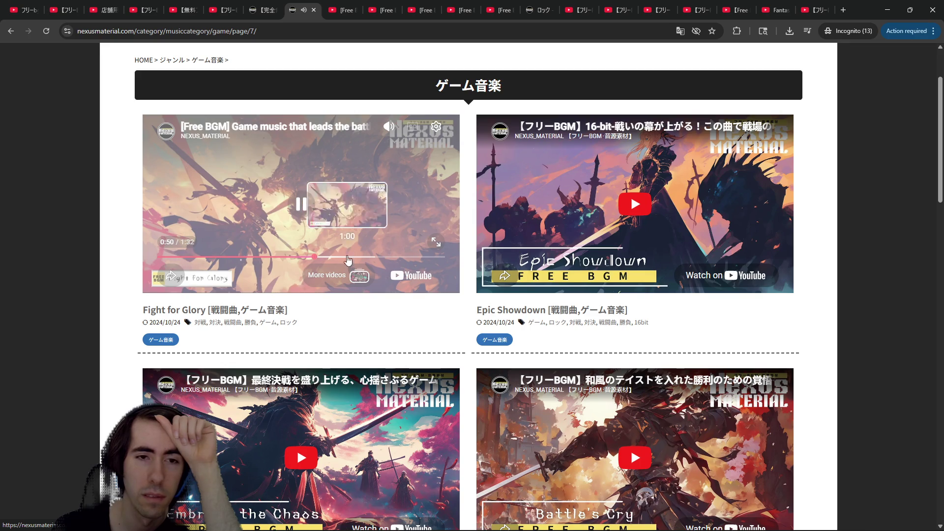
left_click(259, 257)
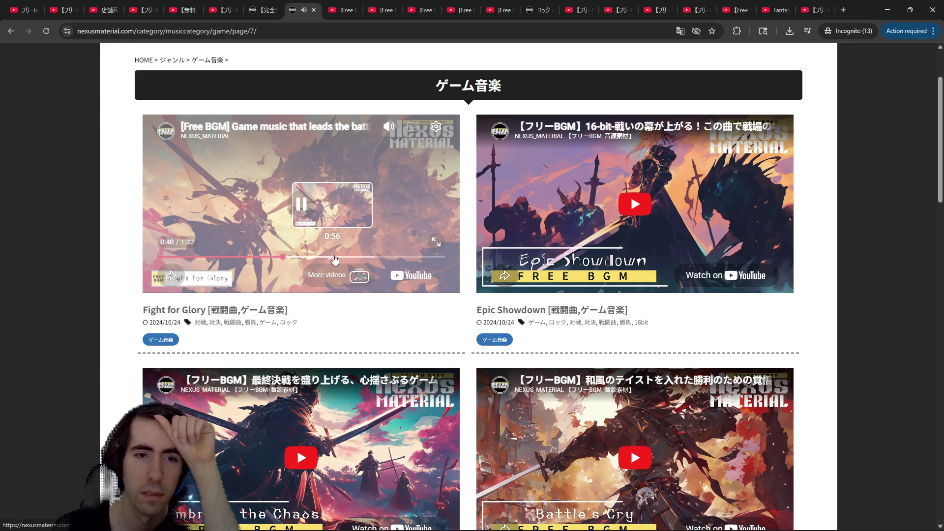
left_click(340, 256)
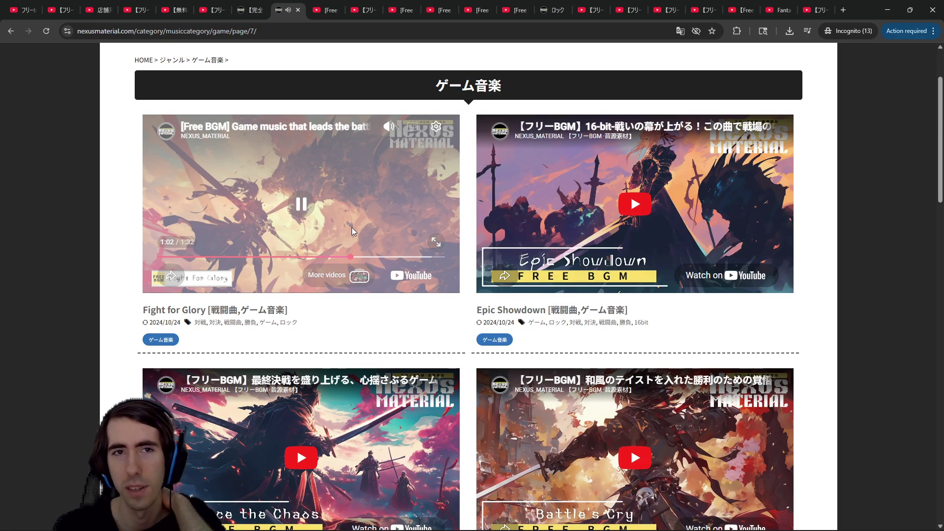
left_click(352, 227)
Start Epic Showdown, open and close its YouTube channel tab, and play Embrace the Chaos.
left_click(584, 228)
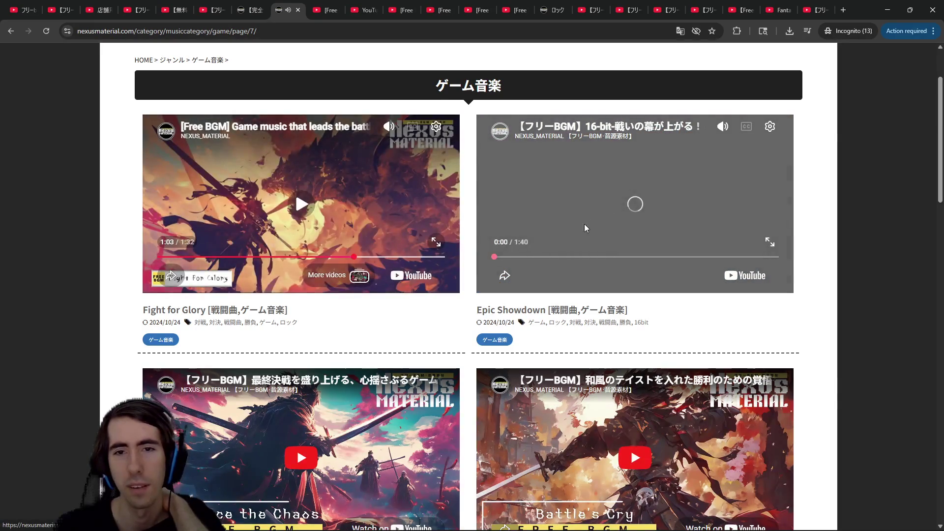
scroll(350, 251, "down", 3)
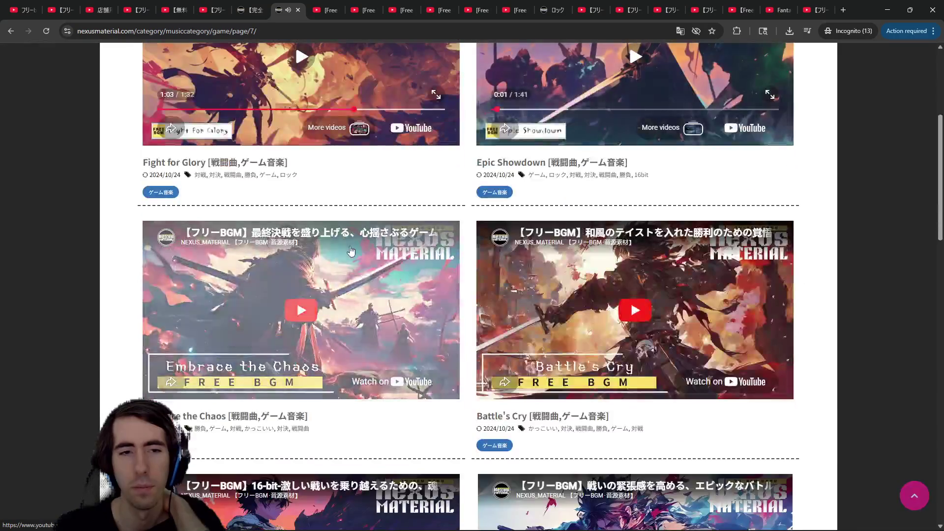
left_click(351, 252)
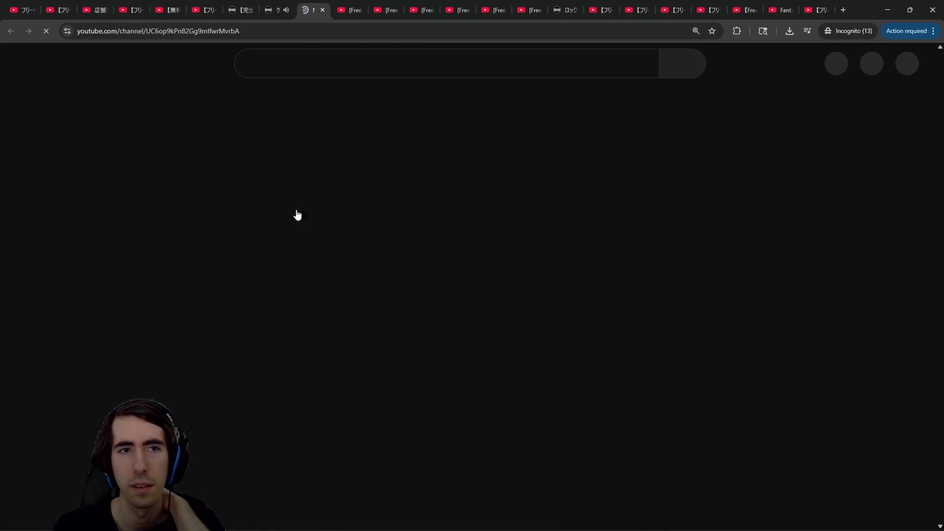
key("ctrl+w")
left_click(302, 310)
scroll(304, 311, "down", 1)
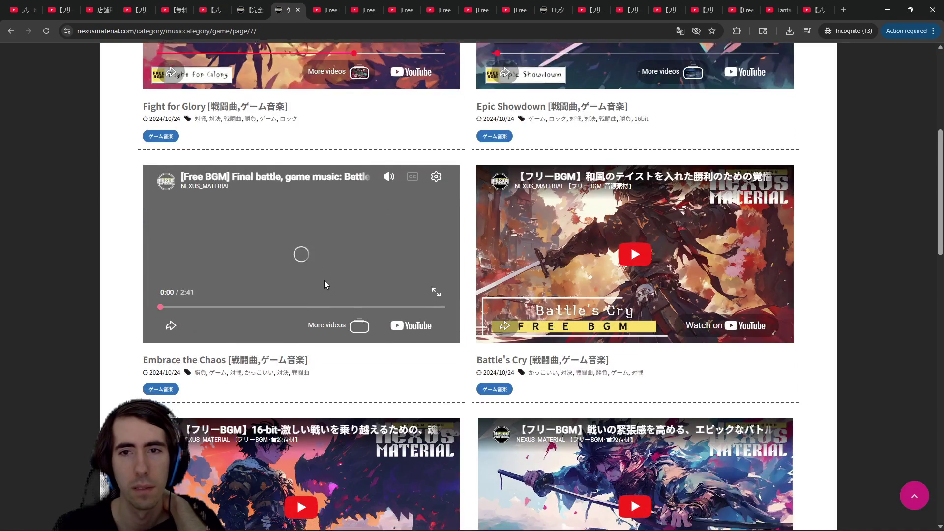
scroll(324, 280, "down", 1)
scroll(324, 285, "up", 1)
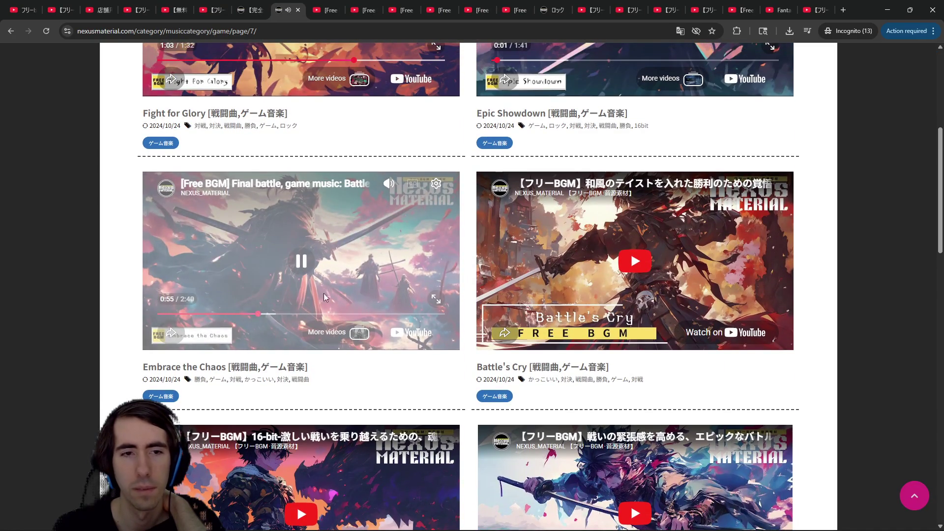
Sample Battle's Cry from 0:23 toward its end, then play and skip ahead in Awaken the Fury.
left_click(586, 258)
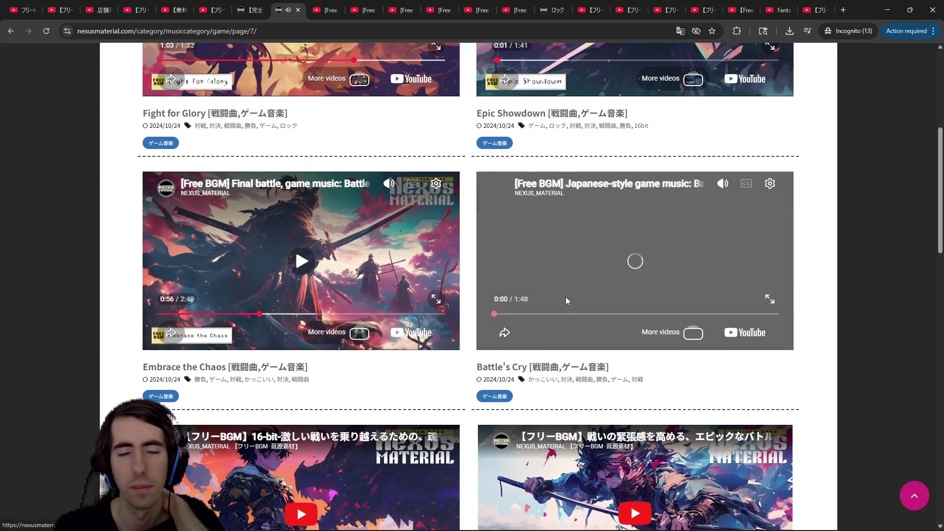
left_click(553, 319)
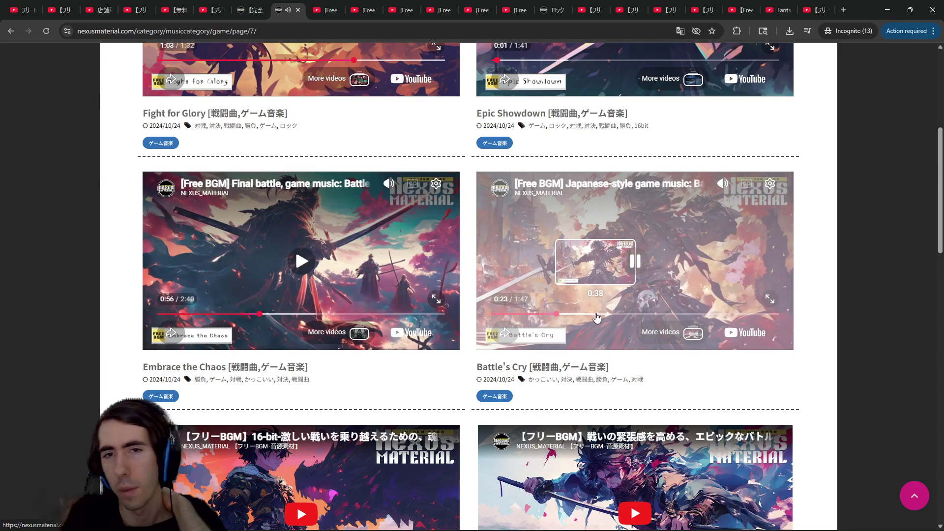
scroll(597, 317, "up", 5)
scroll(597, 318, "down", 4)
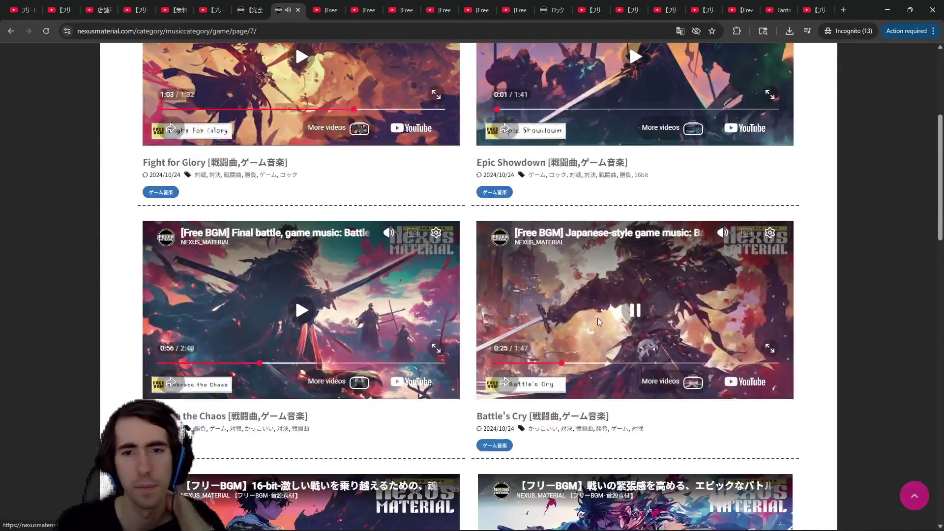
left_click(604, 364)
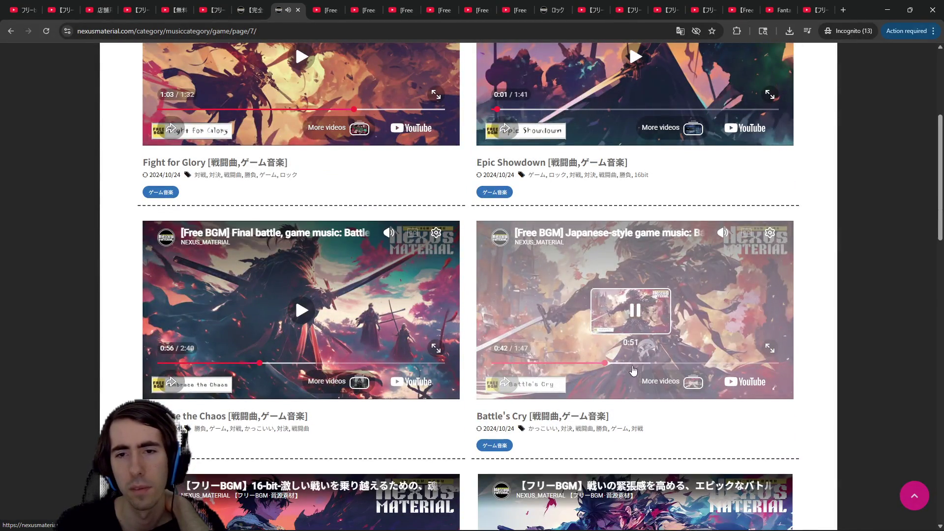
left_click(667, 365)
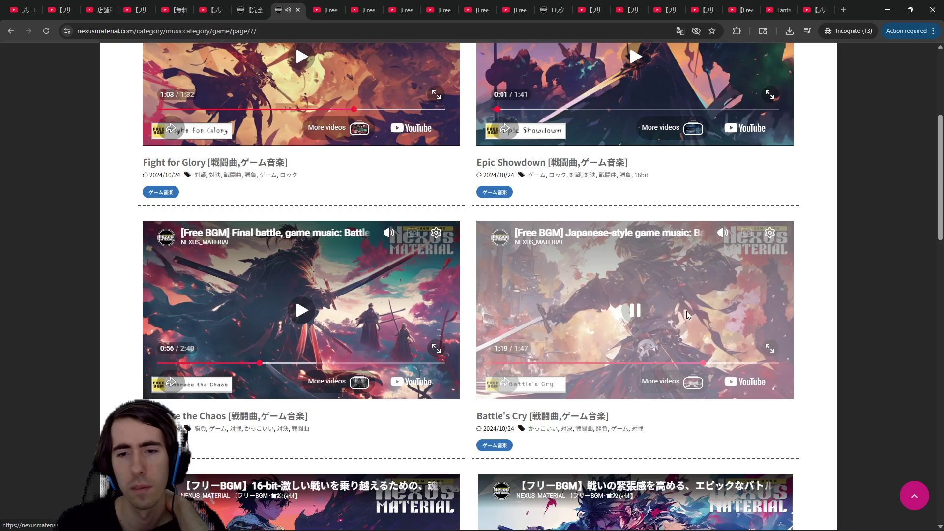
scroll(633, 347, "down", 5)
left_click(632, 348)
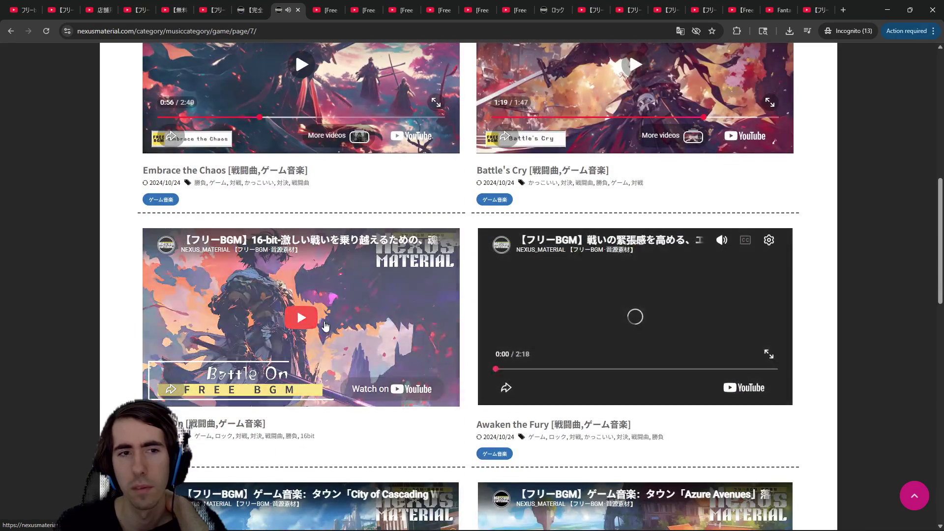
scroll(632, 348, "down", 1)
left_click(554, 320)
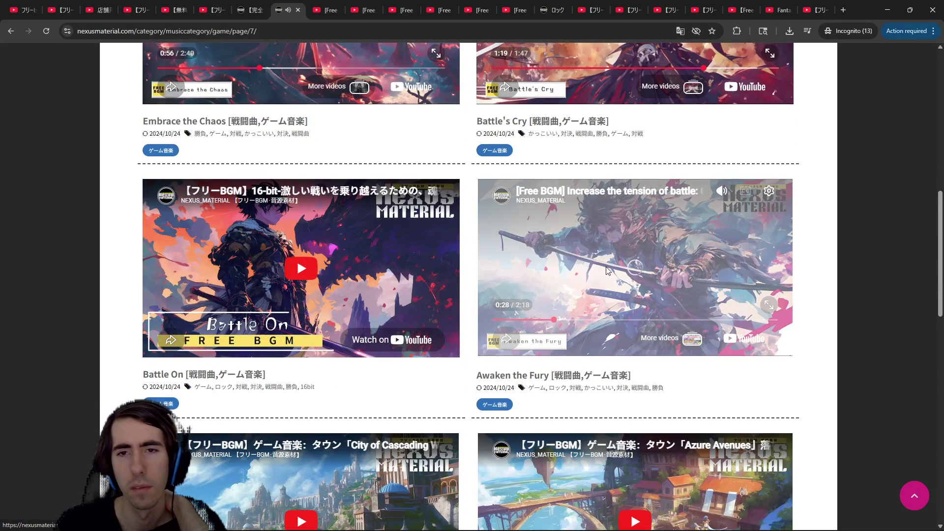
scroll(551, 326, "down", 10)
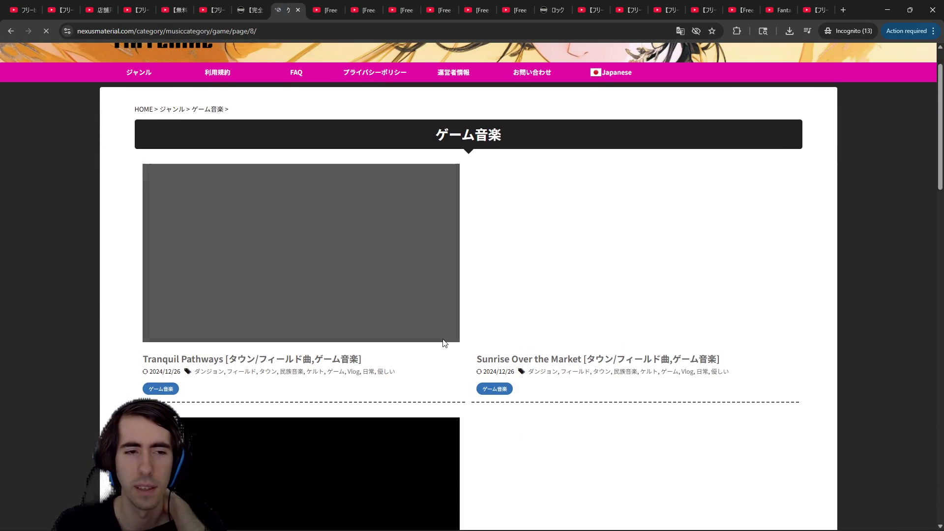
Preview Sunrise Over the Market to about 2:25, open it in a new tab, pause, and switch there.
scroll(442, 343, "down", 5)
scroll(442, 343, "up", 3)
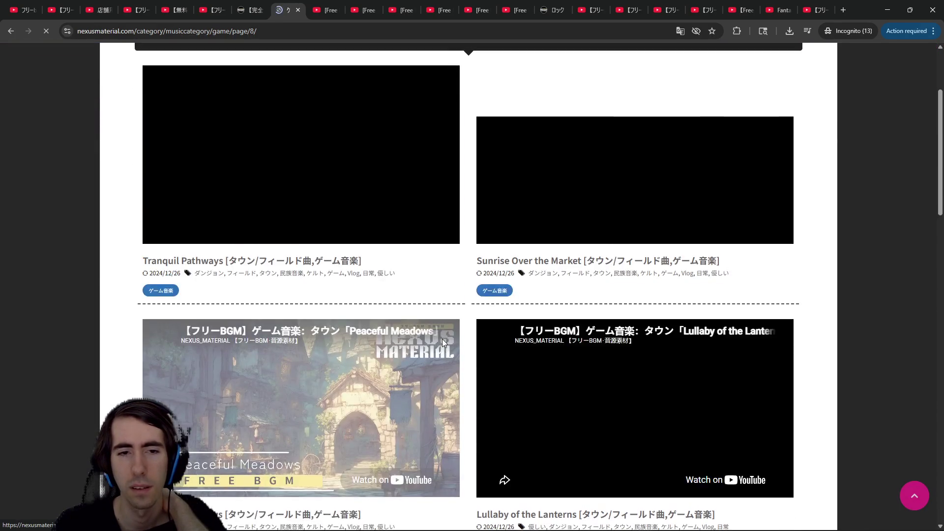
scroll(524, 222, "up", 1)
left_click(589, 203)
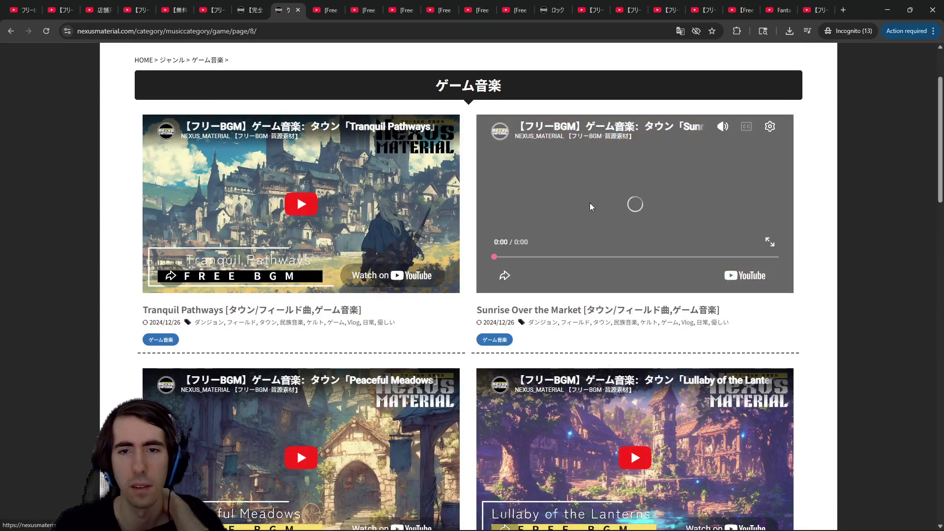
left_click(594, 256)
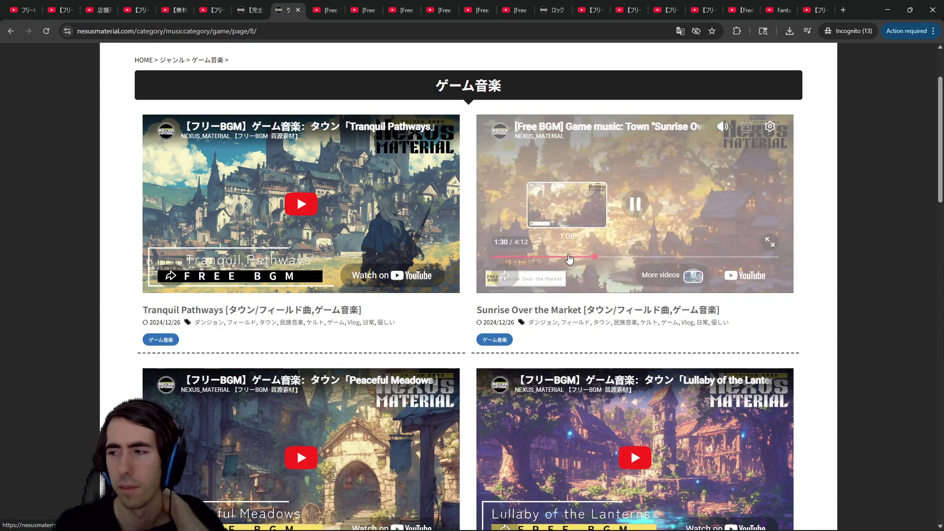
left_click(656, 256)
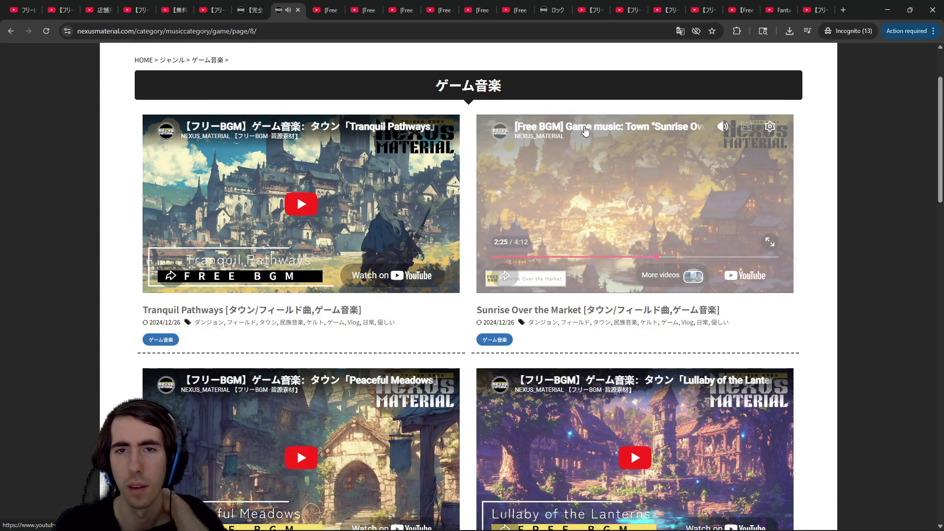
middle_click(582, 207)
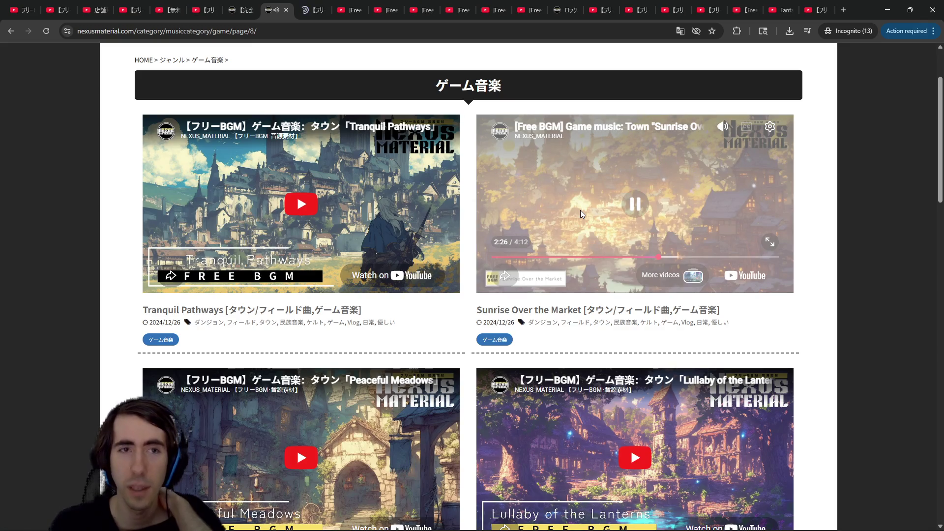
left_click(581, 210)
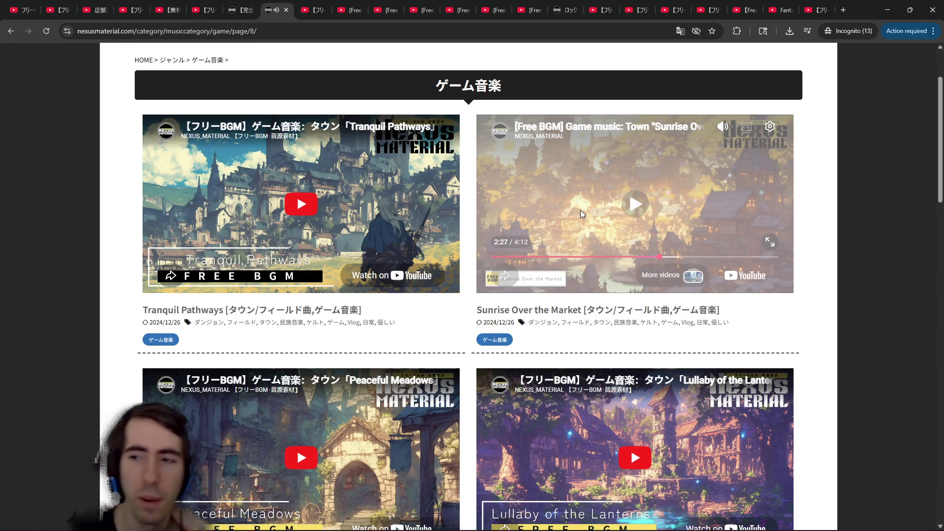
left_click(313, 10)
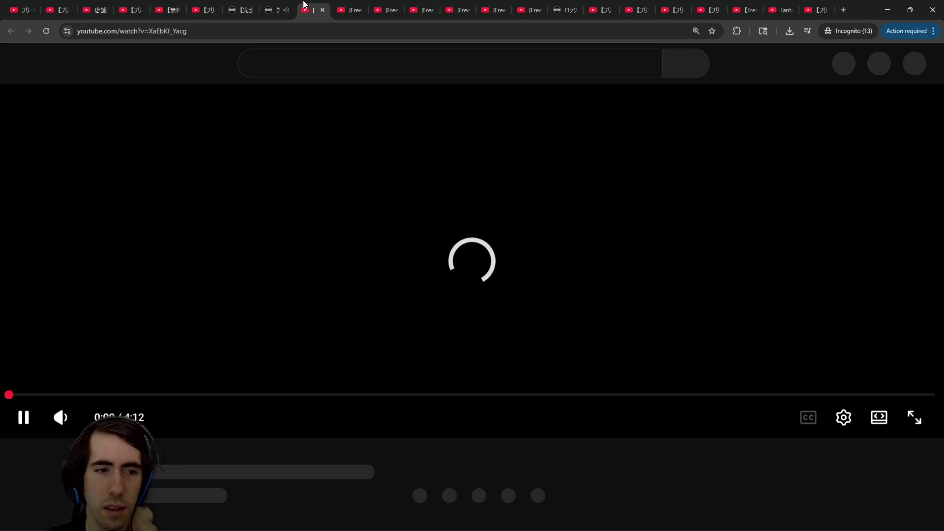
Pause the Sunrise Over the Market video, then play Peaceful Meadows from 0:42.
scroll(503, 332, "down", 1)
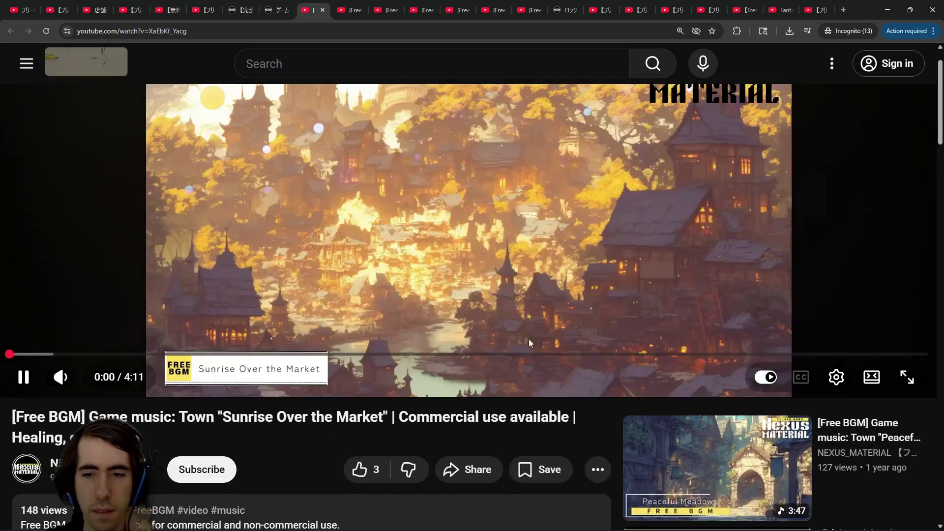
scroll(368, 334, "up", 1)
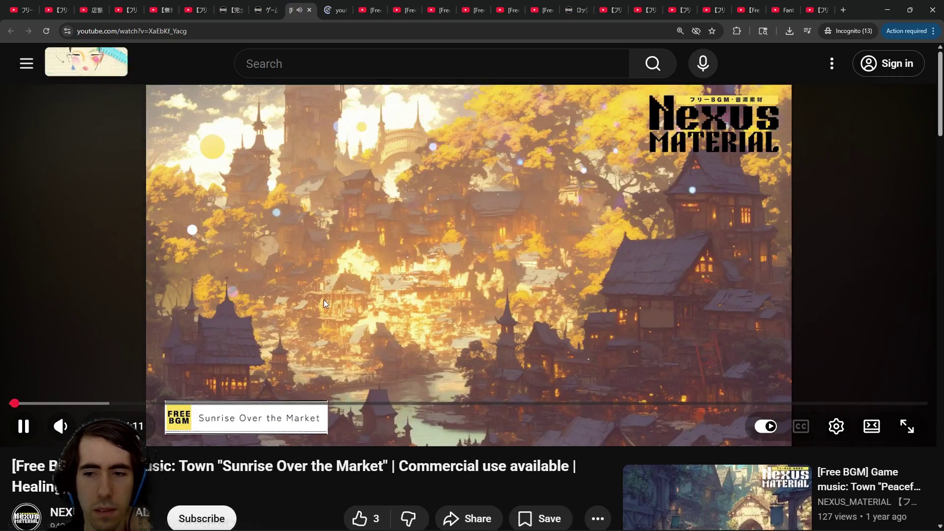
left_click(310, 261)
left_click(329, 10)
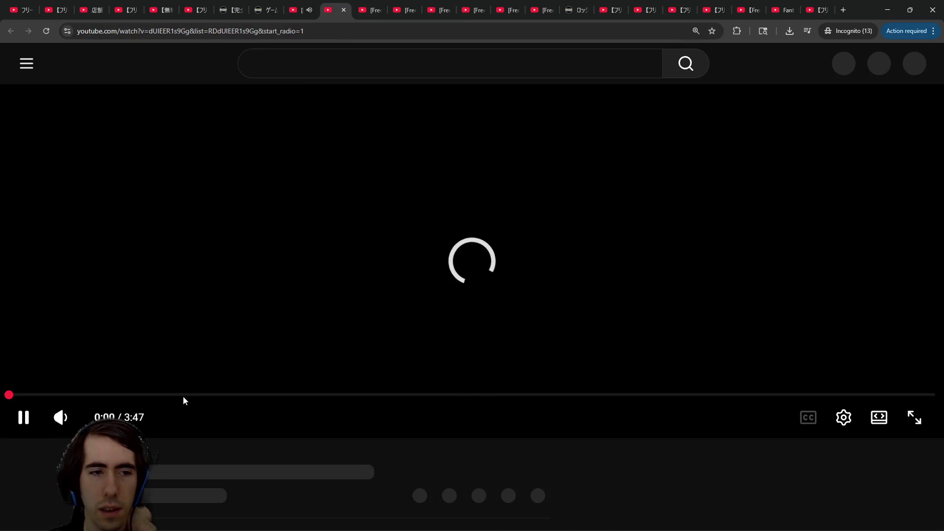
left_click(184, 403)
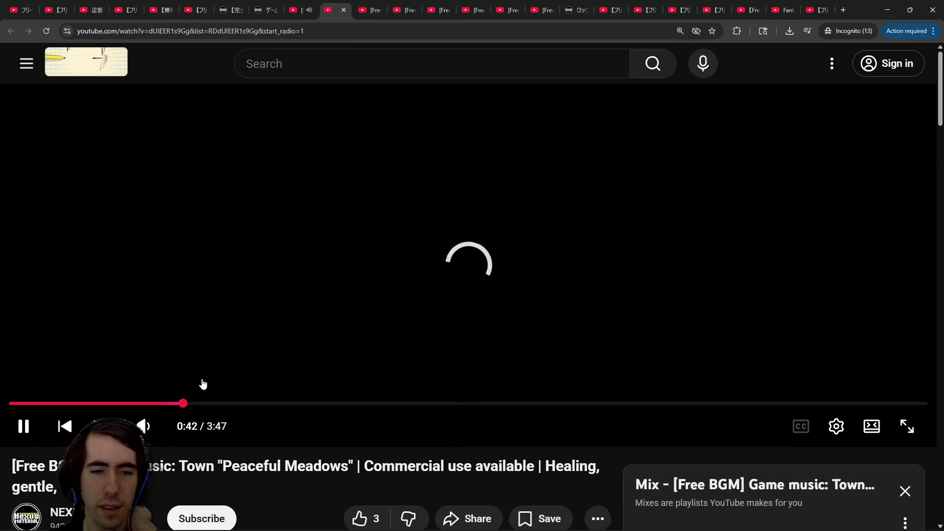
left_click(250, 307)
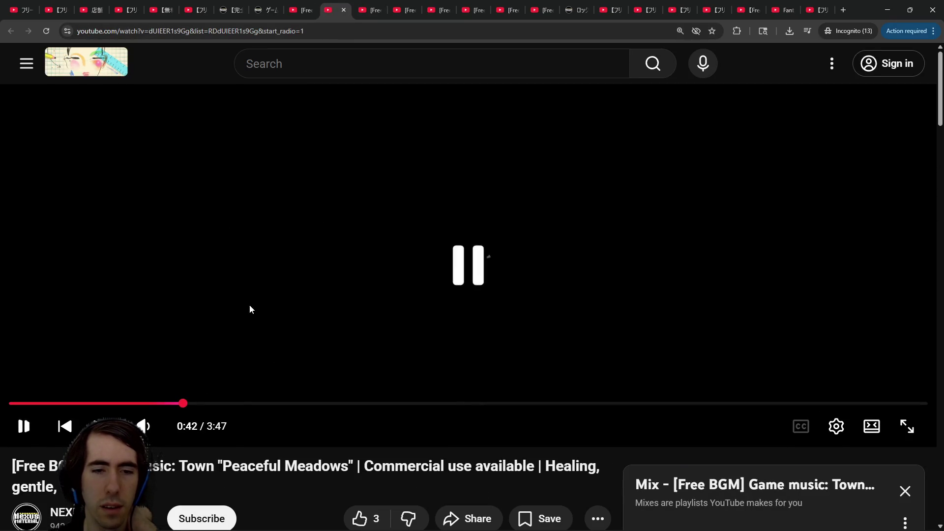
left_click(324, 223)
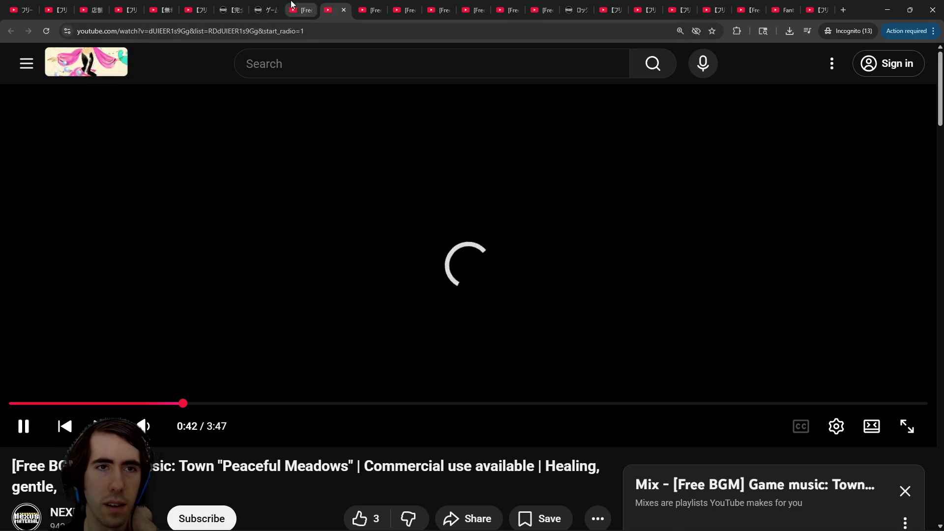
Cycle through the open music video tabs back to the Nexus Material homepage.
left_click(292, 5)
left_click(156, 5)
left_click(197, 5)
left_click(156, 4)
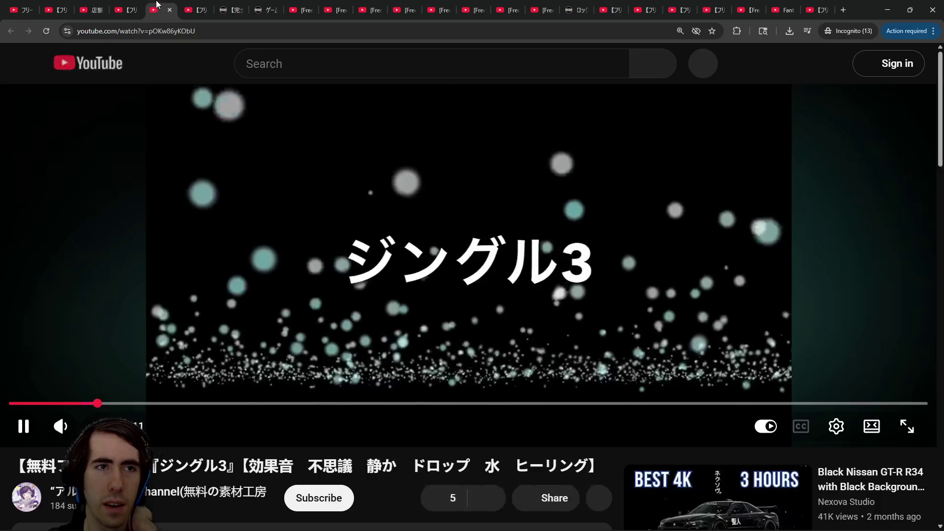
left_click(200, 6)
left_click(229, 6)
scroll(273, 310, "up", 1)
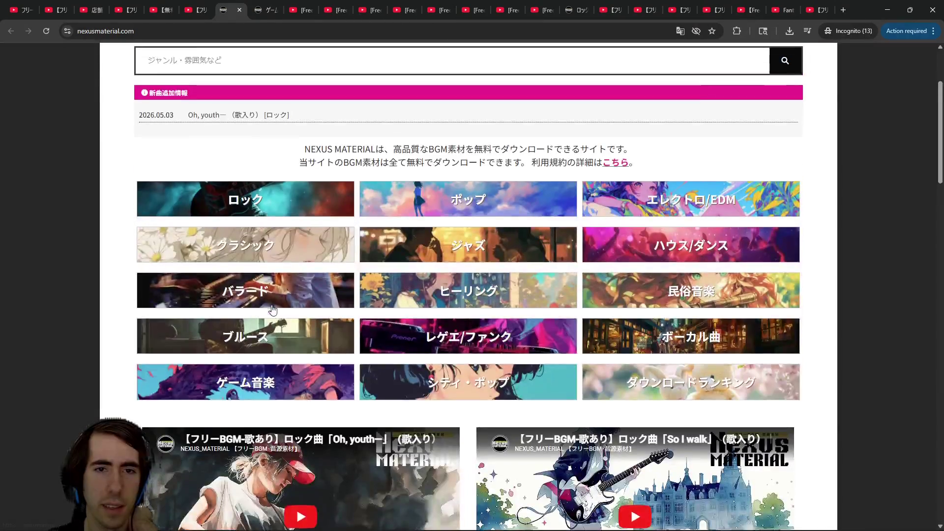
Pause the video playing in the other tab and return to the Nexus Material homepage.
scroll(273, 310, "down", 1)
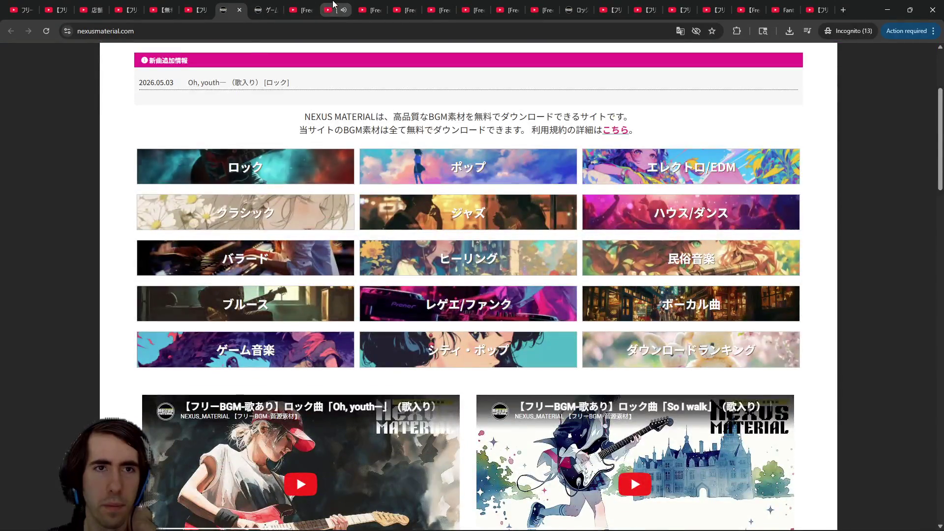
left_click(333, 4)
left_click(303, 220)
left_click(228, 6)
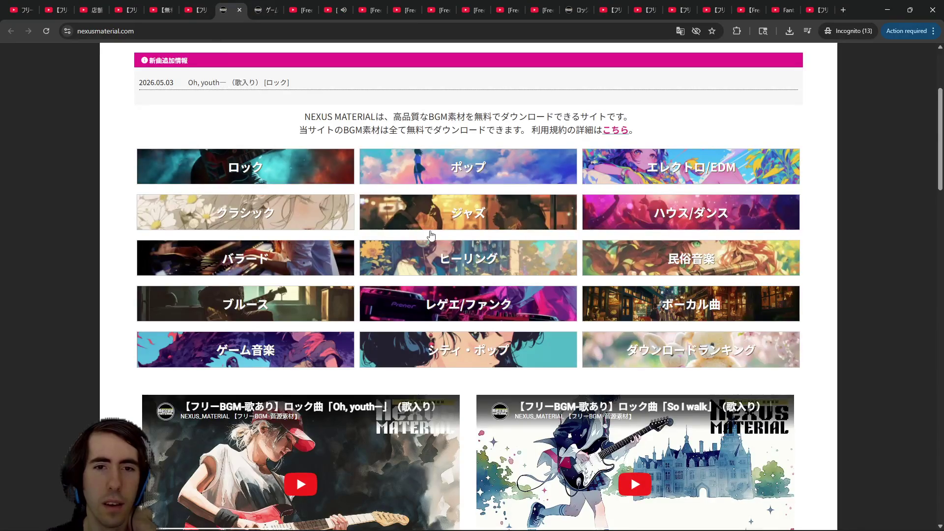
Open the ヒーリング category in a new tab and play 灯明を求めて, skipping ahead to 2:00.
middle_click(432, 246)
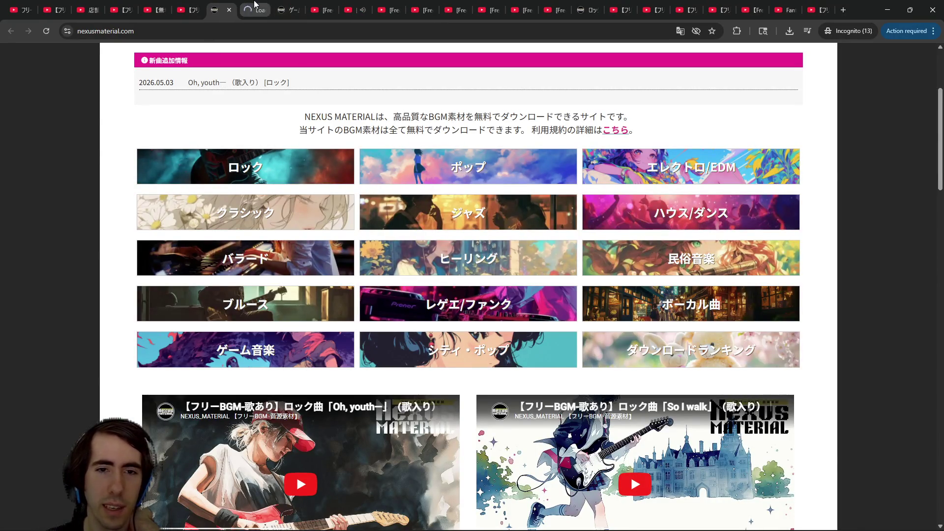
left_click(255, 6)
scroll(330, 330, "down", 3)
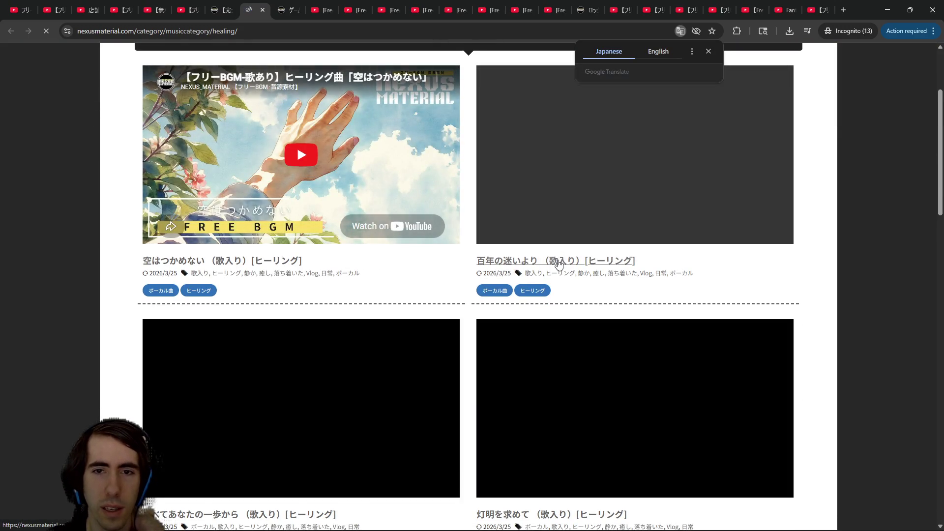
scroll(367, 402, "down", 1)
scroll(367, 402, "down", 2)
left_click(635, 261)
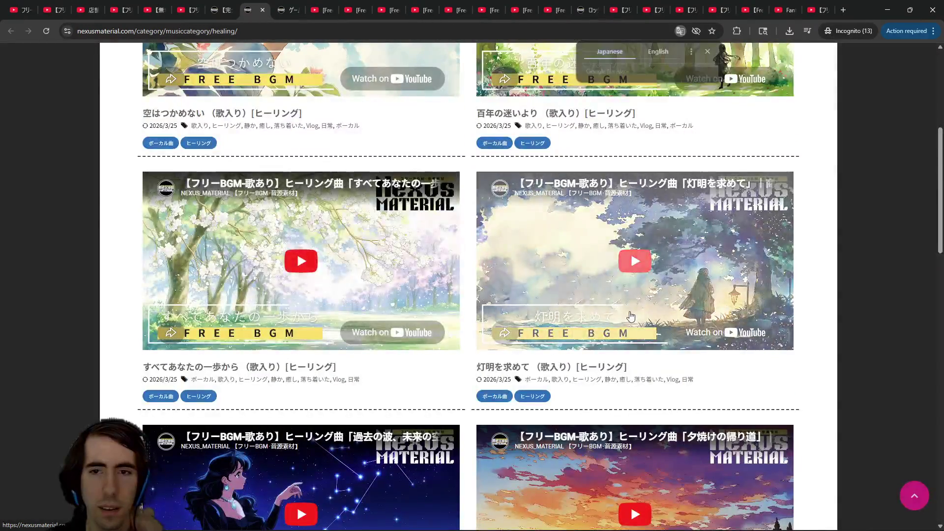
scroll(591, 315, "down", 2)
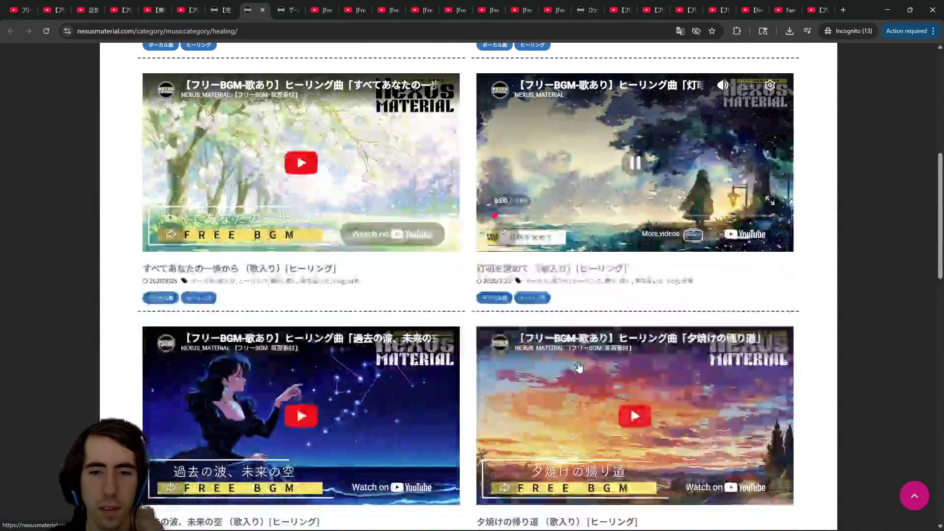
scroll(565, 313, "up", 2)
left_click(571, 314)
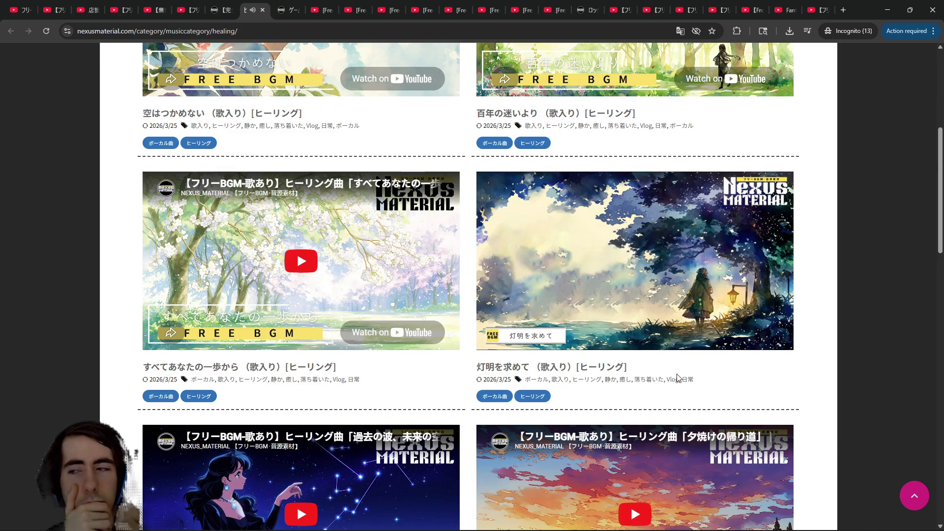
left_click(590, 236)
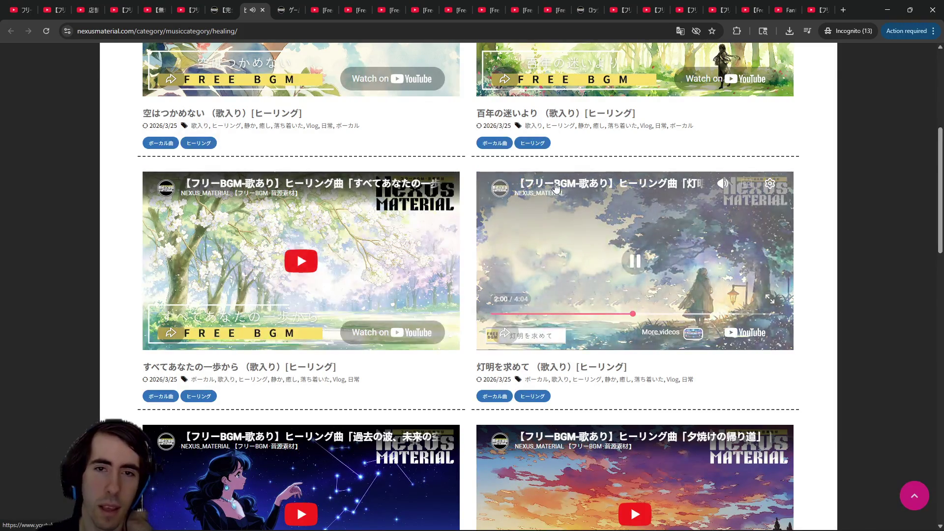
Open 灯明を求めて on YouTube in another tab and pause its embedded preview.
left_click(554, 183)
scroll(649, 256, "down", 2)
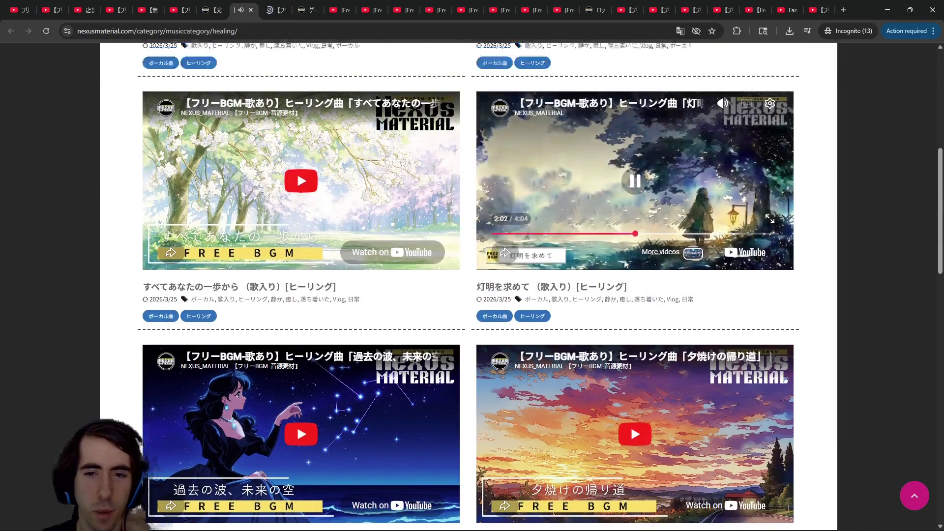
scroll(631, 406, "up", 1)
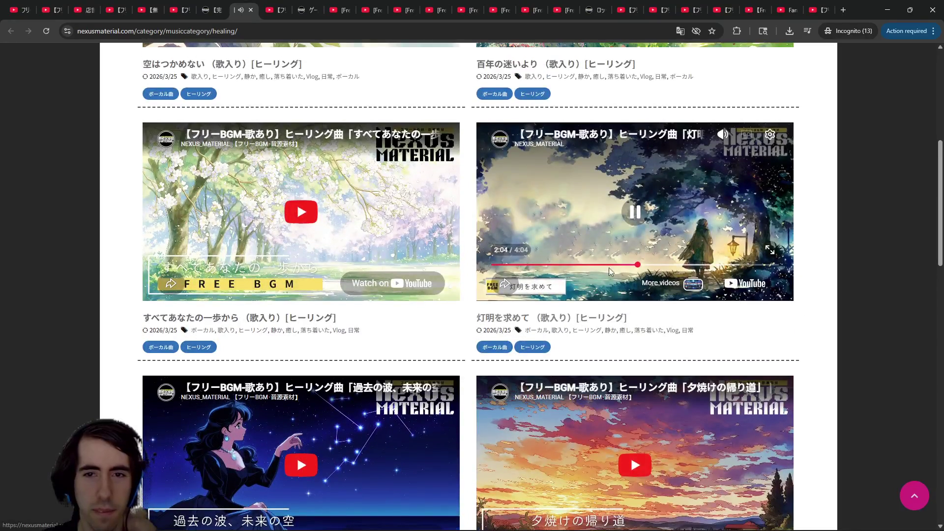
right_click(562, 191)
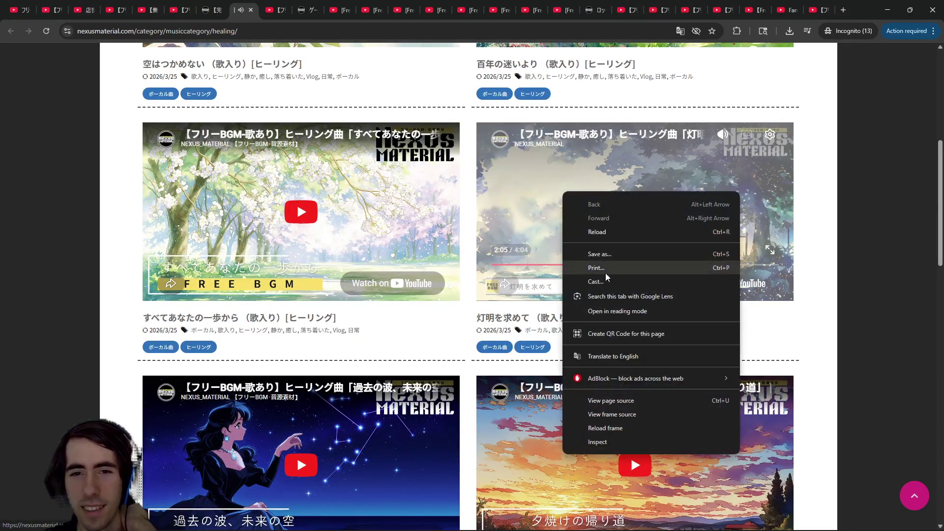
left_click(799, 211)
Sample 夕焼けの帰り道, skipping ahead to 0:42 and then about 1:22.
scroll(629, 321, "down", 2)
left_click(630, 321)
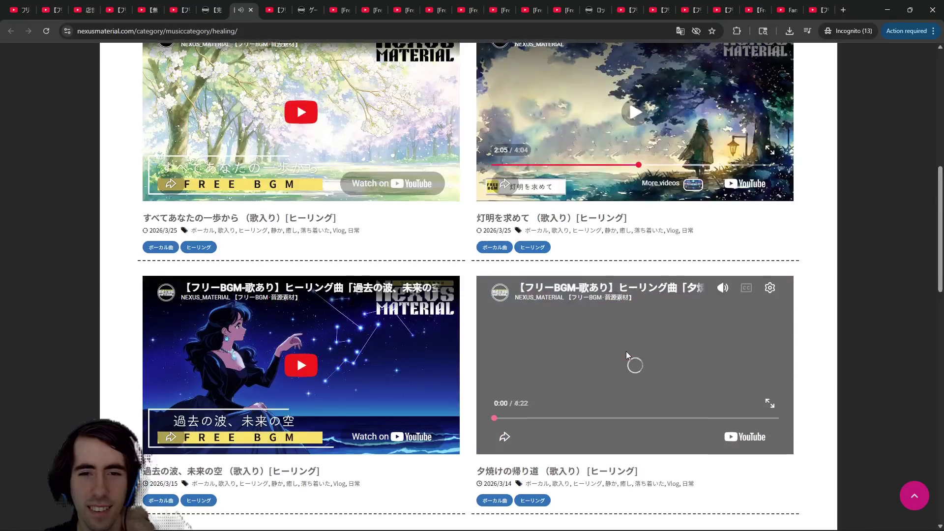
scroll(627, 351, "down", 1)
left_click(540, 370)
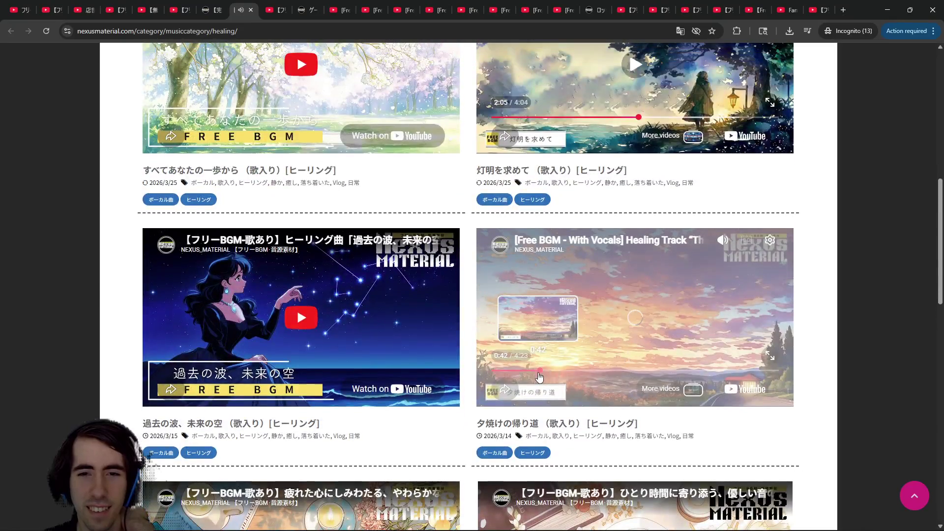
left_click(583, 379)
scroll(582, 379, "down", 6)
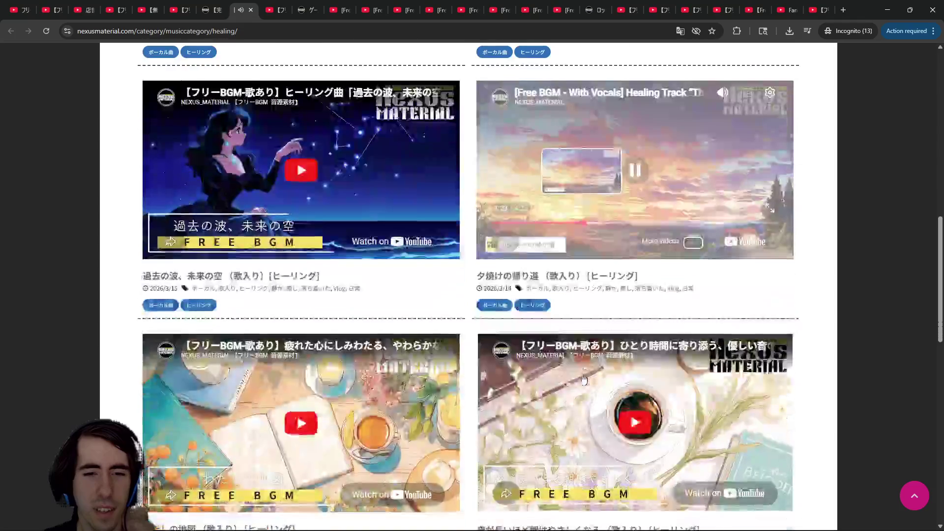
scroll(630, 364, "up", 4)
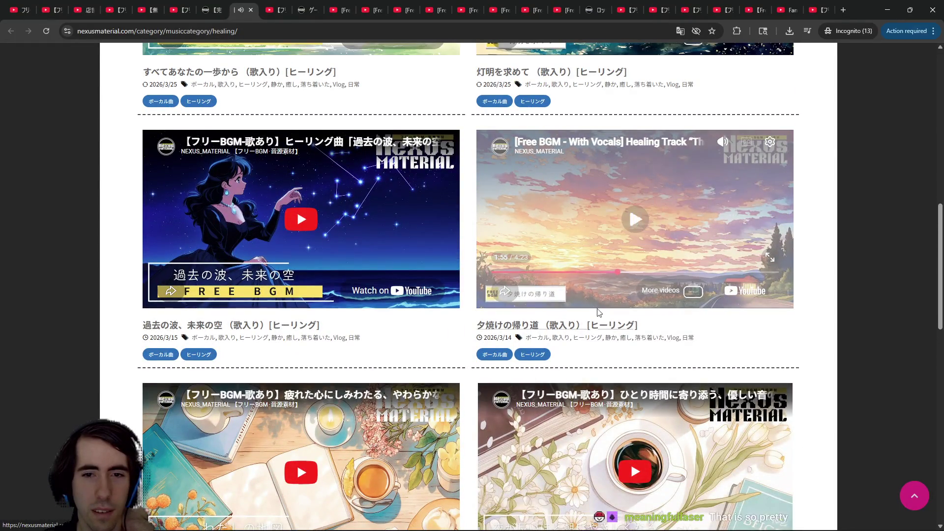
Play the icicle track, skipping ahead to 1:35 and then 3:22.
scroll(584, 338, "down", 5)
scroll(585, 339, "down", 3)
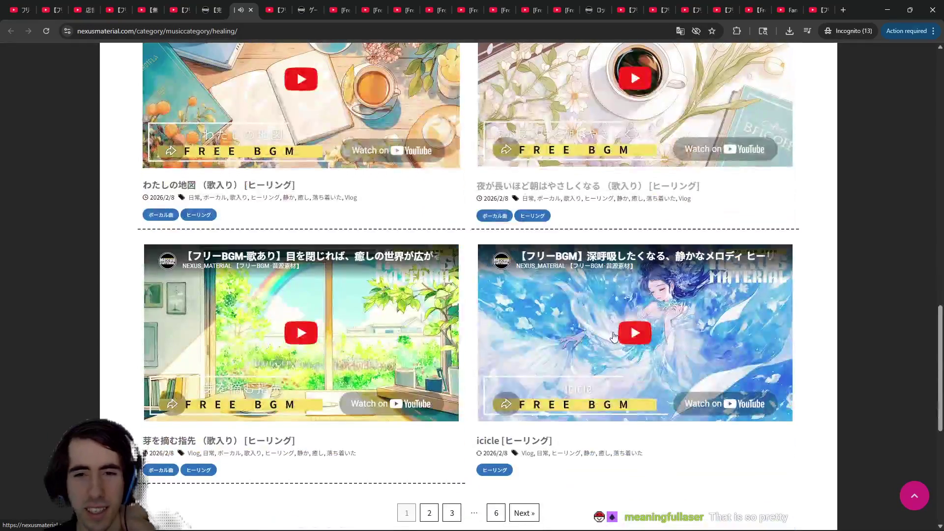
left_click(604, 346)
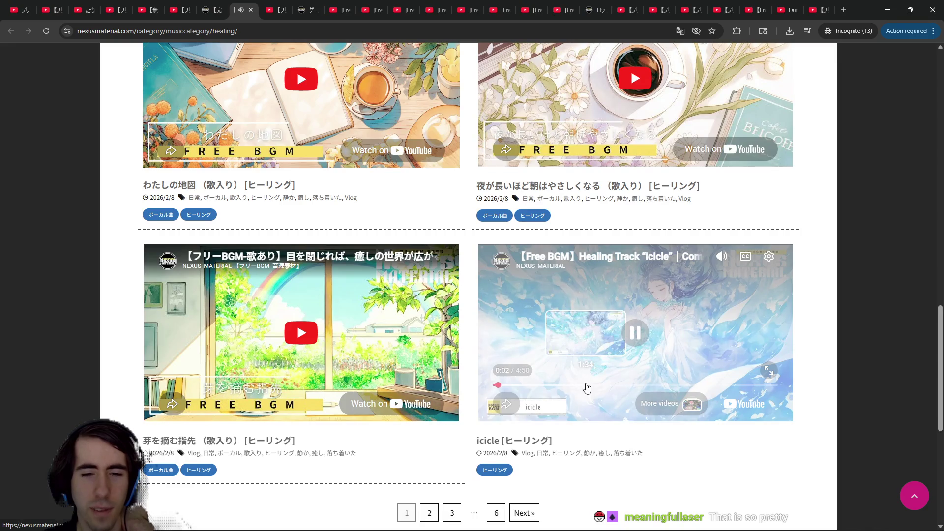
left_click(587, 385)
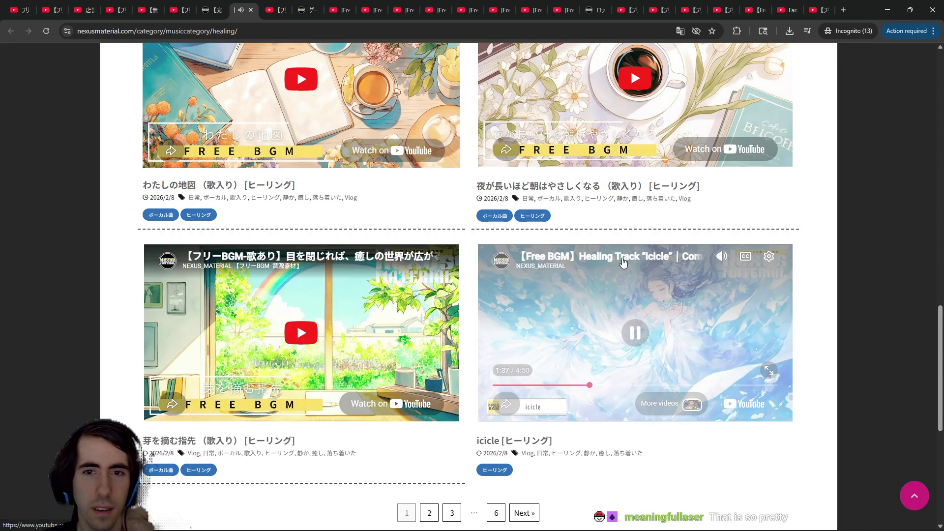
scroll(567, 370, "up", 2)
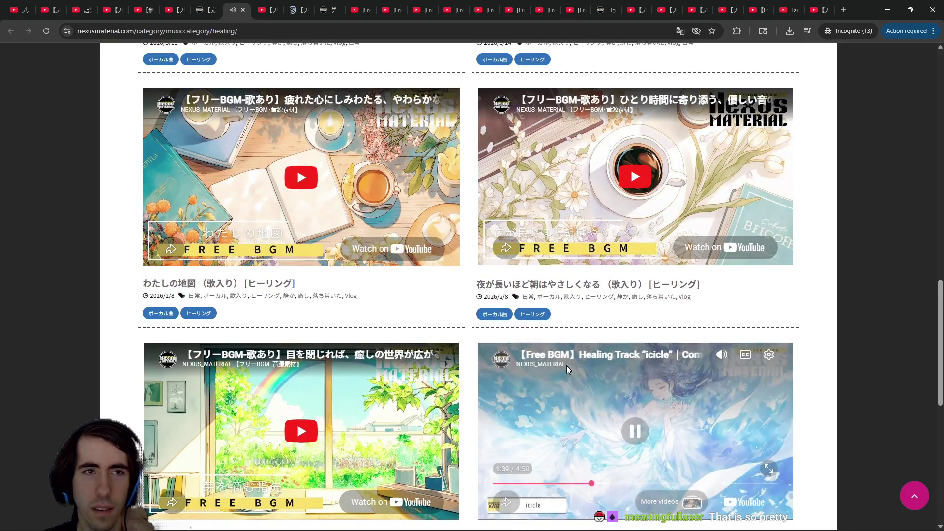
scroll(568, 370, "down", 3)
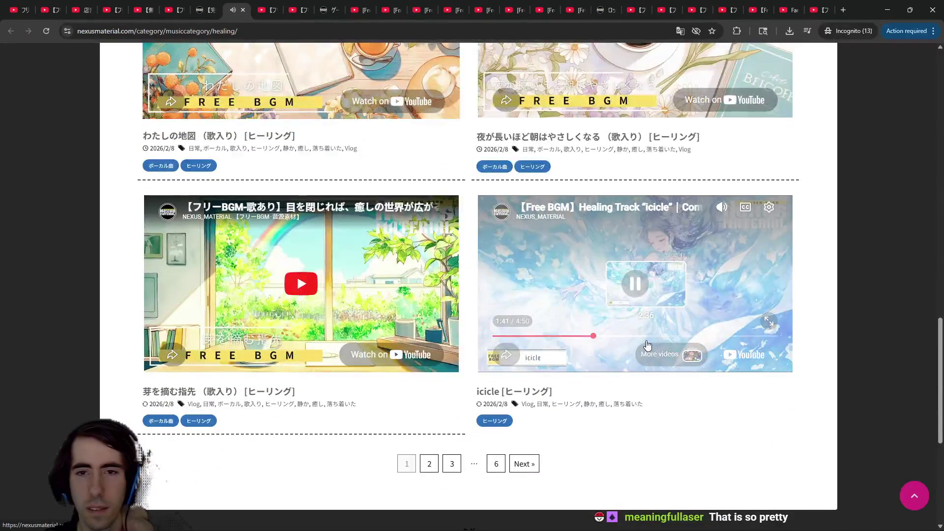
left_click(690, 336)
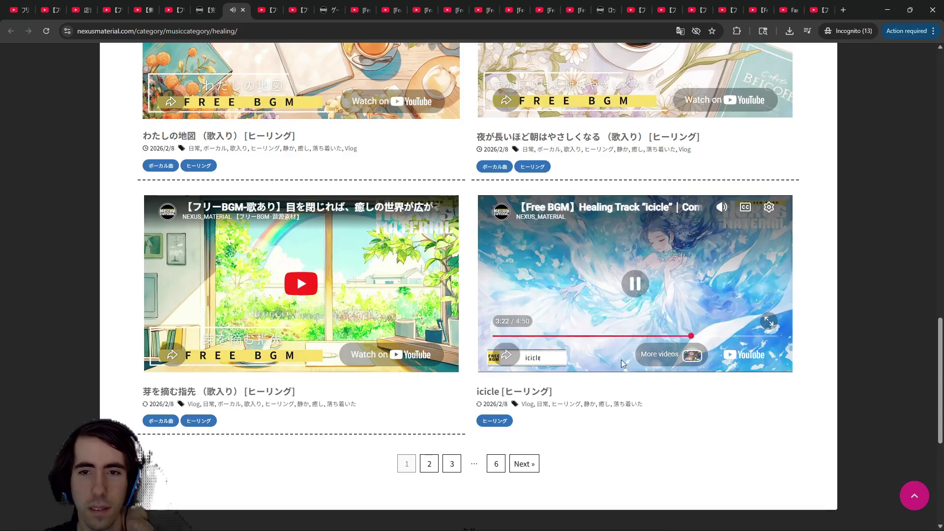
Seek icicle near its end, reaching 4:22 of 4:50.
left_click(722, 336)
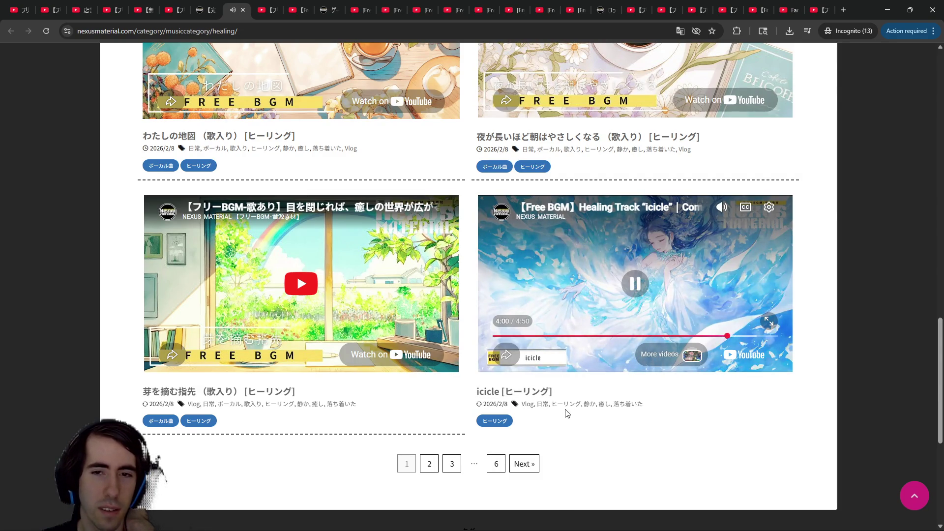
scroll(640, 309, "up", 5)
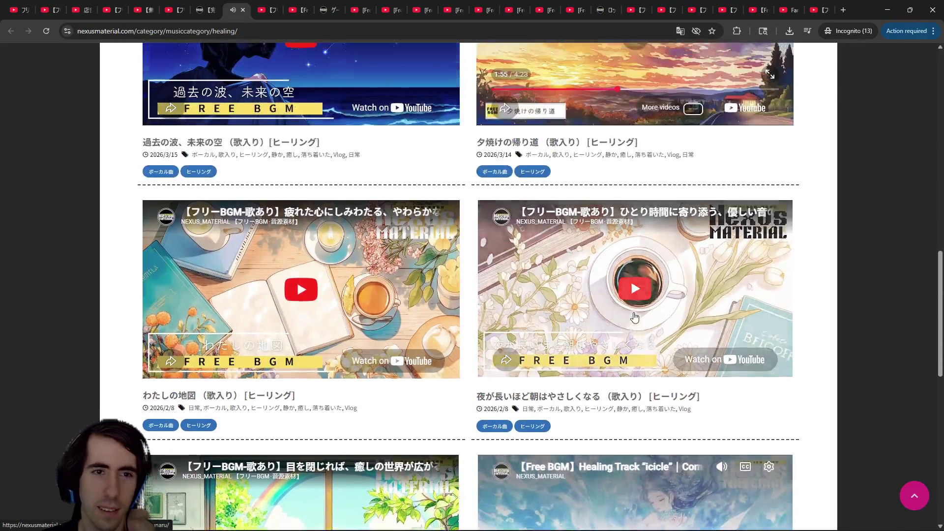
scroll(632, 316, "up", 9)
scroll(627, 313, "down", 5)
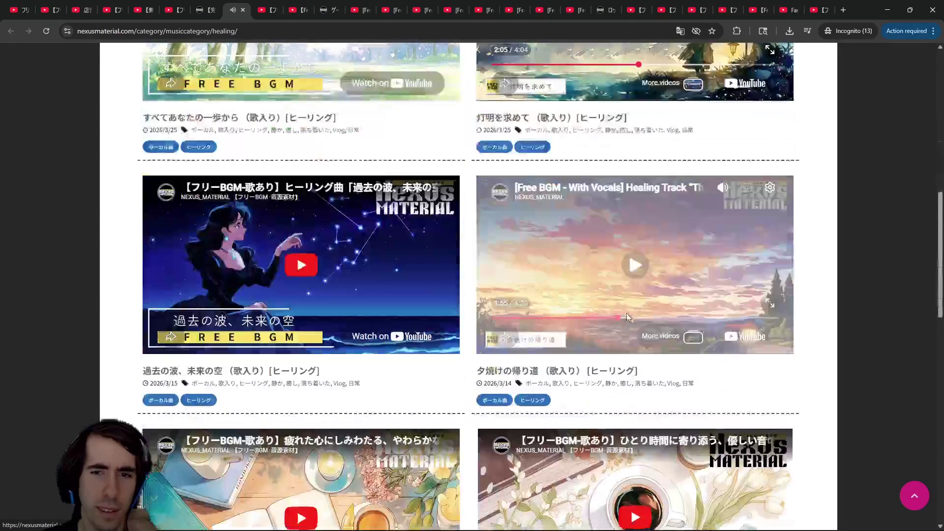
scroll(627, 314, "down", 20)
scroll(435, 314, "up", 2)
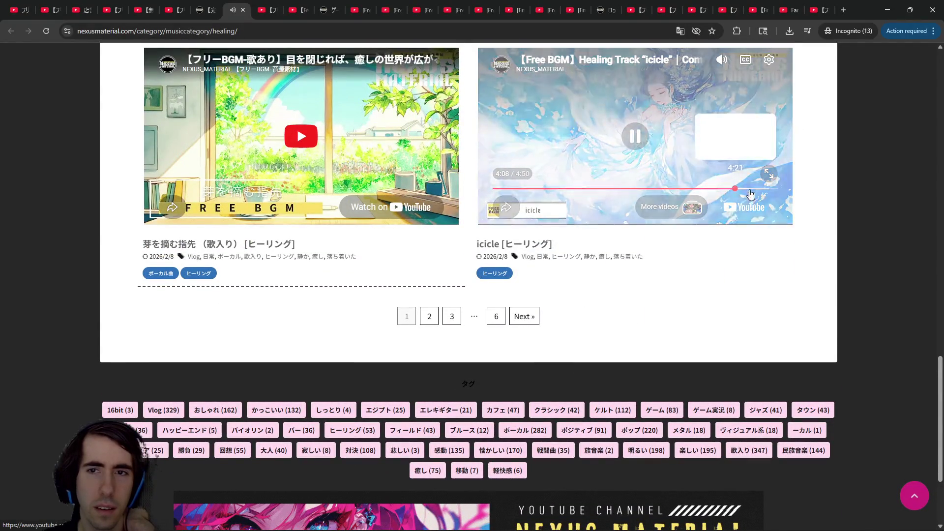
left_click(750, 189)
scroll(430, 410, "up", 2)
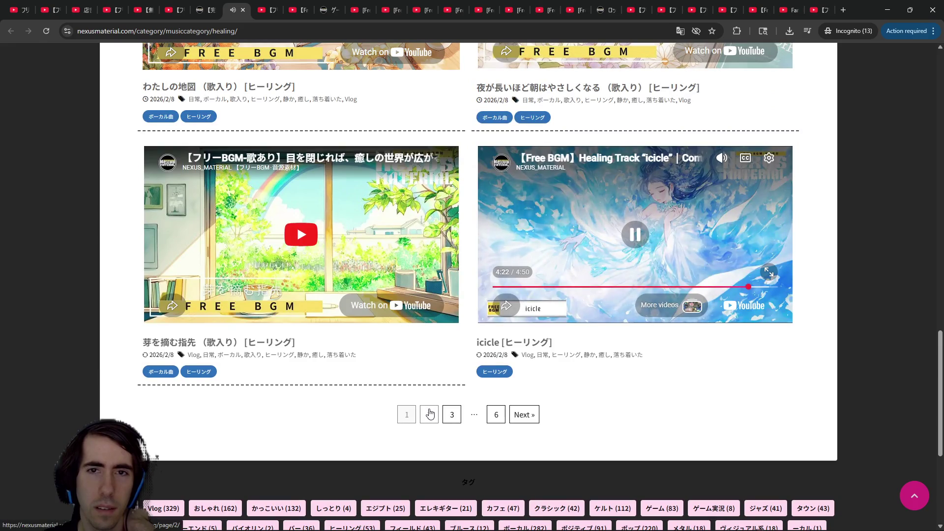
Go to page 2 of healing tracks and sample Healing Hues, skipping to 0:43 then 1:44.
left_click(429, 414)
scroll(341, 362, "down", 3)
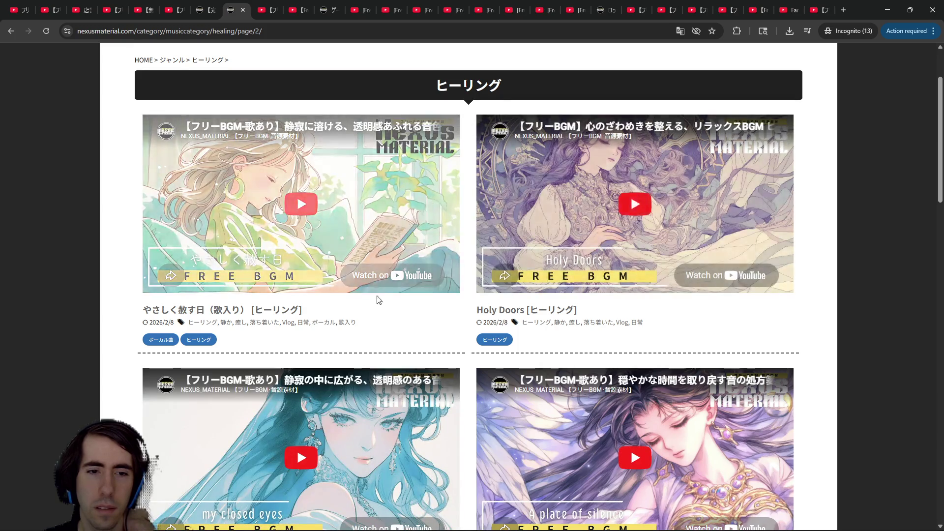
scroll(379, 300, "down", 10)
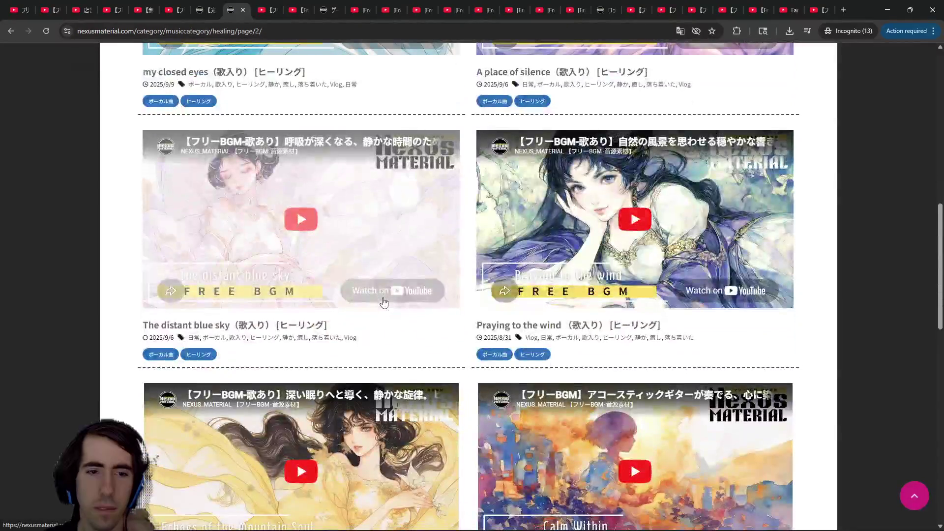
scroll(384, 302, "up", 2)
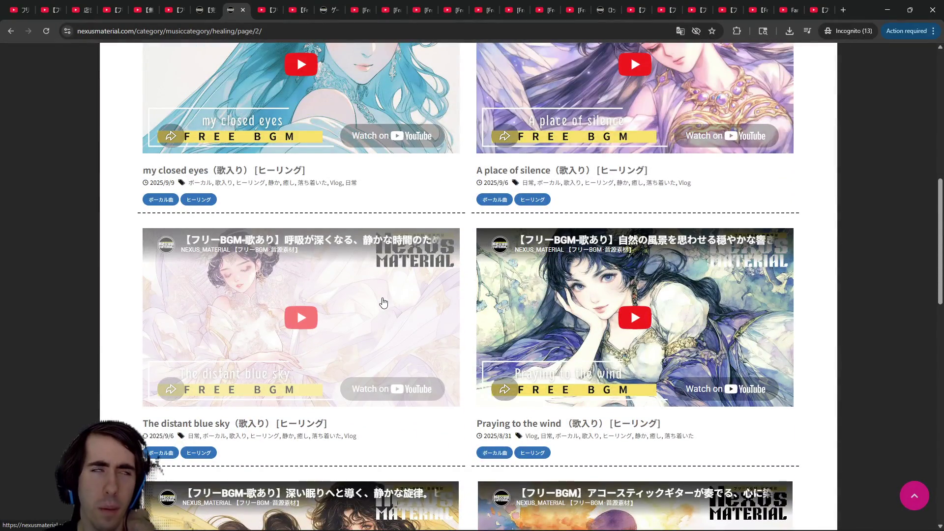
scroll(384, 302, "up", 3)
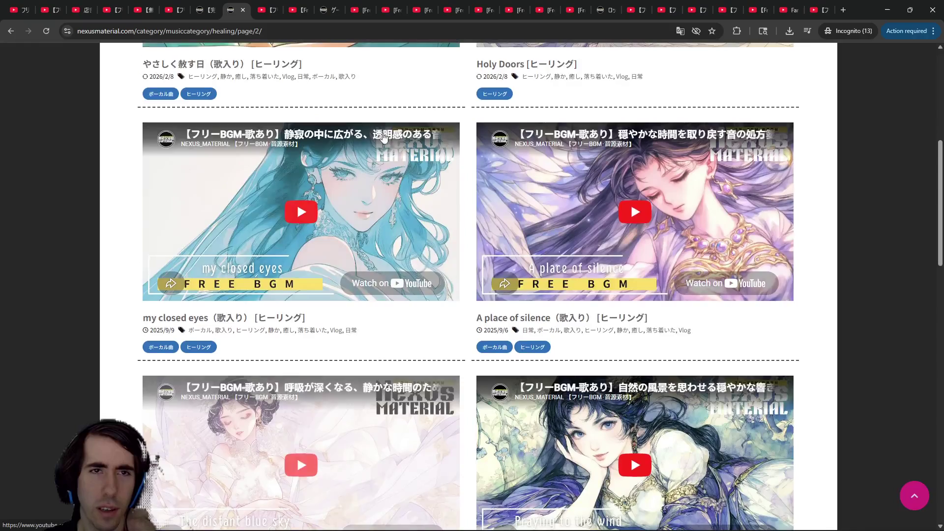
scroll(398, 264, "down", 9)
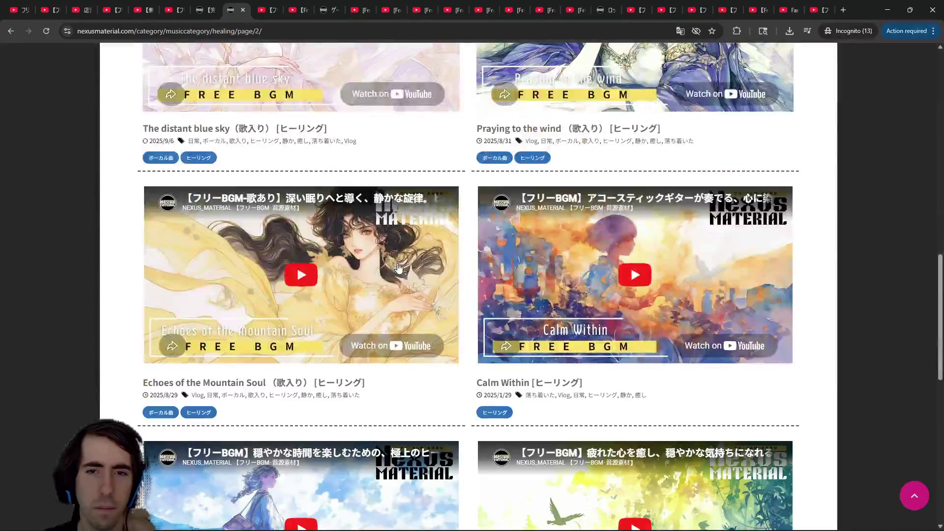
scroll(398, 266, "down", 4)
scroll(398, 267, "down", 1)
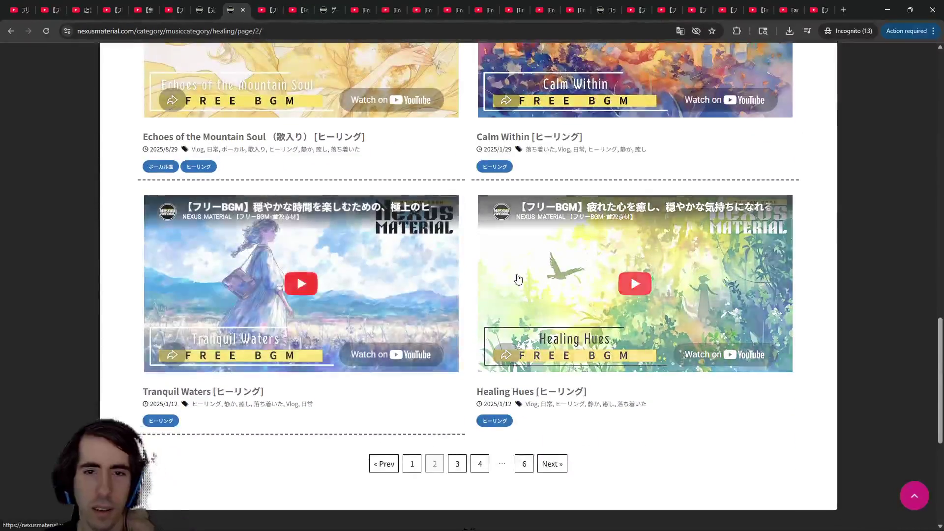
left_click(539, 303)
left_click(540, 336)
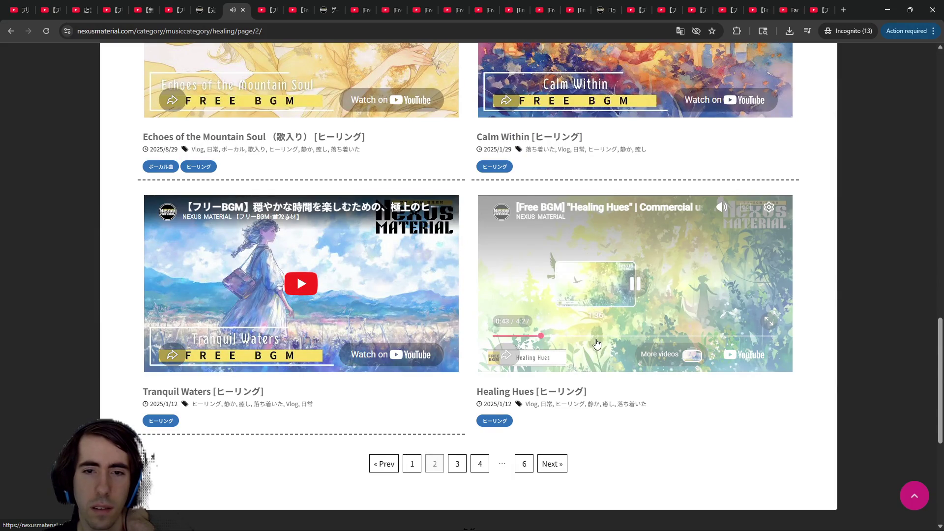
left_click(602, 336)
Sample Tranquil Waters, skipping to about 1:22, then pause it.
left_click(322, 262)
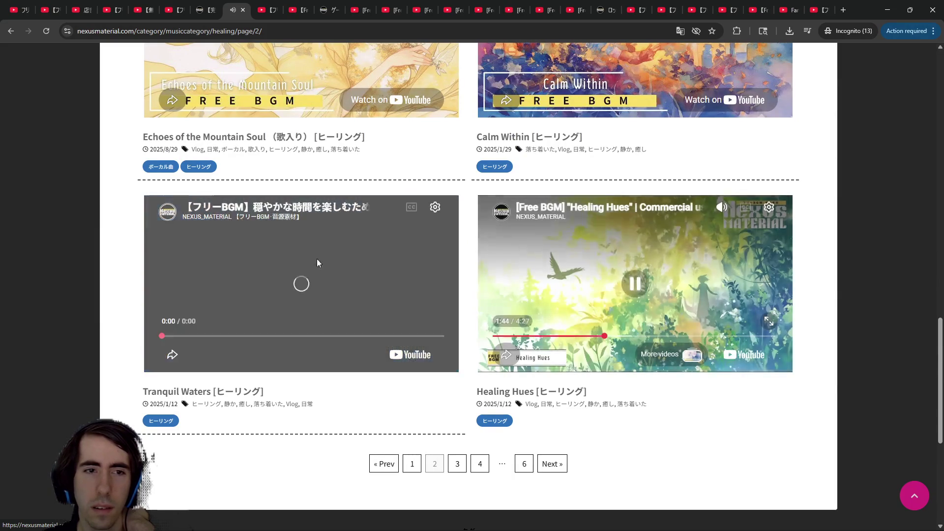
left_click(310, 336)
left_click(364, 288)
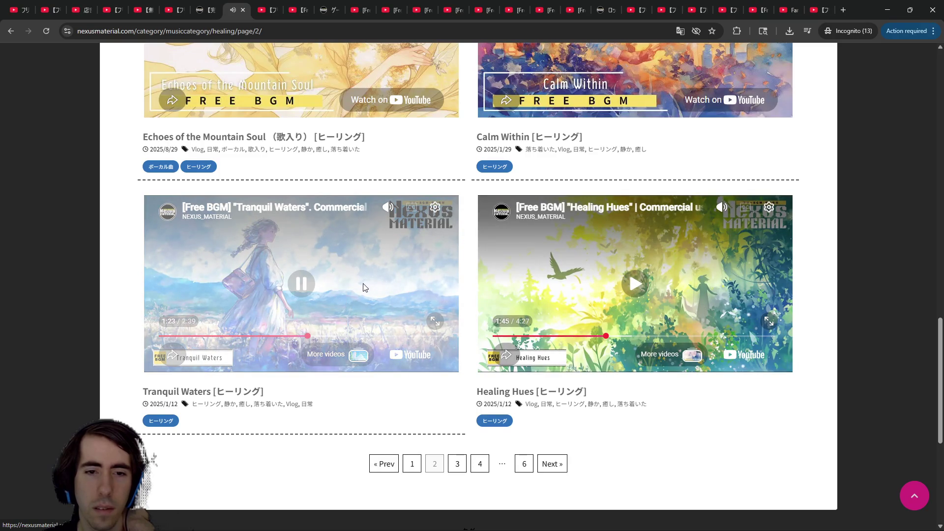
scroll(455, 456, "up", 4)
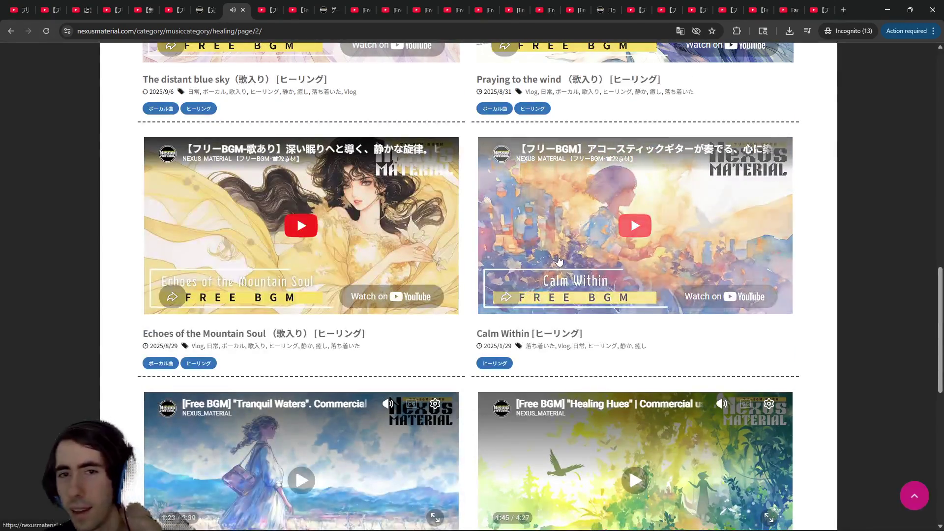
left_click(269, 9)
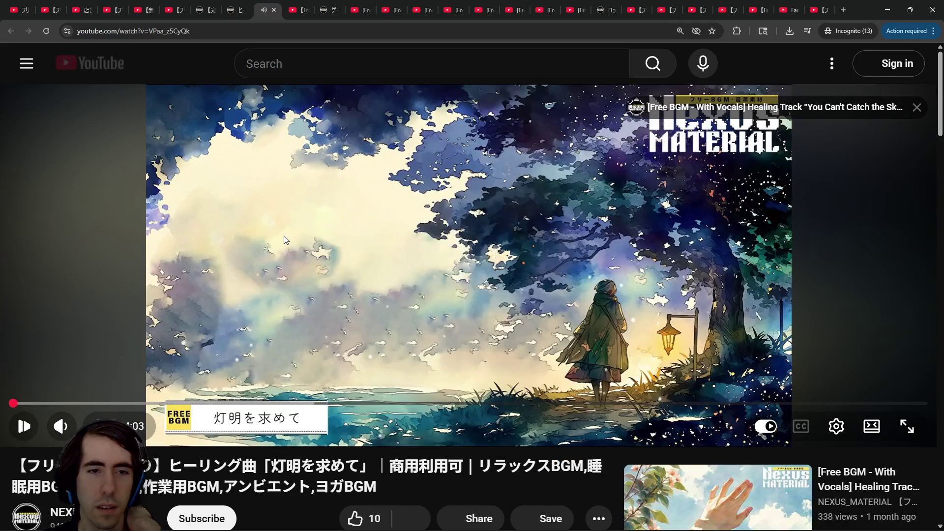
Seek the 灯明を求めて video to 0:38 and copy its video URL from the player menu.
left_click_drag(151, 404, 201, 403)
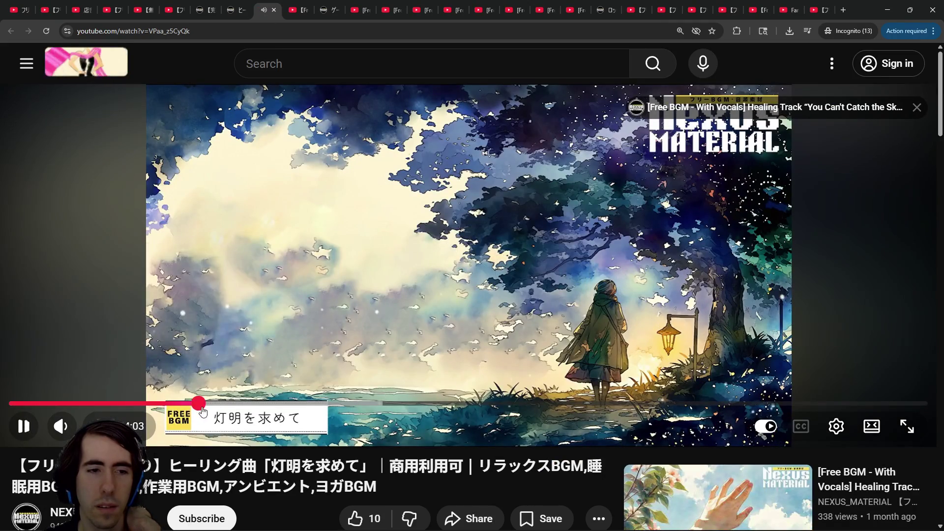
right_click(259, 250)
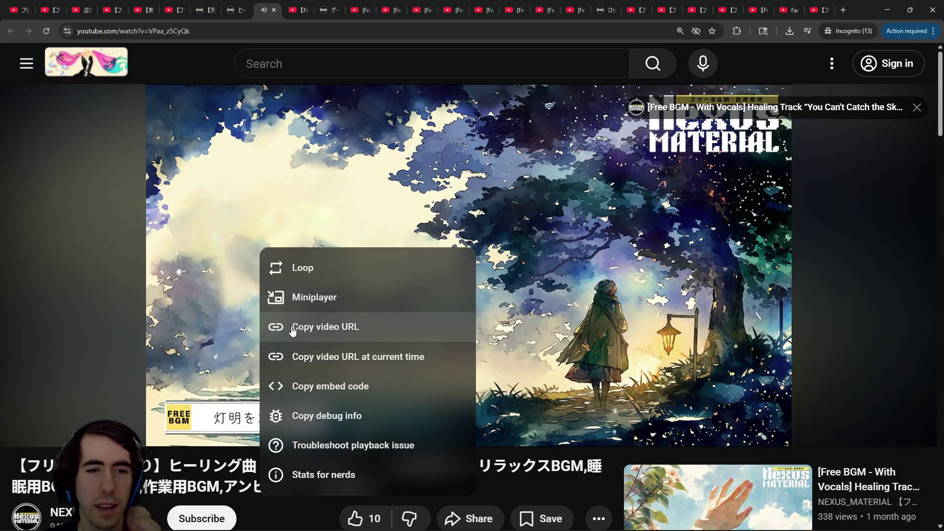
left_click(273, 327)
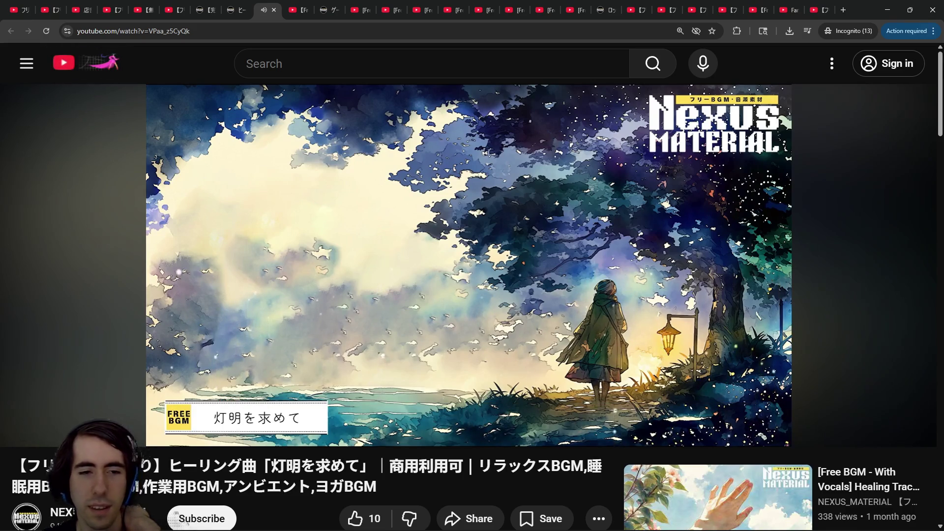
right_click(275, 300)
left_click(302, 362)
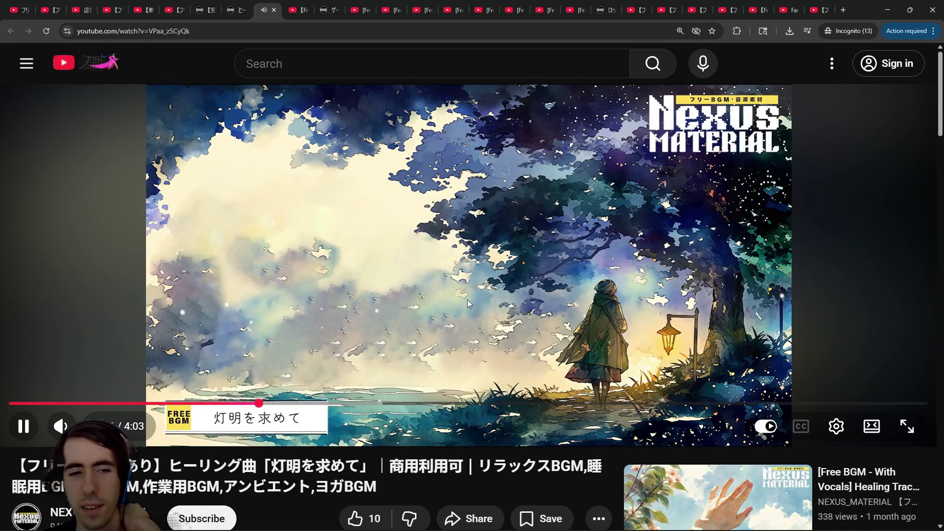
scroll(277, 368, "down", 3)
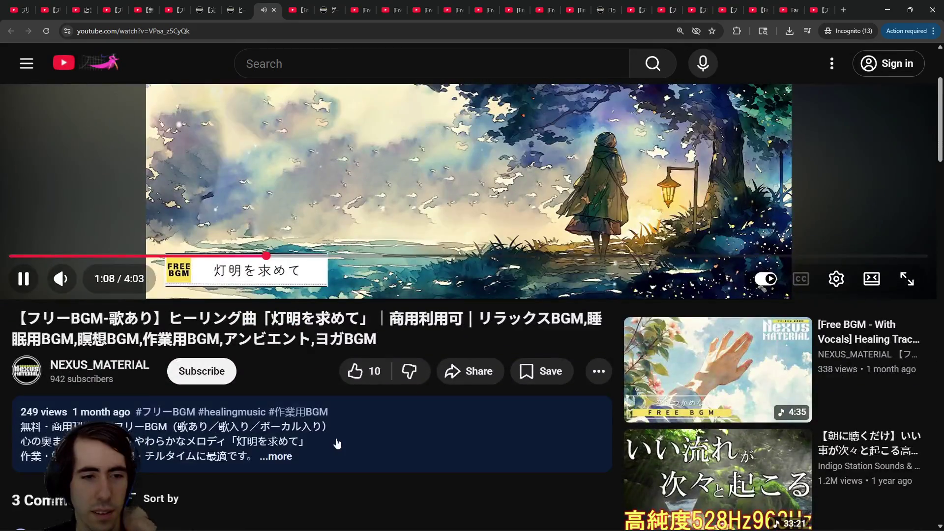
Expand the 灯明を求めて video's full description and scroll down to the lyrics.
left_click(338, 436)
scroll(338, 436, "down", 7)
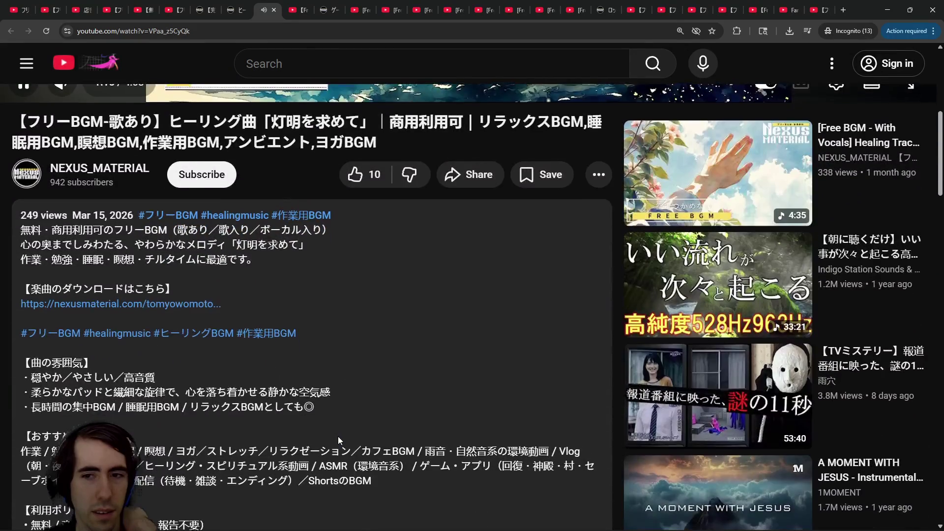
scroll(338, 436, "down", 9)
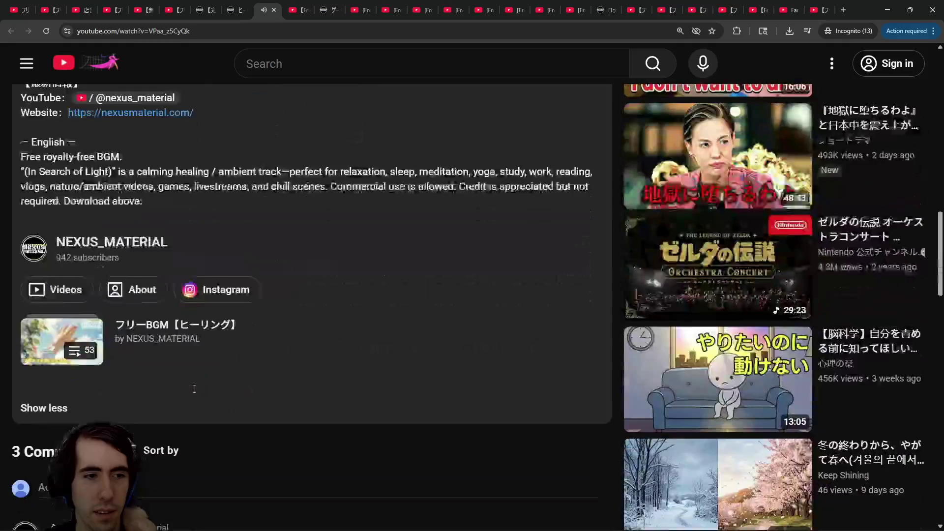
scroll(193, 389, "down", 6)
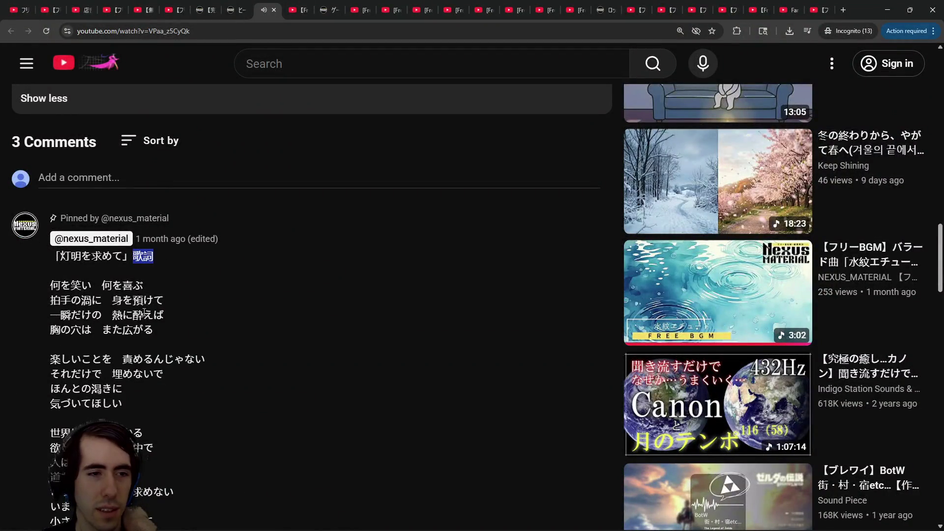
scroll(136, 296, "down", 3)
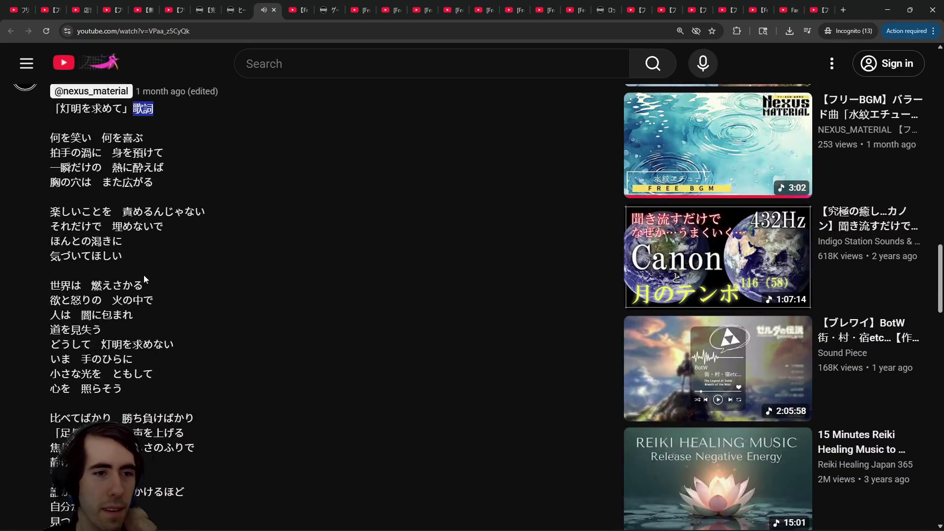
Select the lyric words 求めない, 手のひら and ともして, then clear the selection.
double_click(137, 346)
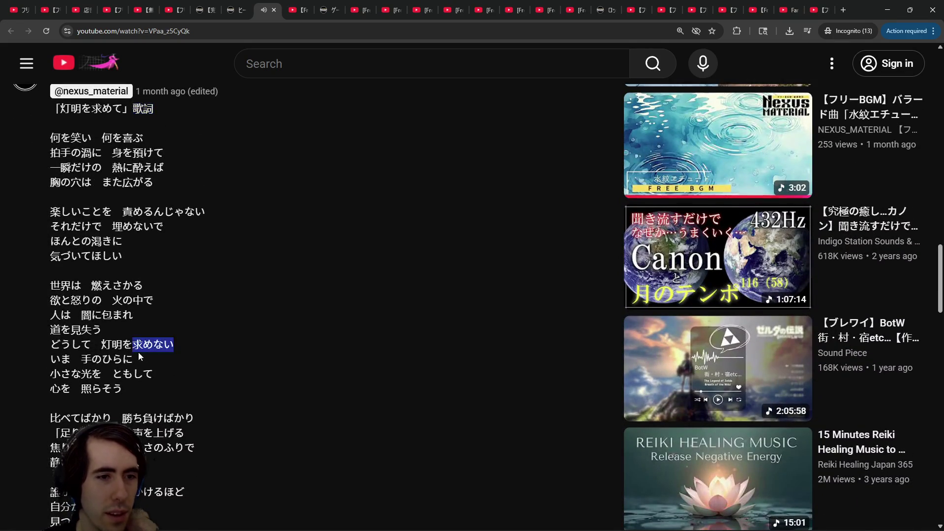
double_click(85, 359)
scroll(74, 336, "down", 1)
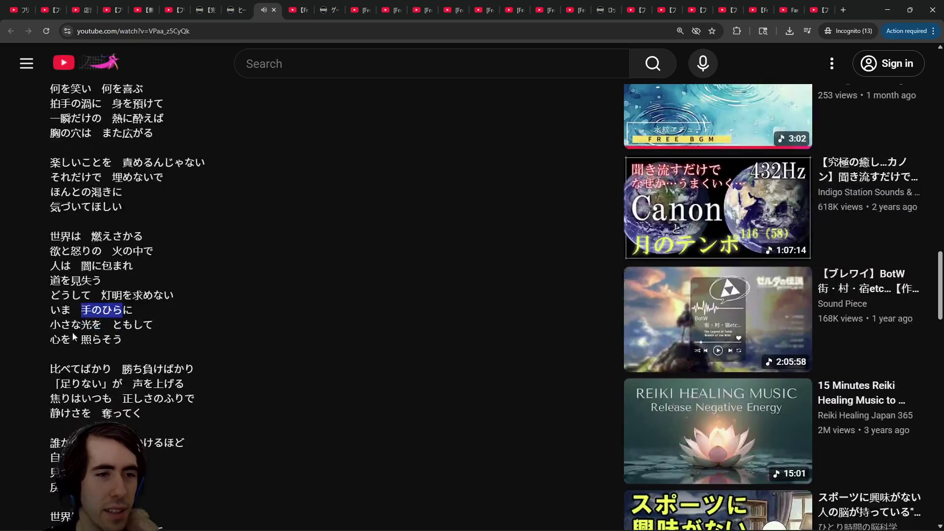
left_click_drag(66, 324, 141, 330)
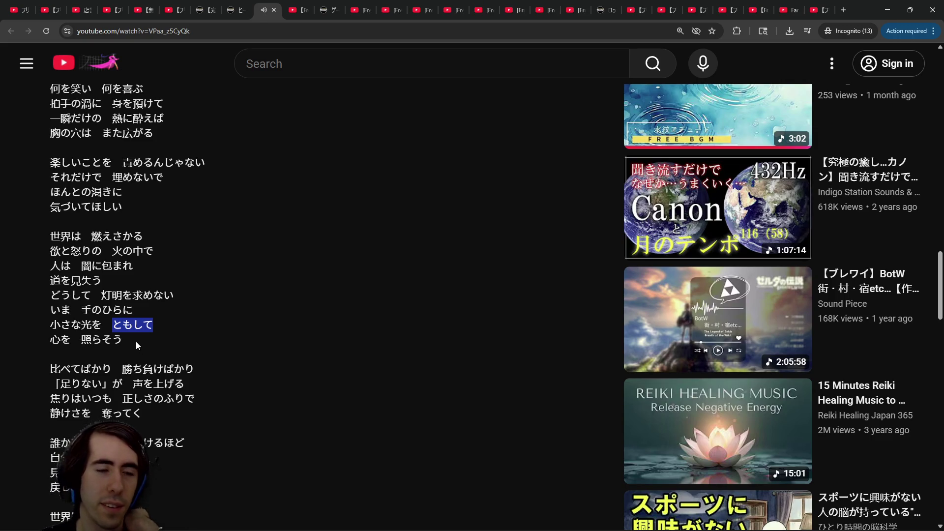
scroll(149, 341, "down", 1)
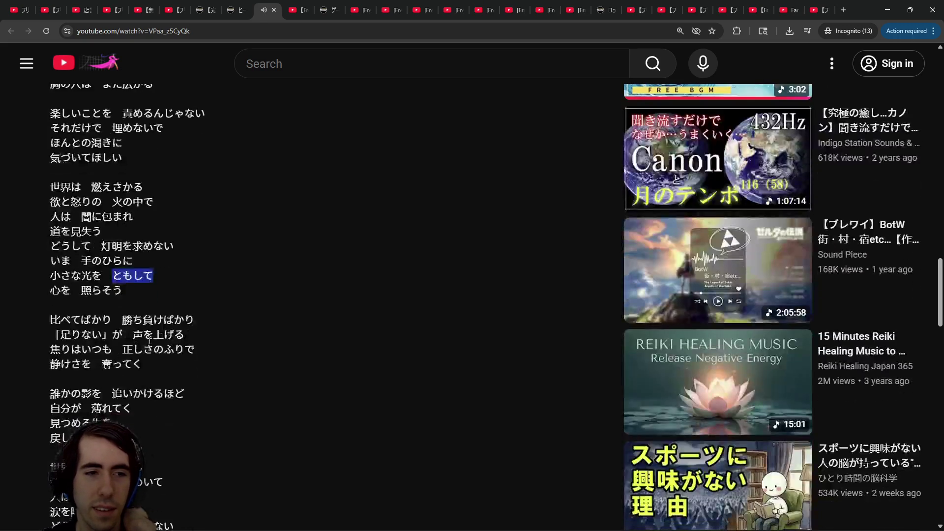
scroll(162, 335, "up", 1)
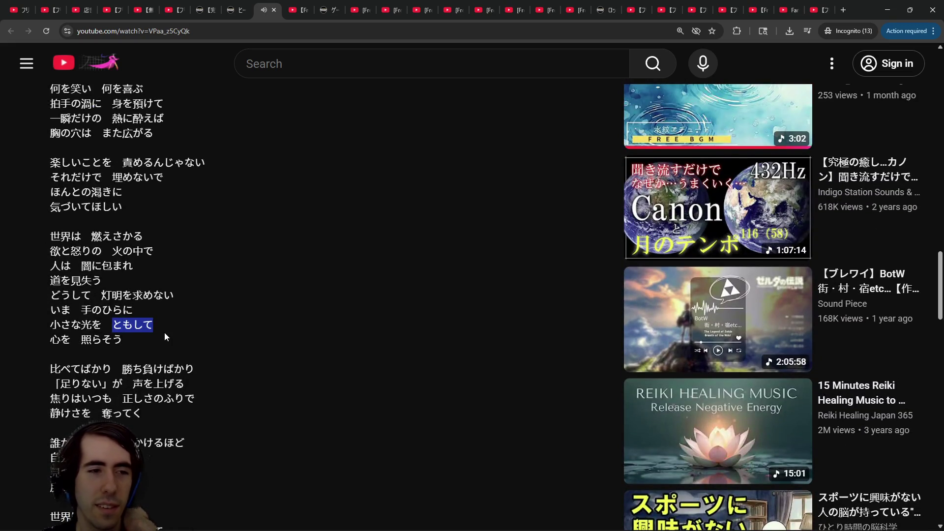
left_click(164, 332)
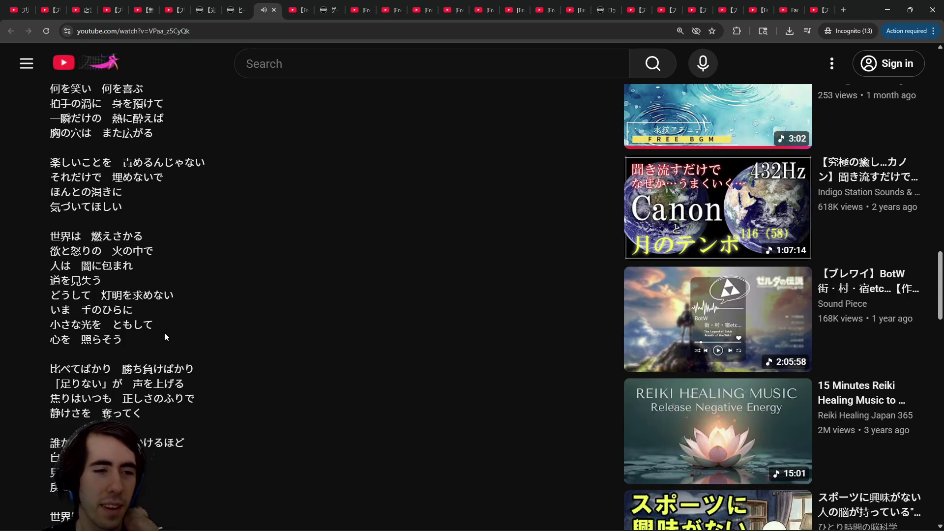
scroll(164, 337, "down", 3)
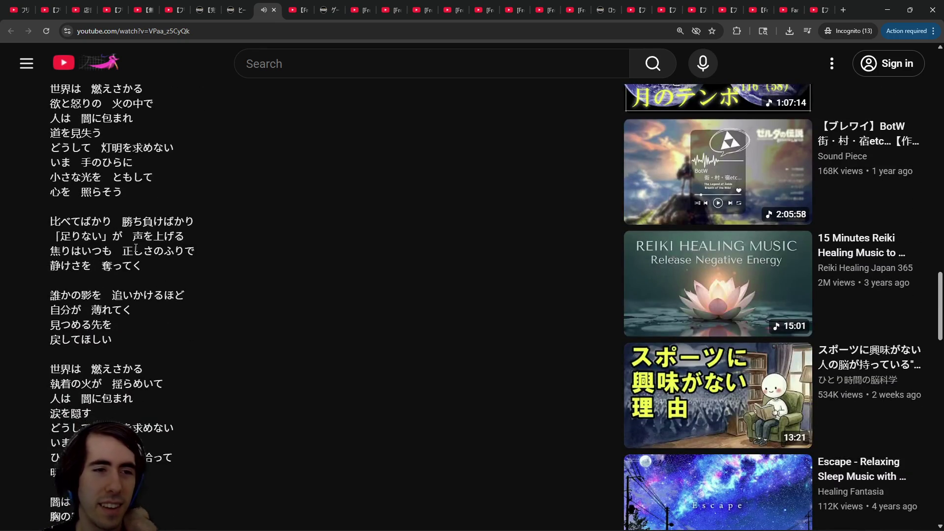
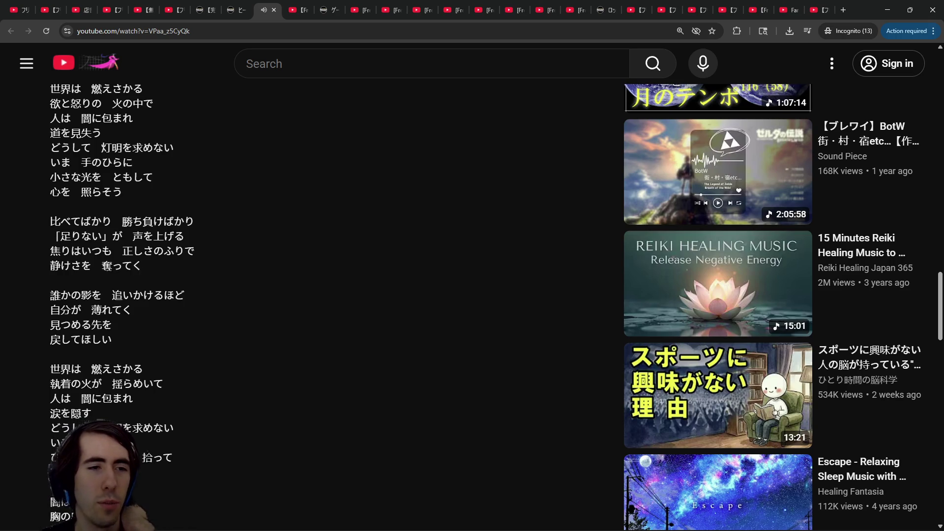
Read through the track's lyrics in the description, scrolling down and back up.
left_click_drag(101, 267, 144, 267)
left_click(143, 267)
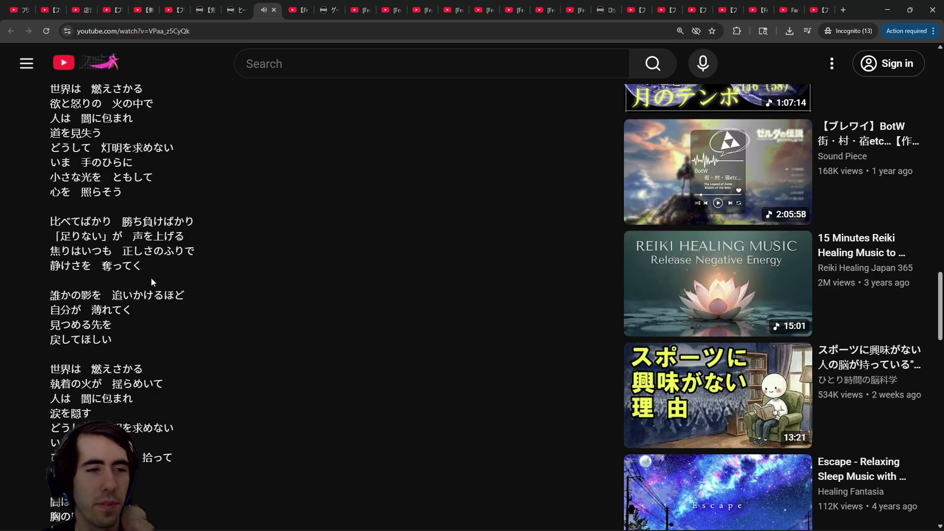
scroll(151, 284, "down", 1)
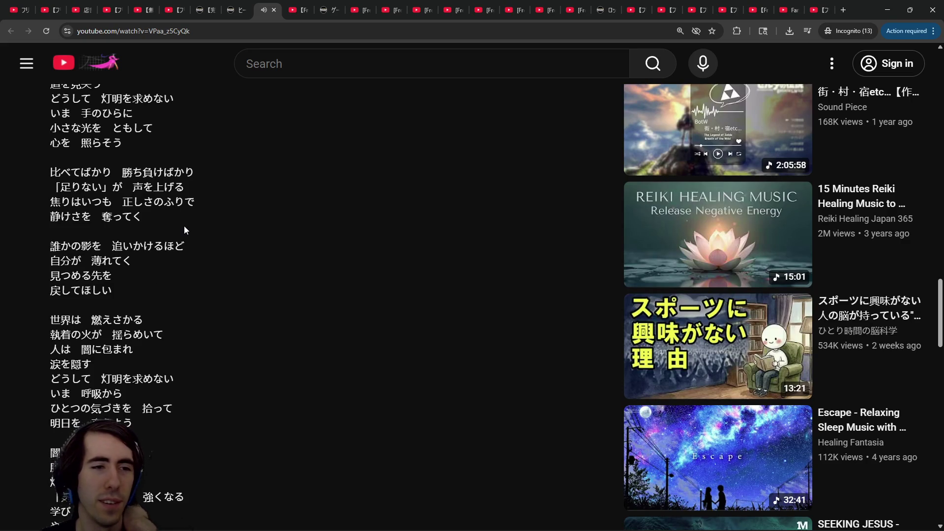
scroll(184, 227, "down", 1)
scroll(184, 230, "down", 1)
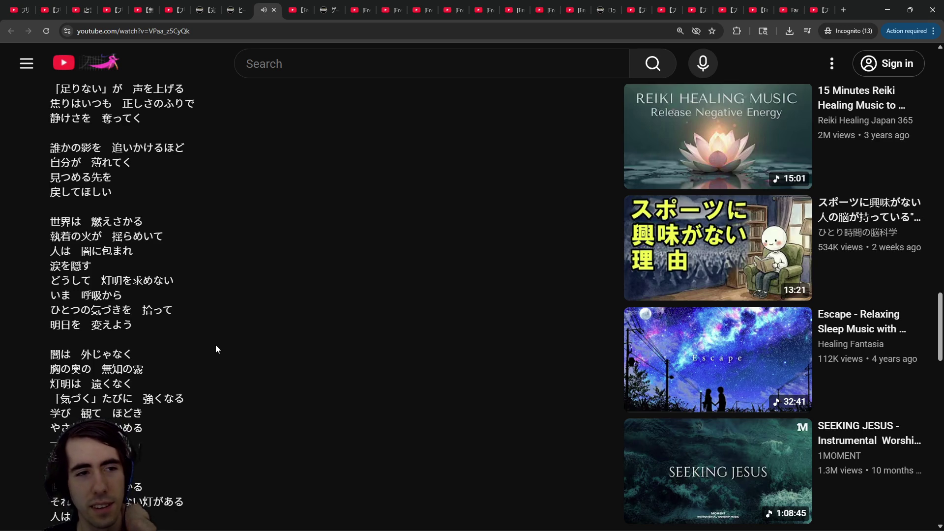
scroll(211, 344, "up", 15)
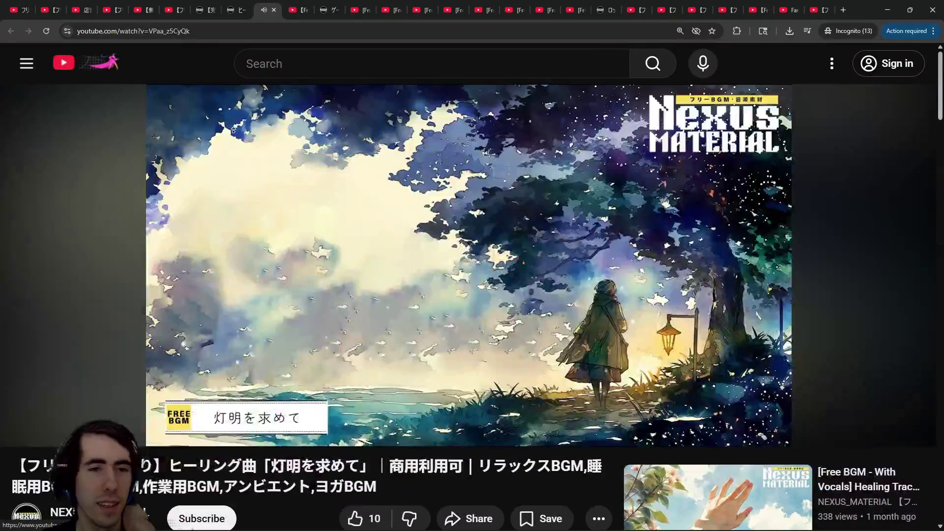
Pause the 灯明を求めて video and copy its video URL.
right_click(387, 232)
left_click(388, 232)
left_click(388, 232)
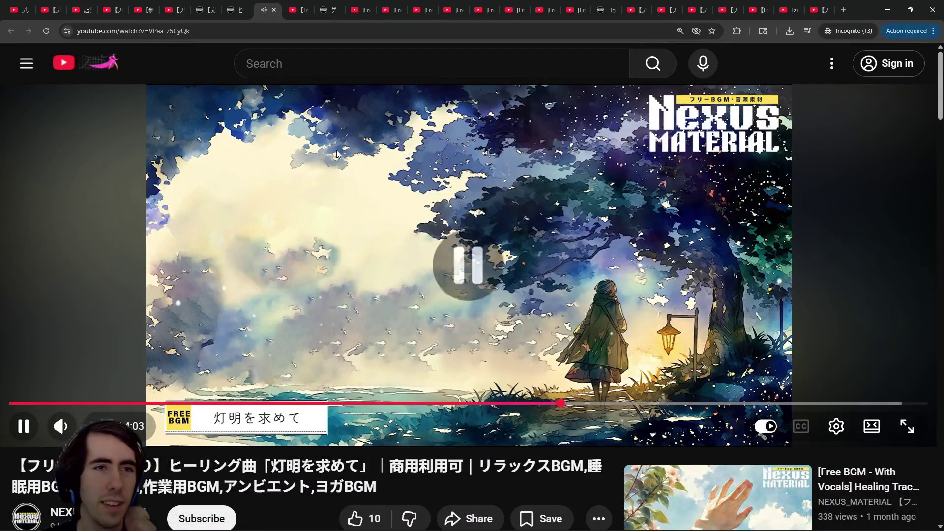
right_click(261, 148)
left_click(309, 226)
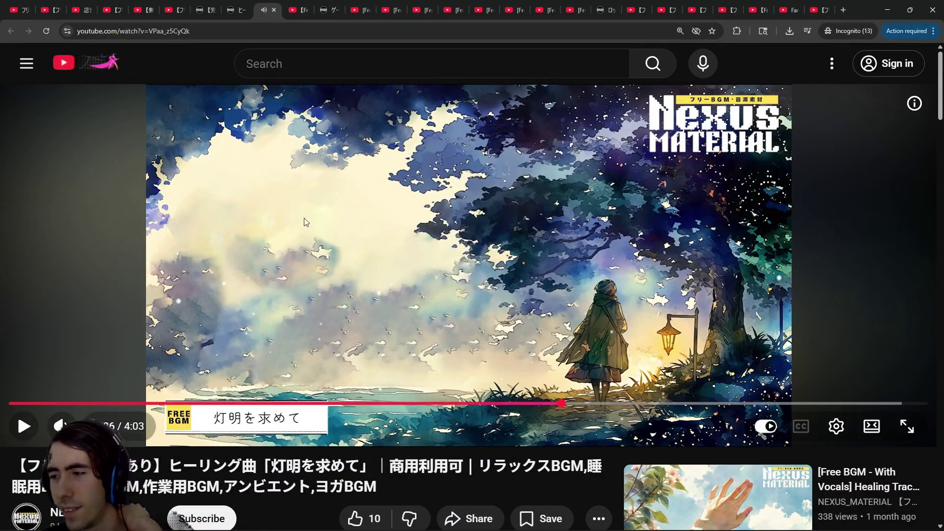
Scroll the description to check the 商用利用可 licence and nexusmaterial.com download link.
scroll(295, 226, "down", 5)
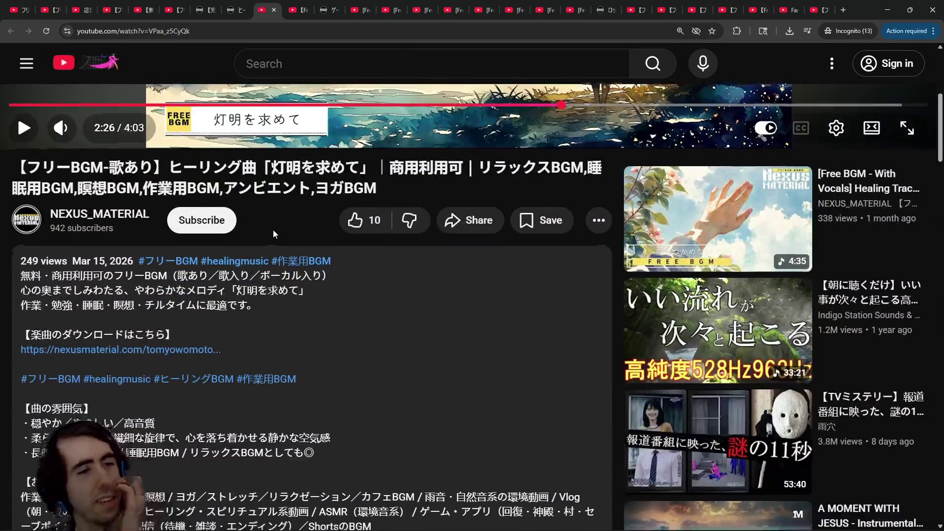
scroll(273, 229, "down", 3)
scroll(273, 231, "down", 4)
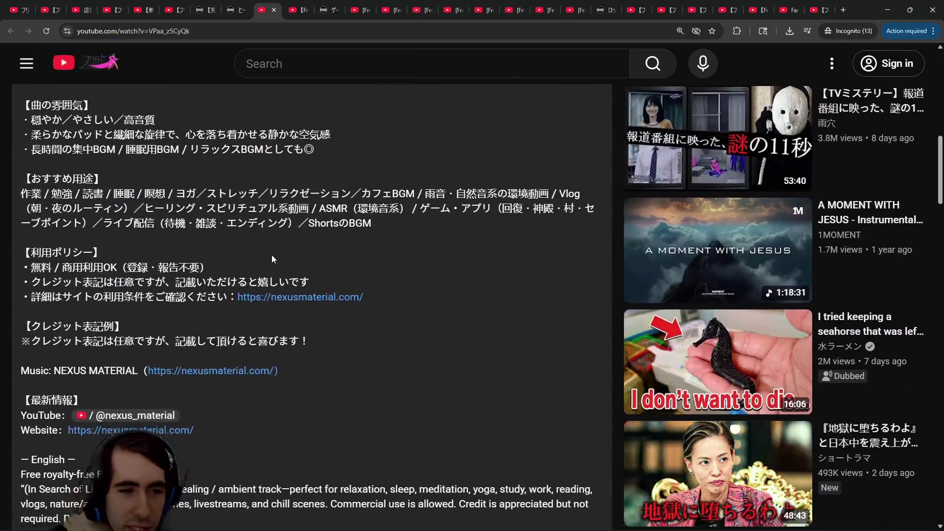
scroll(273, 255, "up", 4)
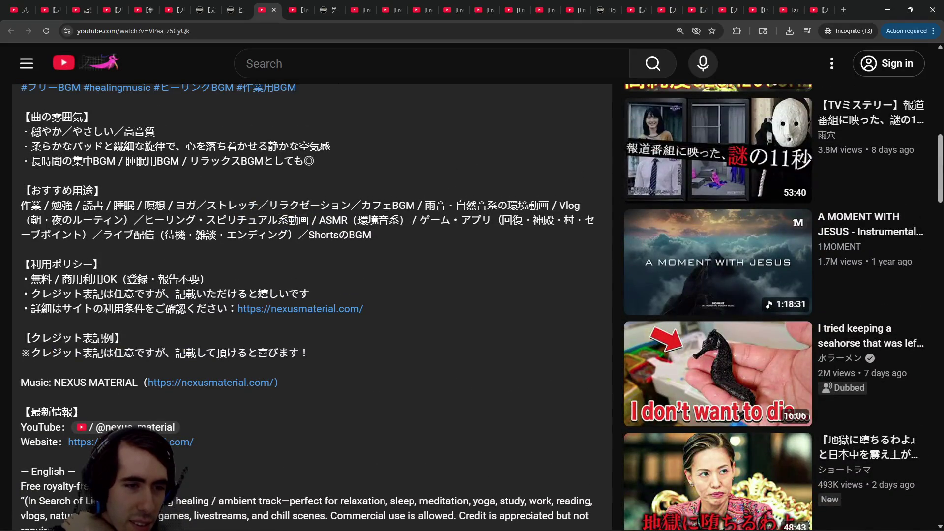
scroll(109, 176, "up", 1)
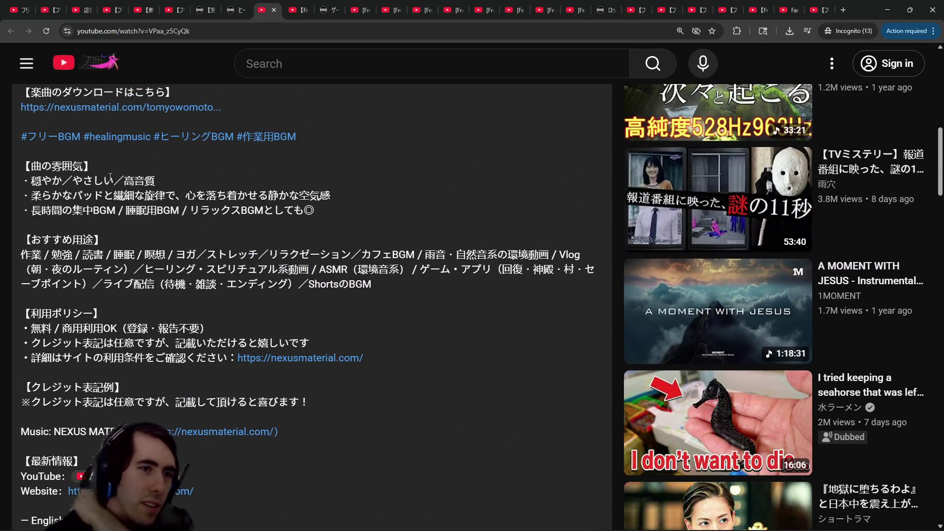
scroll(110, 177, "up", 4)
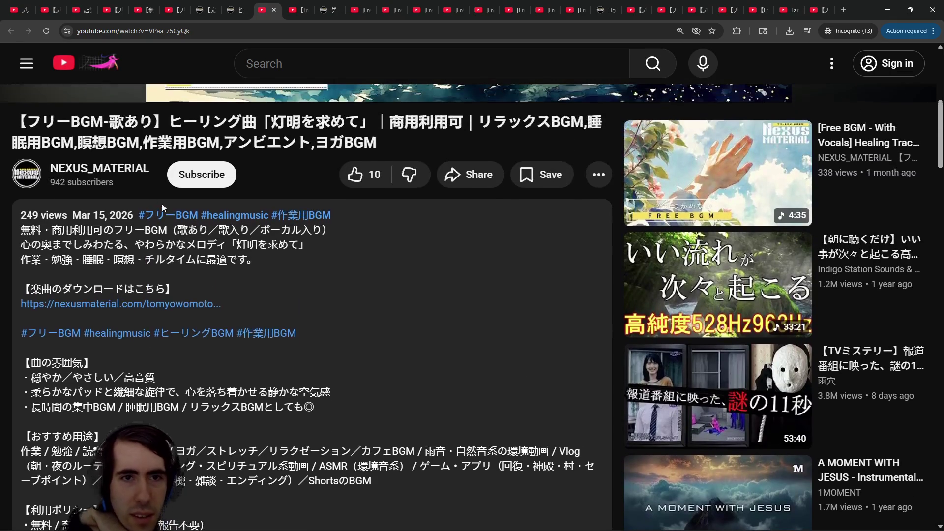
left_click_drag(390, 121, 457, 124)
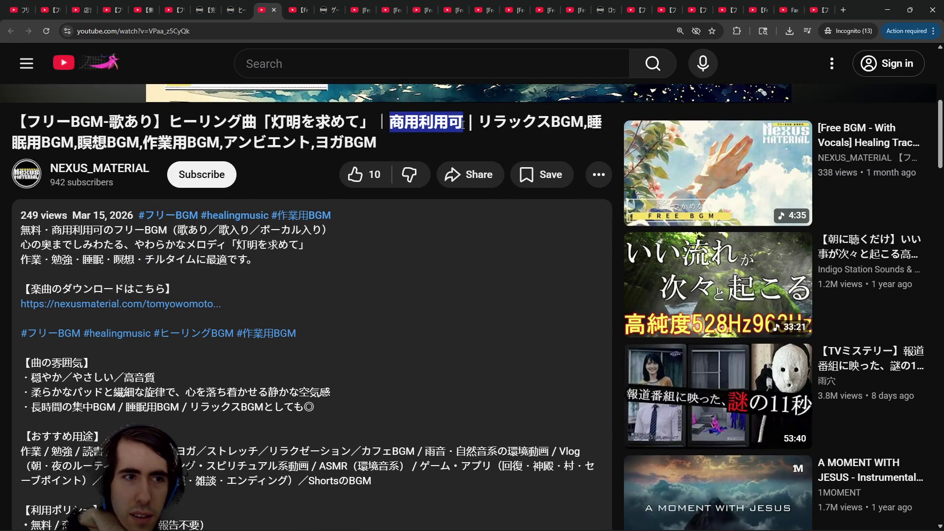
left_click(462, 124)
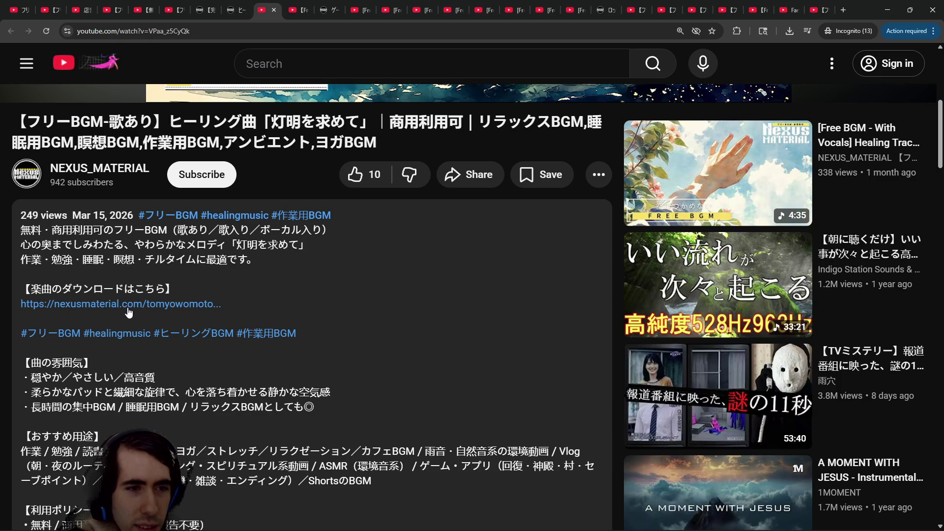
scroll(78, 305, "up", 1)
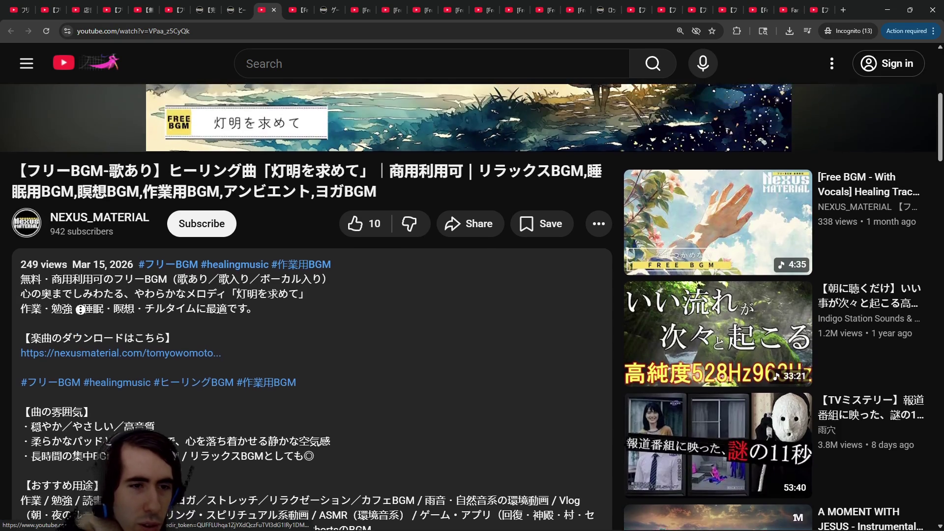
scroll(80, 309, "down", 1)
Follow the description's link to the Nexus Material 灯明を求めて page and scroll its download section.
left_click(128, 301)
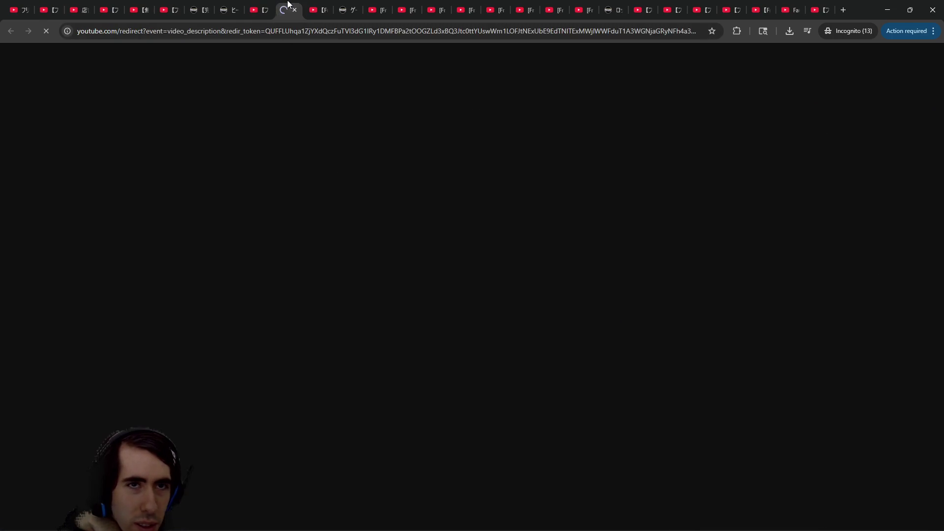
scroll(346, 249, "down", 2)
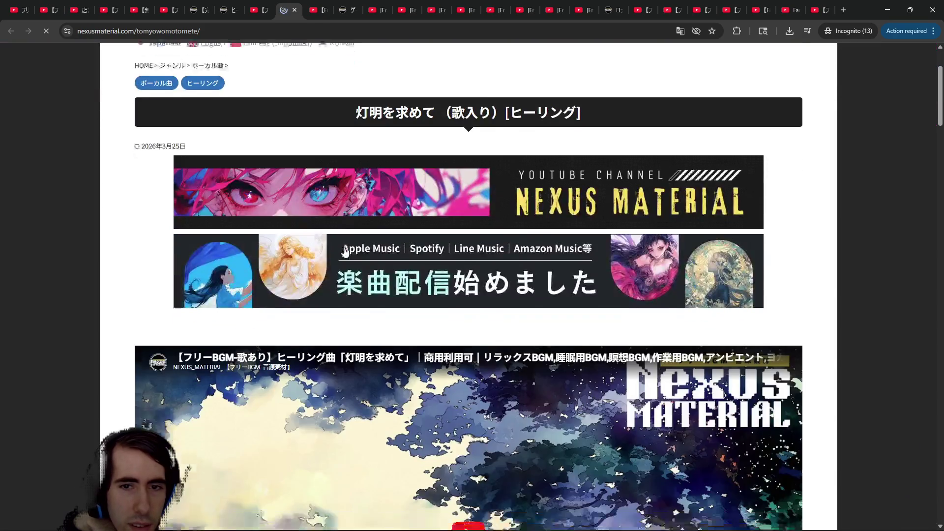
scroll(345, 250, "down", 9)
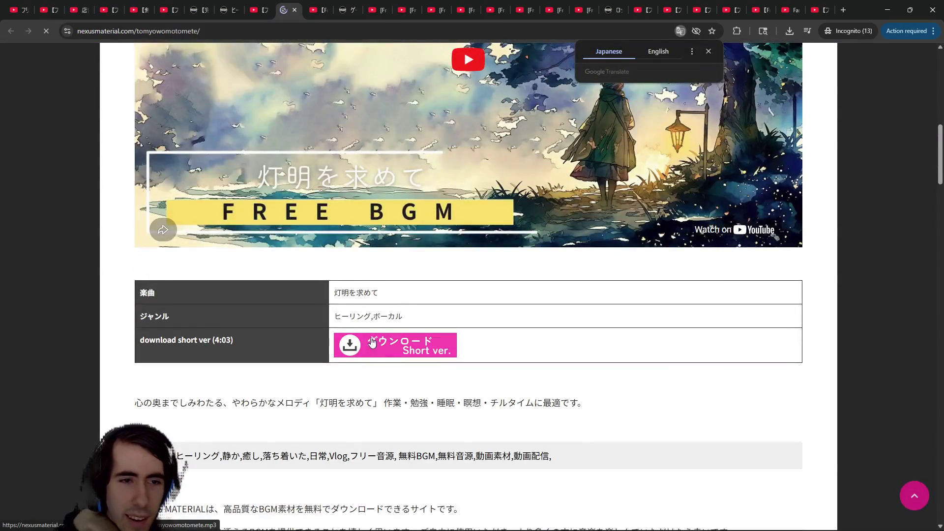
left_click(391, 348)
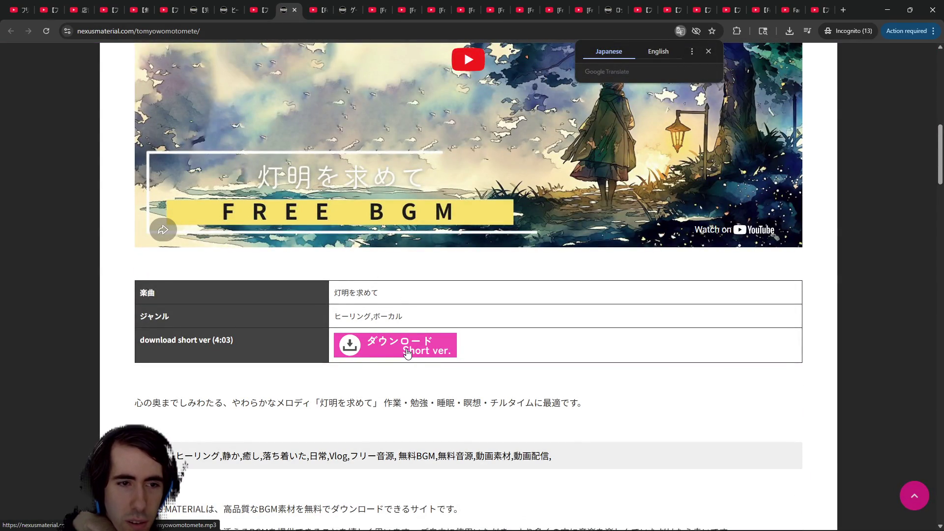
scroll(406, 352, "down", 2)
scroll(407, 353, "down", 4)
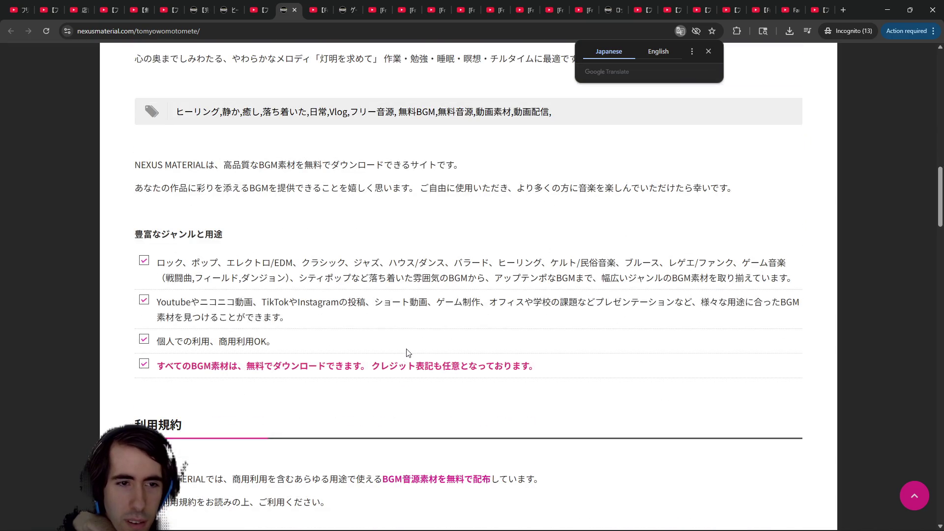
scroll(407, 353, "down", 4)
scroll(407, 352, "down", 2)
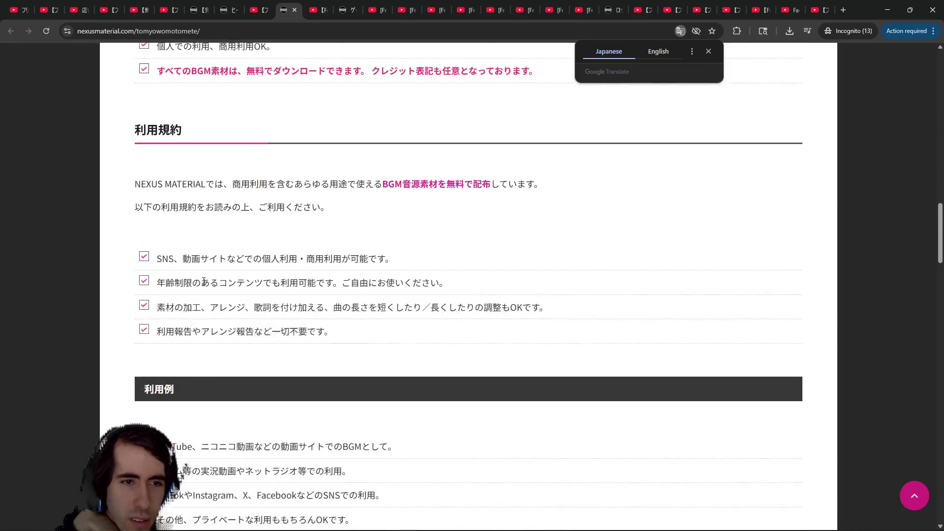
Read the usage terms, noting posts, shorts and ゲーム制作 among permitted uses.
left_click(143, 262)
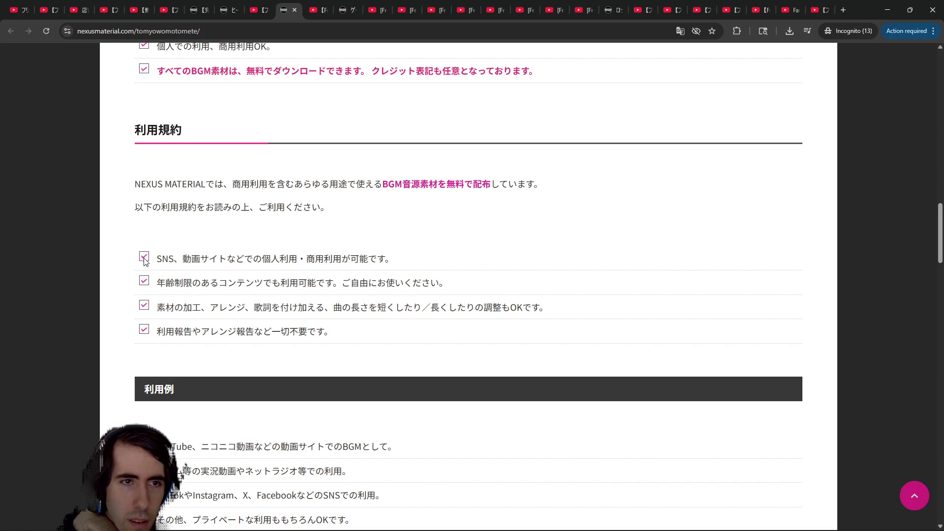
scroll(206, 281, "up", 1)
scroll(205, 280, "up", 7)
scroll(204, 286, "down", 2)
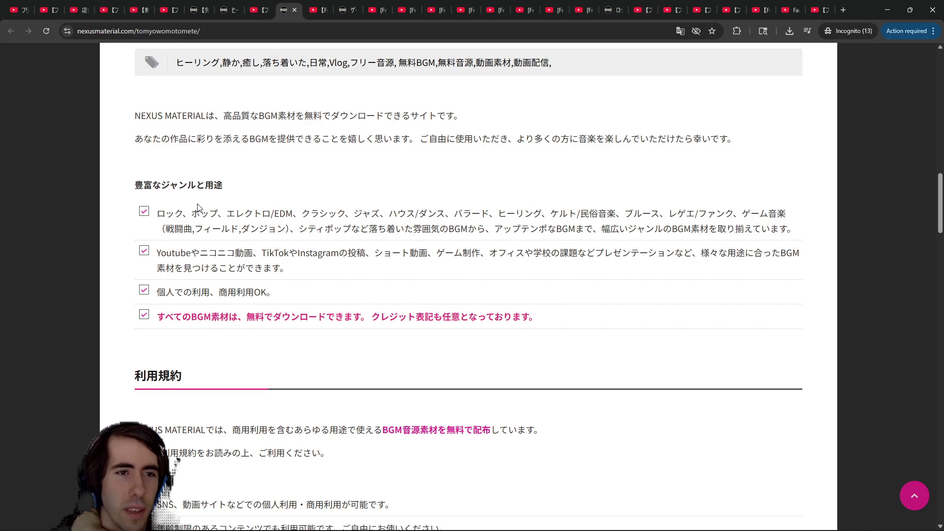
left_click_drag(338, 254, 414, 254)
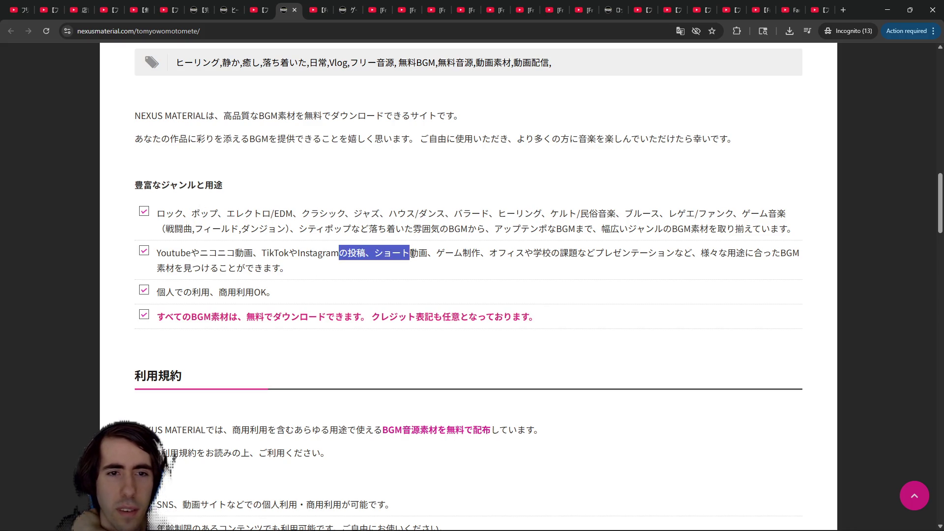
left_click(431, 254)
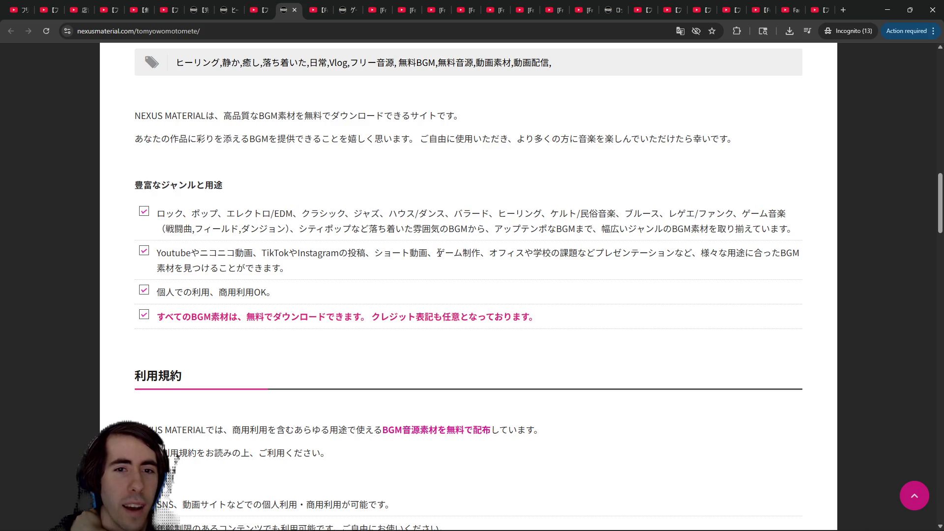
left_click_drag(438, 253, 483, 247)
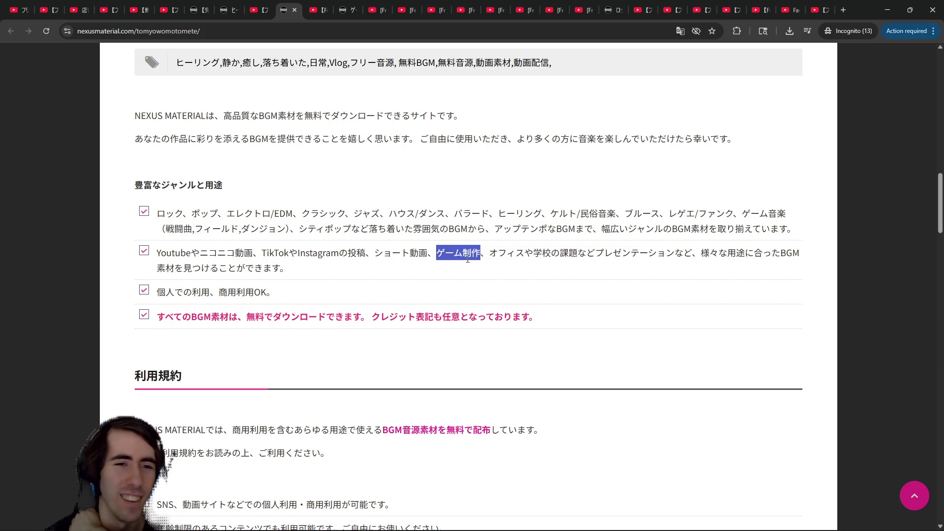
scroll(458, 264, "down", 5)
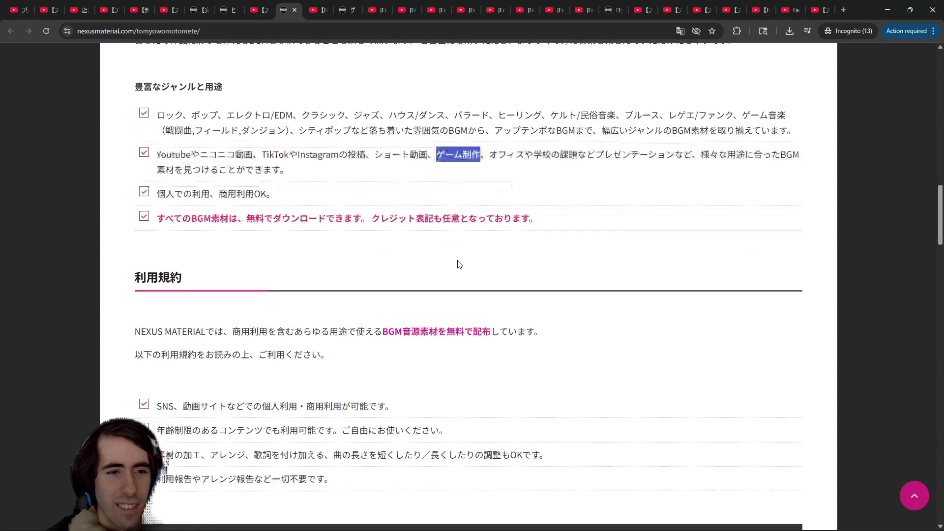
scroll(458, 264, "up", 5)
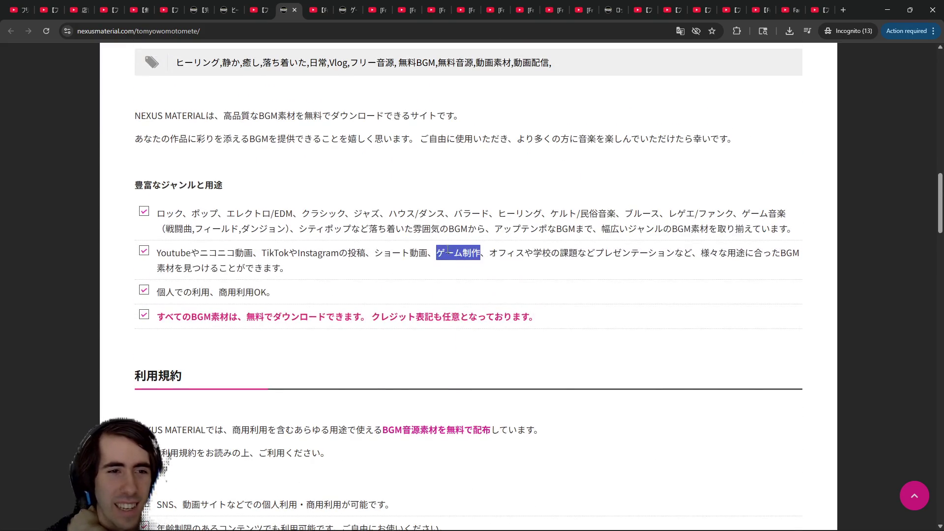
left_click(463, 252)
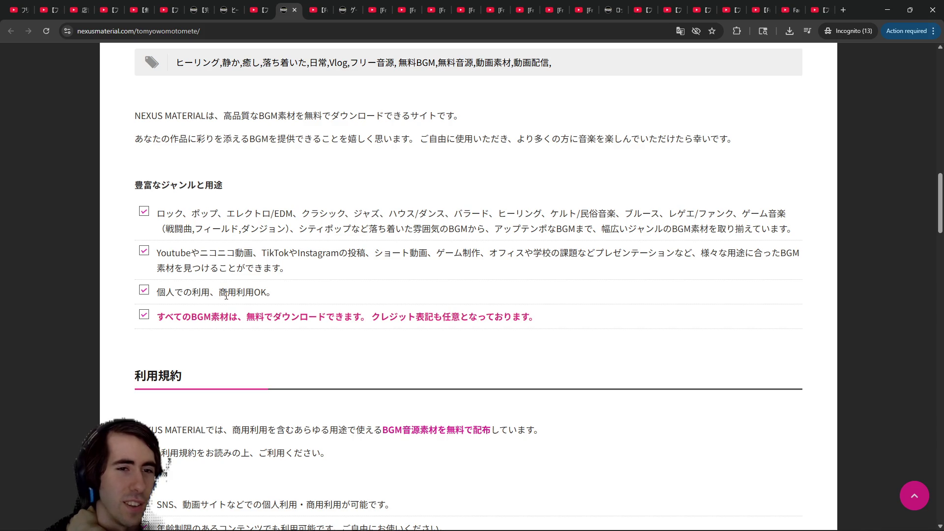
Look up 任意 and 表記 in the credit terms, then scroll back up to the download table.
double_click(165, 291)
left_click(211, 300)
double_click(245, 291)
left_click(246, 291)
scroll(261, 325, "up", 2)
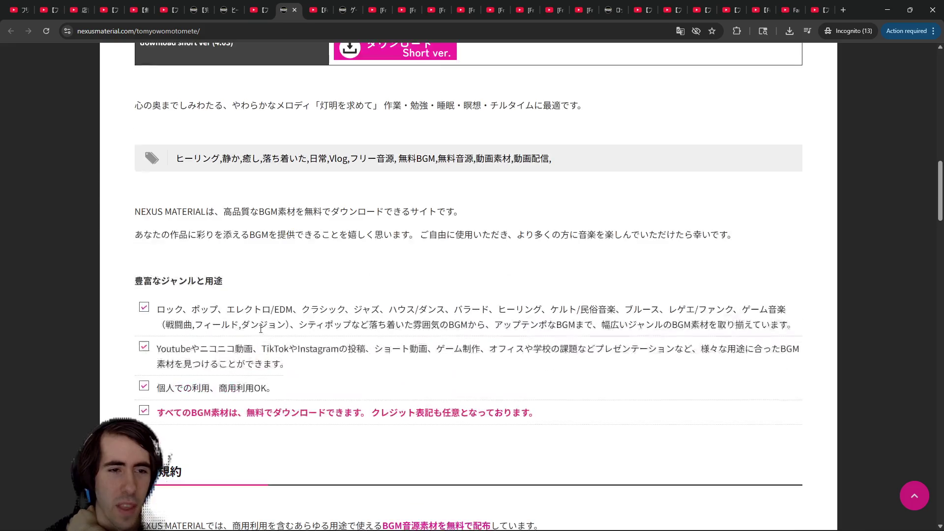
scroll(261, 328, "down", 1)
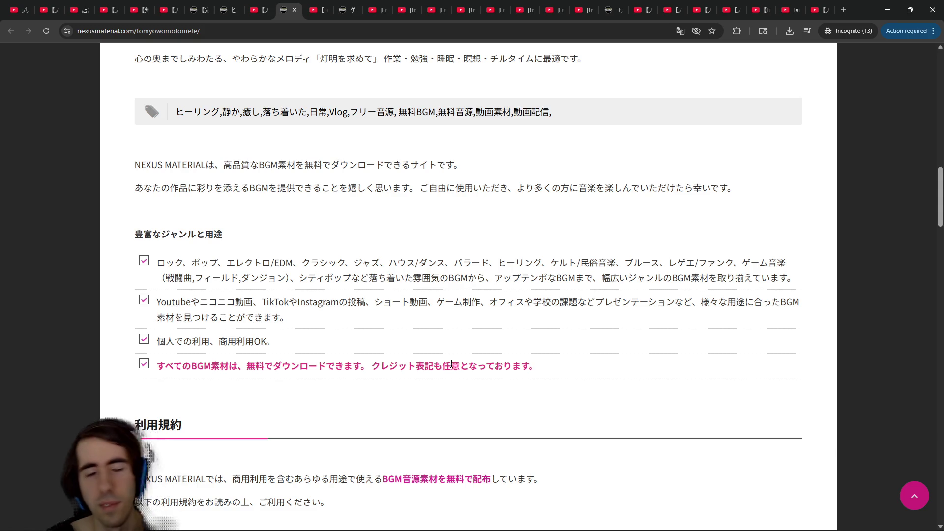
mouse_move(449, 364)
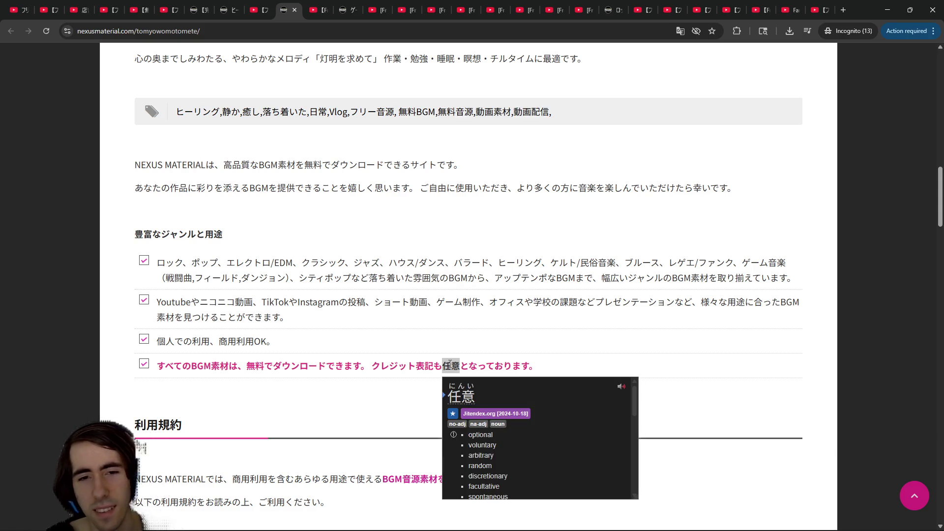
left_click(449, 364)
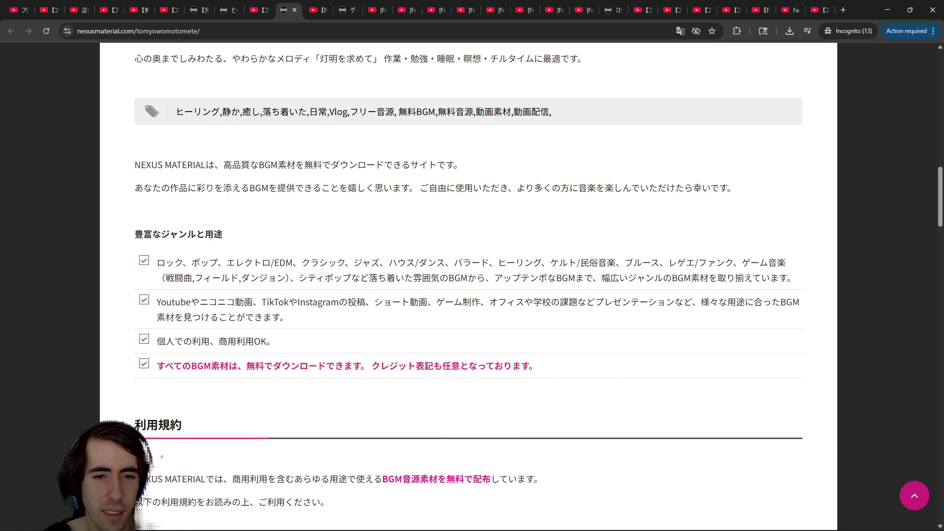
left_click(417, 362)
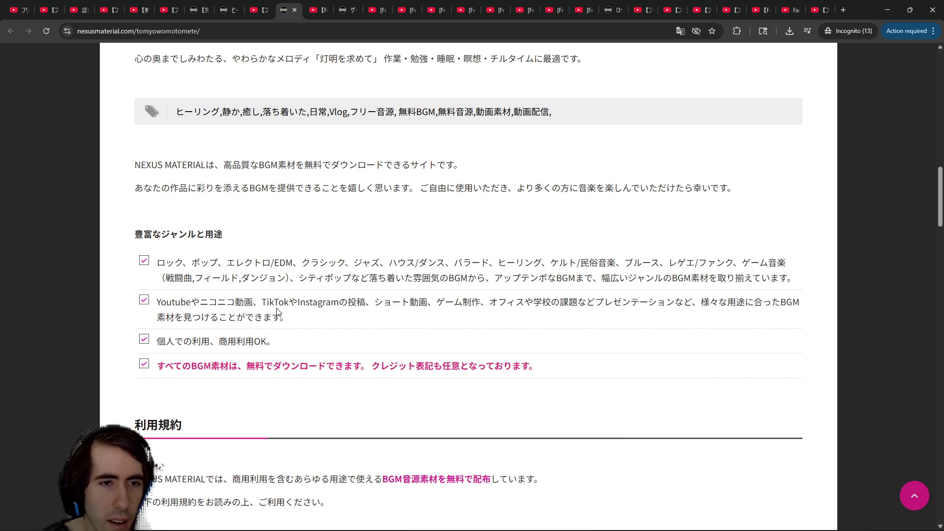
scroll(296, 318, "up", 5)
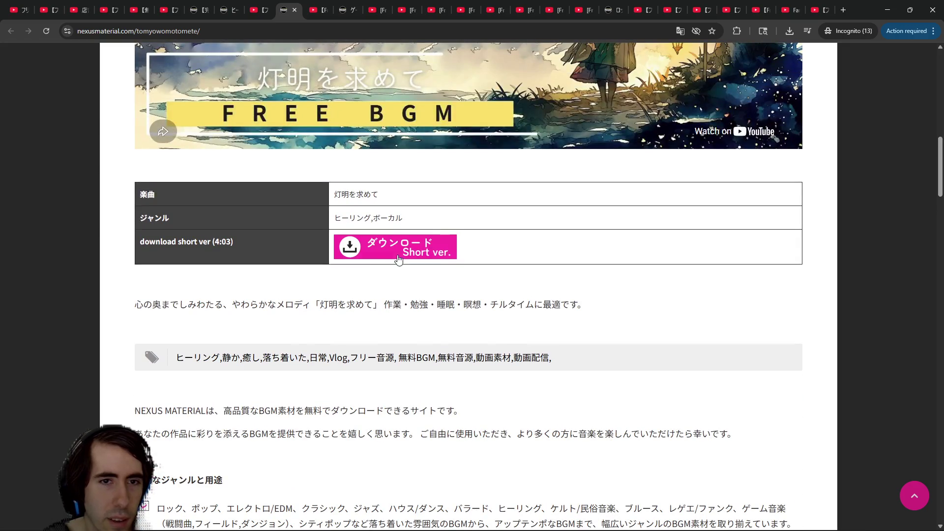
Download the short version of 灯明を求めて as tomyowomotomete.mp3.
left_click(398, 260)
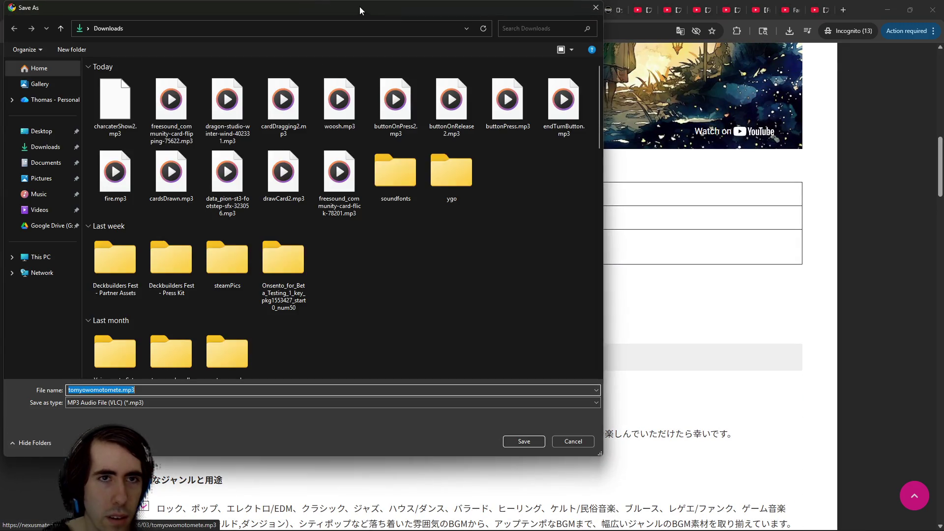
left_click_drag(361, 10, 558, 66)
key("Return")
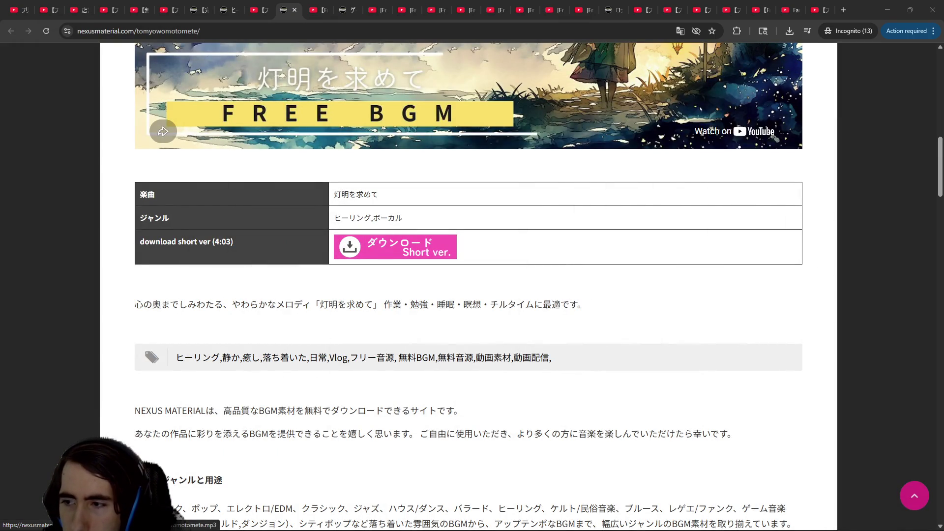
Return to the 灯明を求めて YouTube video tab.
scroll(468, 197, "up", 3)
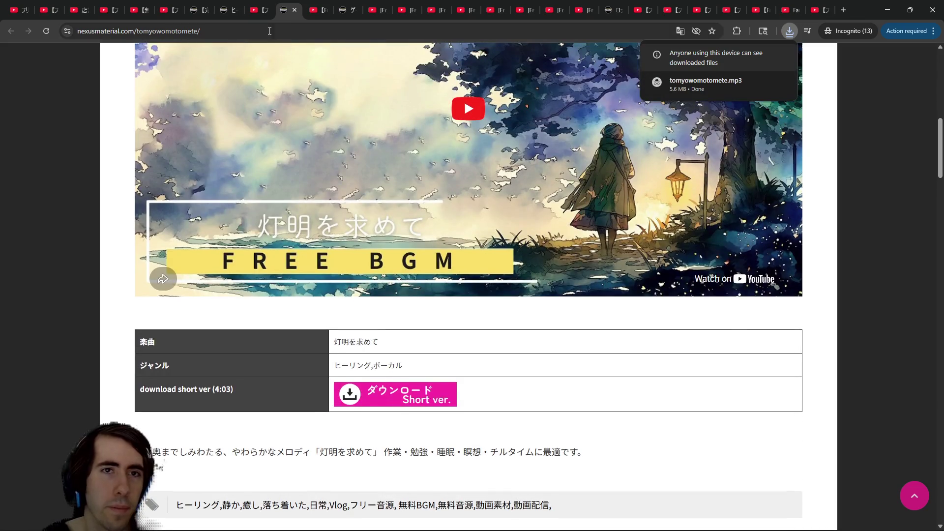
left_click(269, 31)
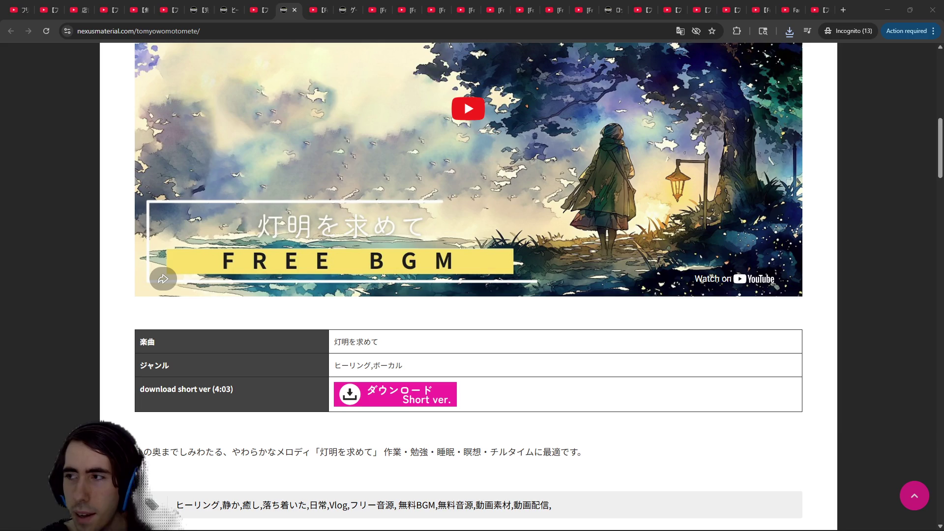
key("alt+Tab")
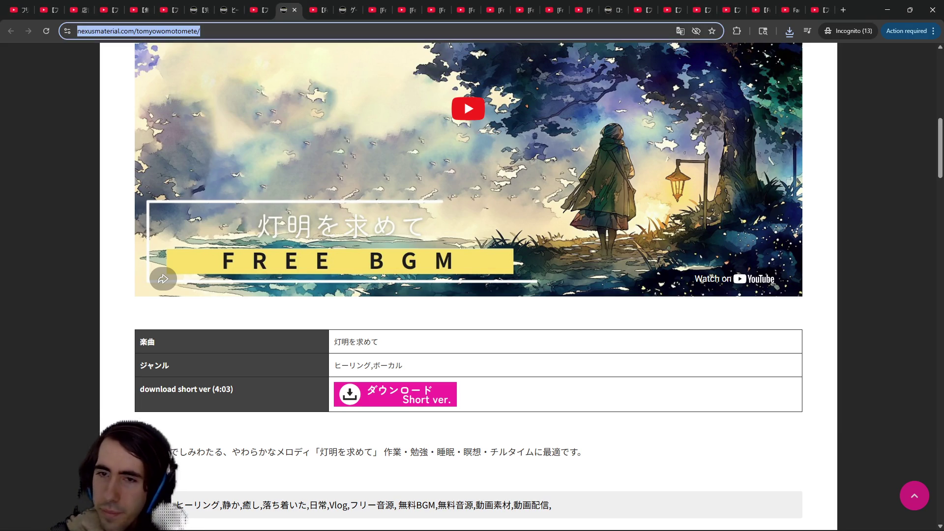
scroll(493, 260, "up", 2)
scroll(493, 260, "down", 3)
scroll(491, 259, "up", 3)
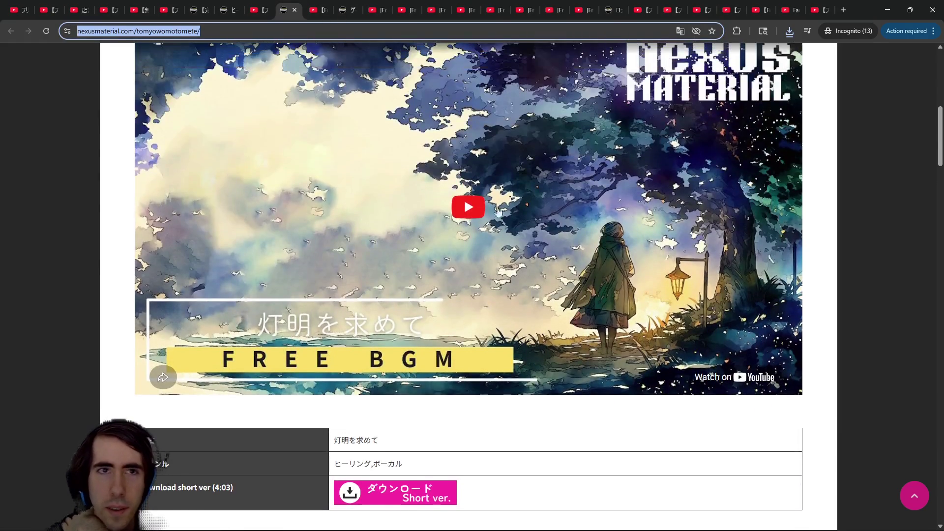
left_click(257, 10)
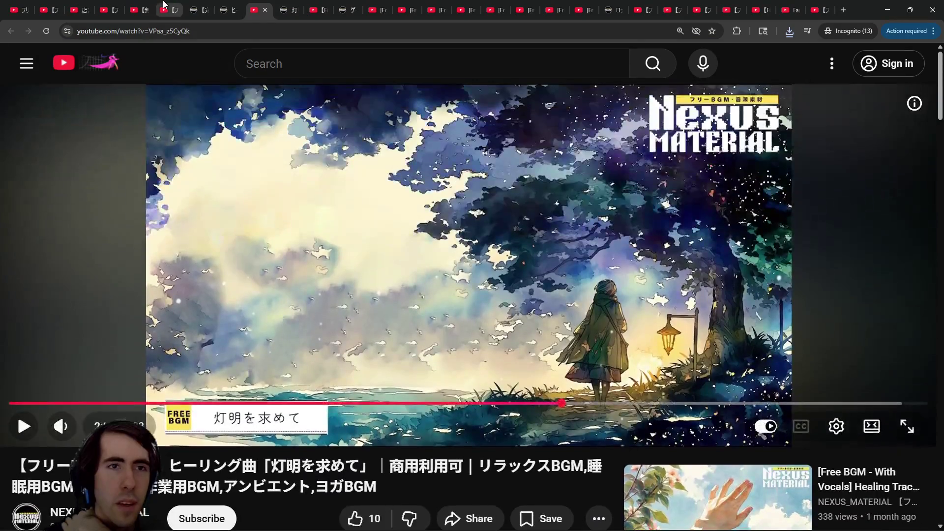
Open the 水紋エチュード video's Nexus Material download page in a new tab.
left_click(140, 9)
left_click(158, 6)
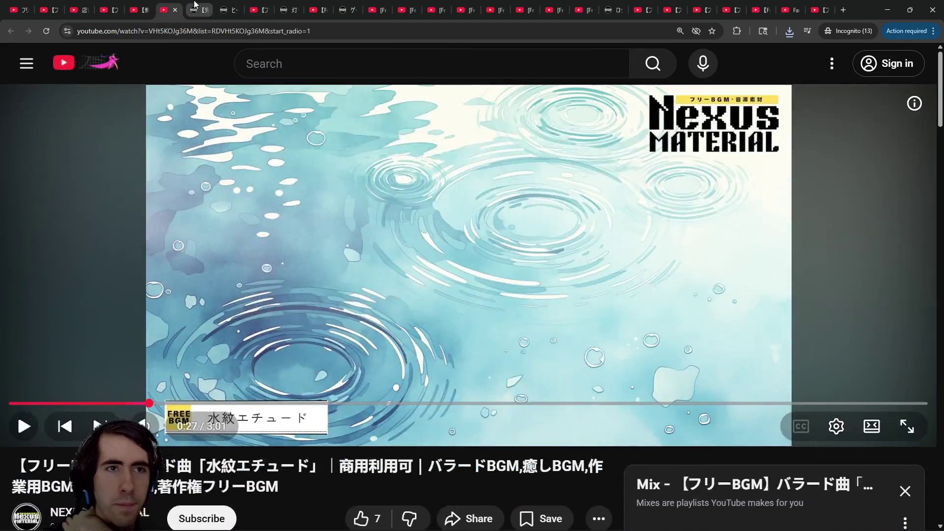
left_click(197, 10)
left_click(167, 10)
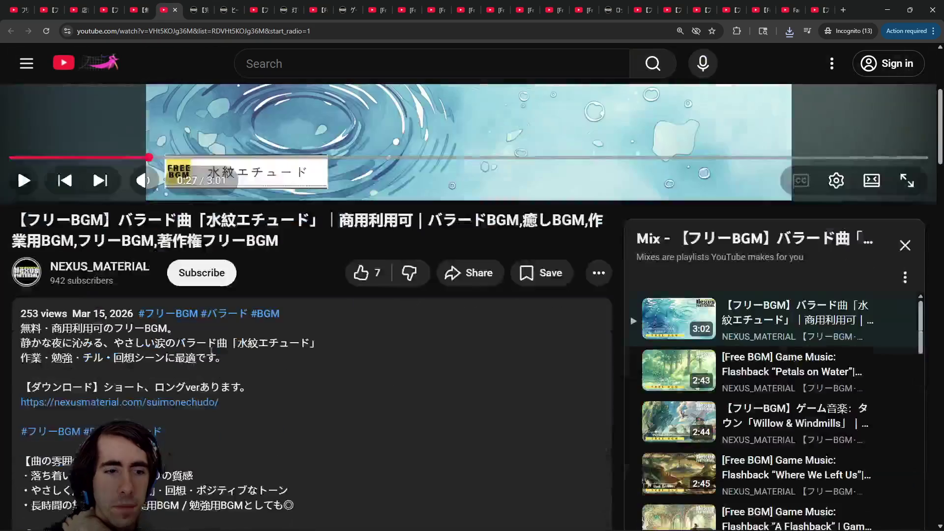
scroll(196, 353, "down", 2)
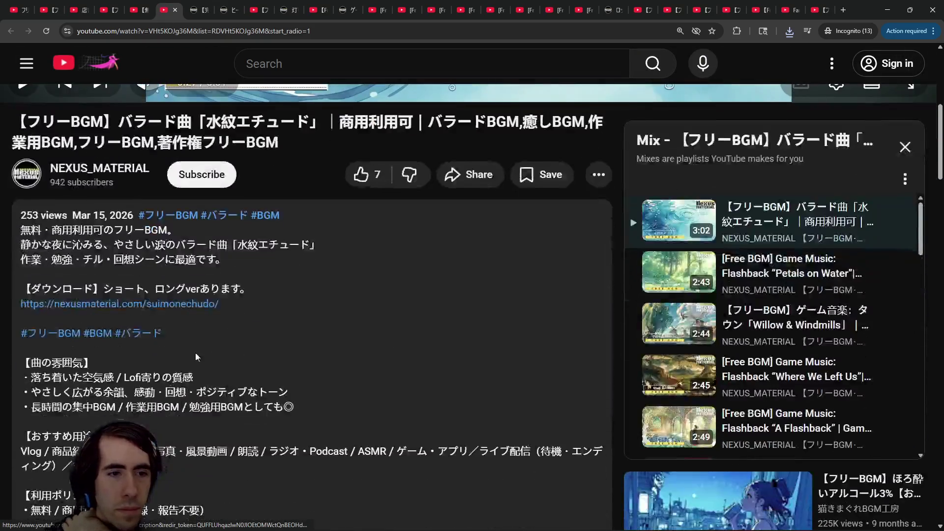
middle_click(167, 307)
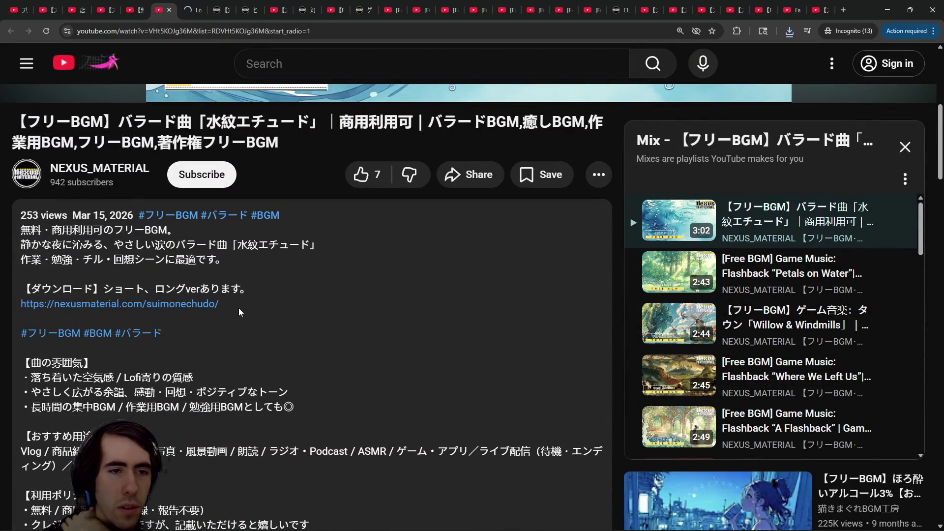
scroll(236, 324, "up", 7)
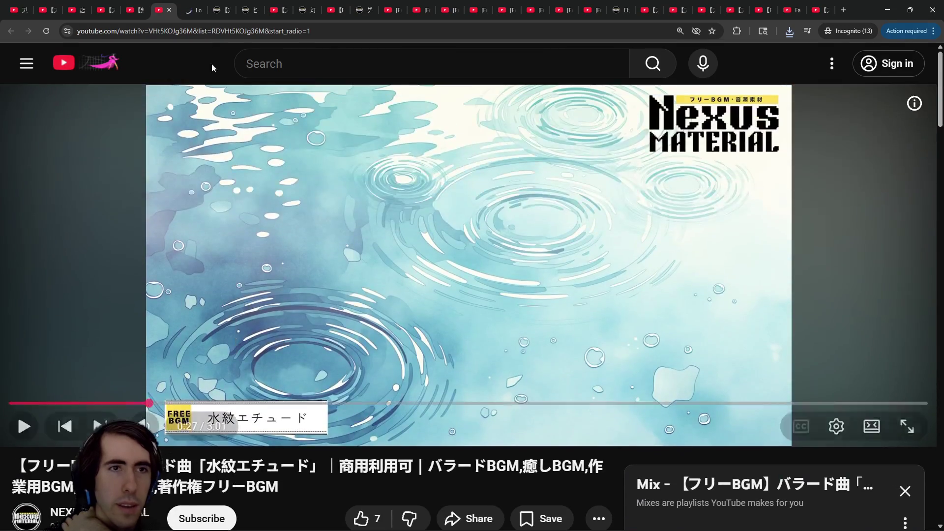
key("ctrl+Tab")
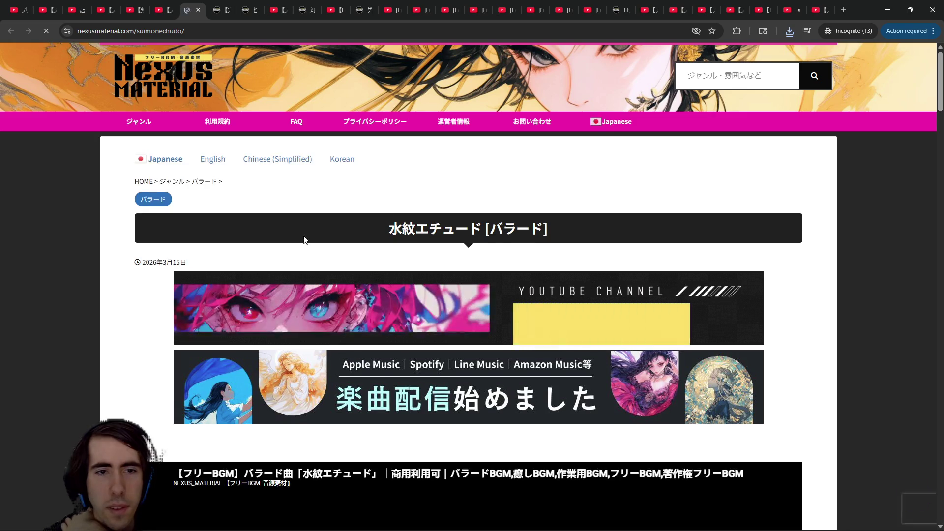
Save the 10:02 long version of 水紋エチュード as suimonechudo10min.mp3, then open the icicle video.
scroll(309, 255, "down", 13)
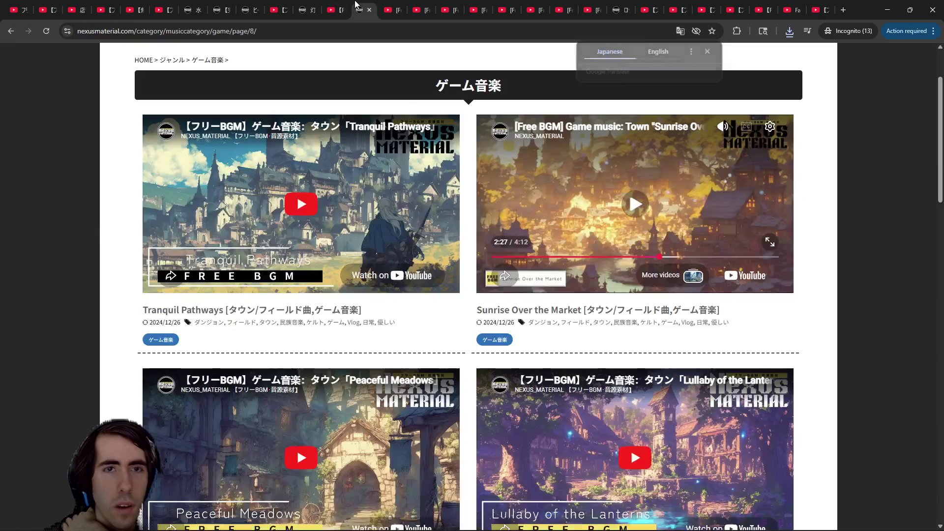
left_click(355, 8)
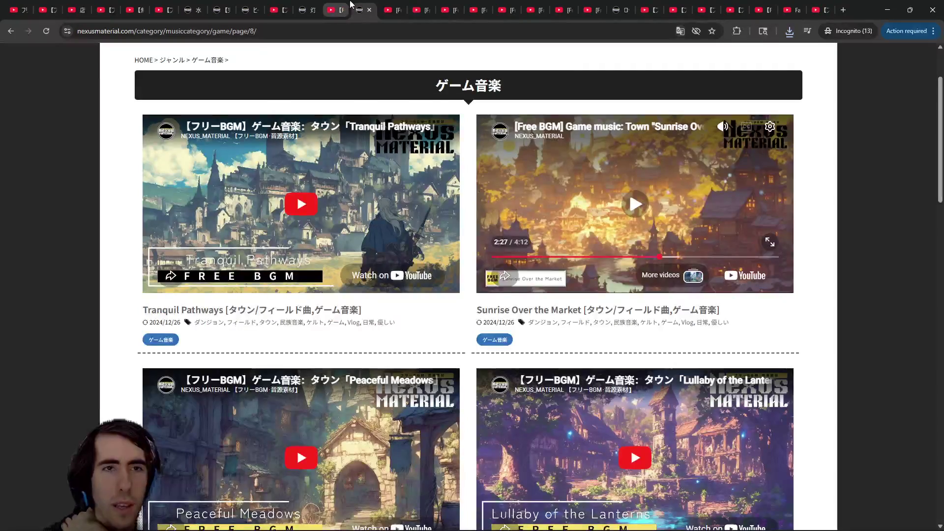
left_click(304, 8)
scroll(309, 193, "down", 2)
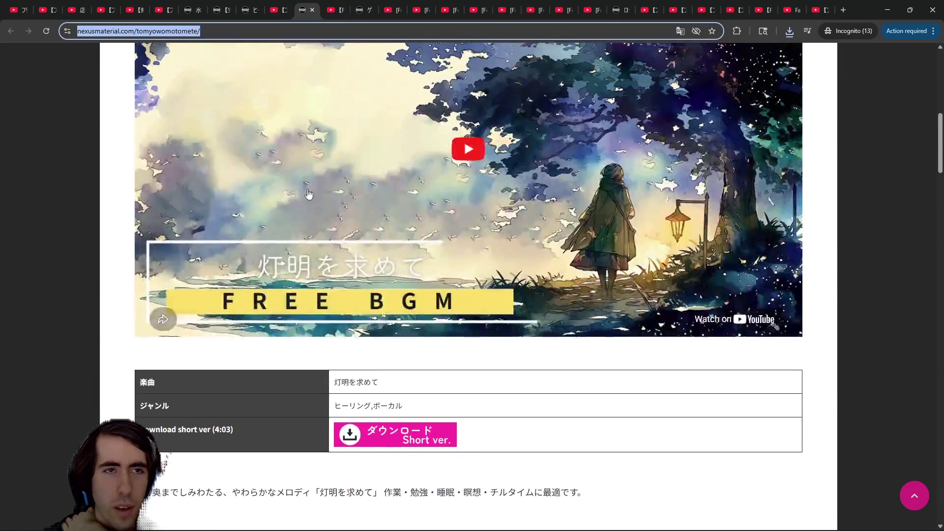
left_click(192, 8)
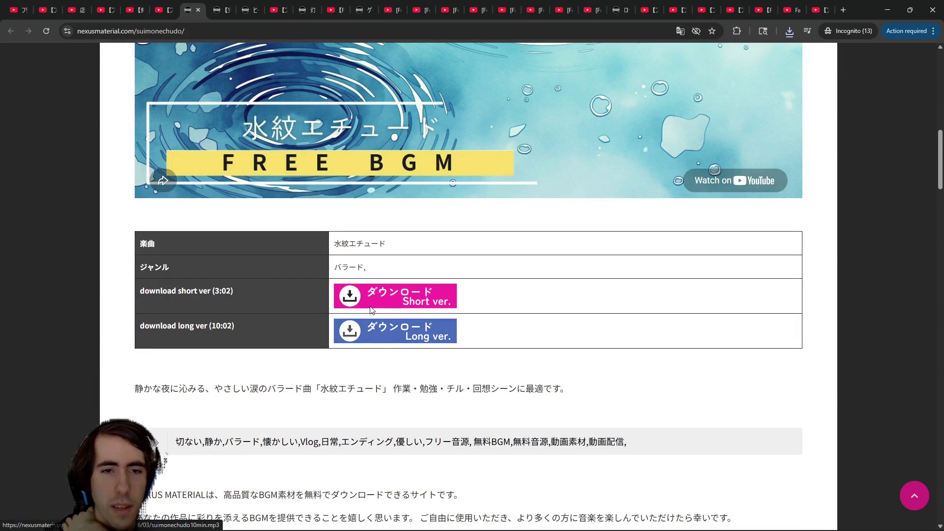
left_click(381, 339)
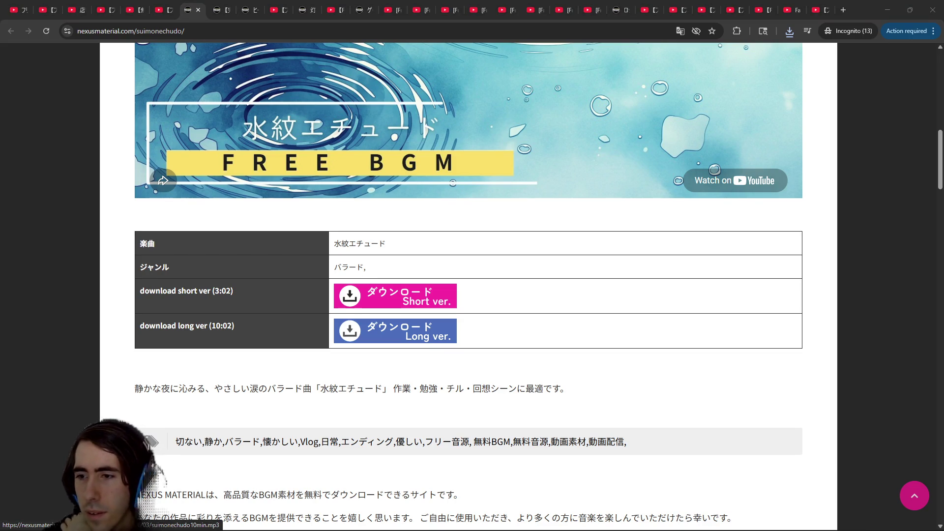
key("Return")
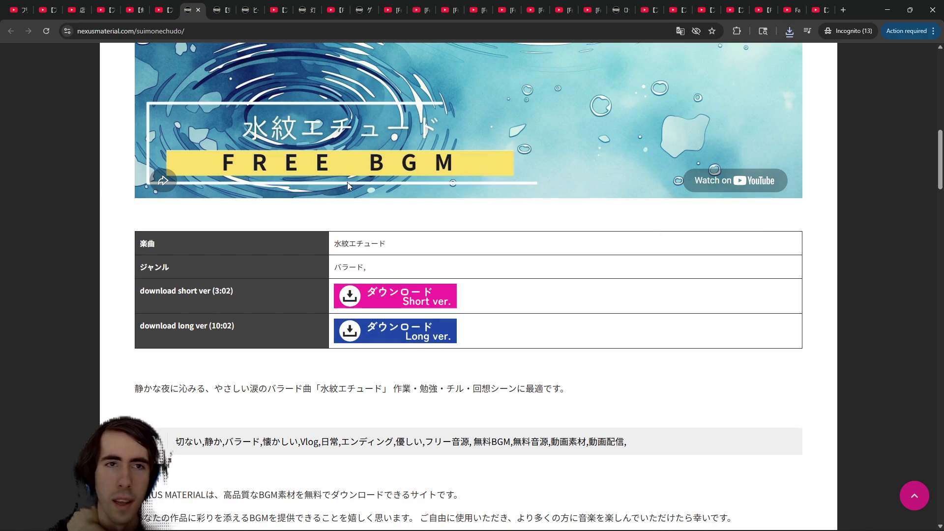
left_click(250, 6)
left_click(344, 7)
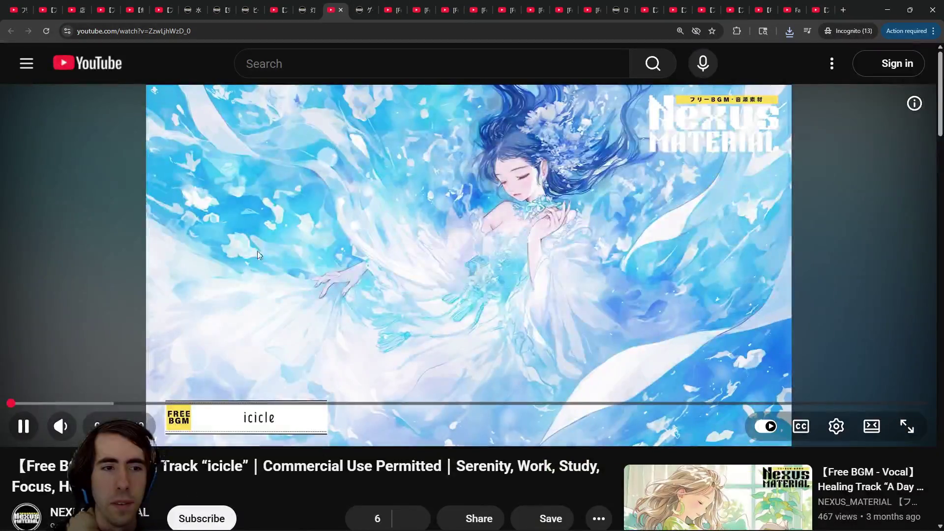
Skip ahead in the icicle track and glance over the other open tabs.
left_click(96, 403)
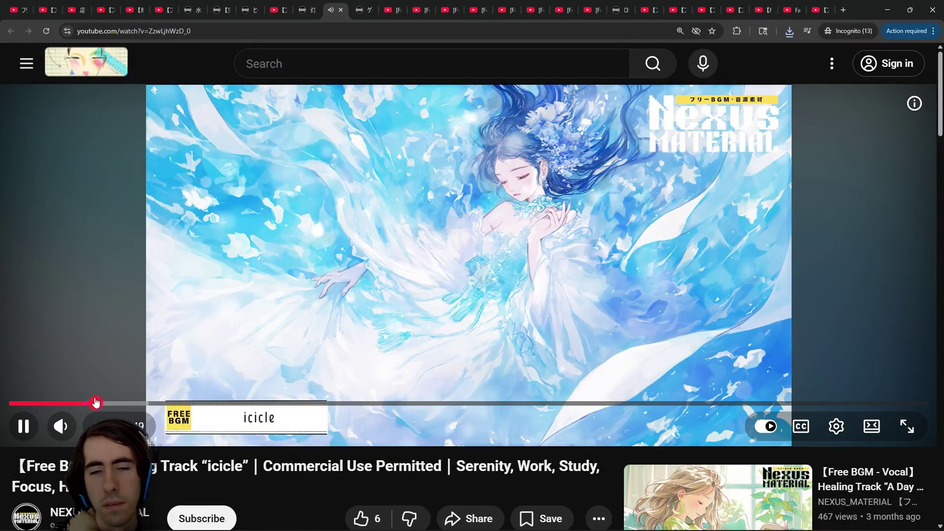
left_click(310, 242)
left_click(364, 9)
left_click(337, 9)
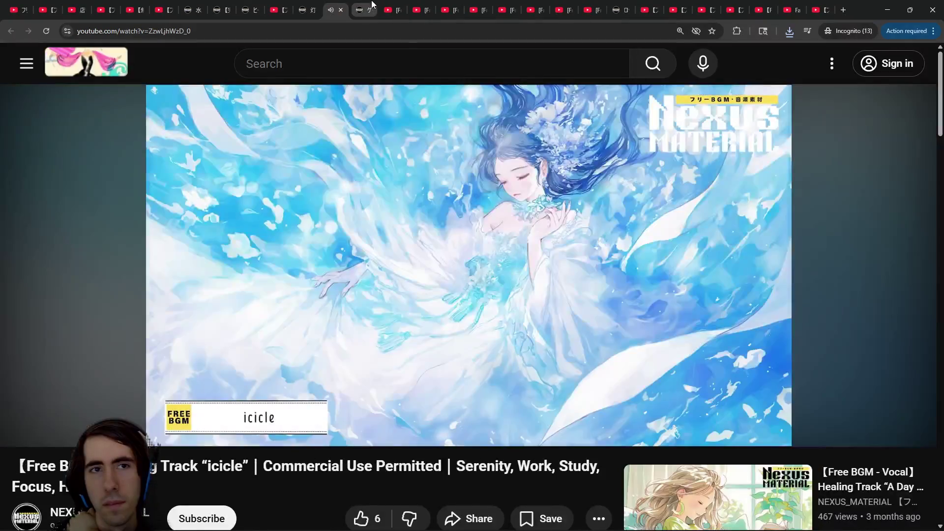
left_click(365, 5)
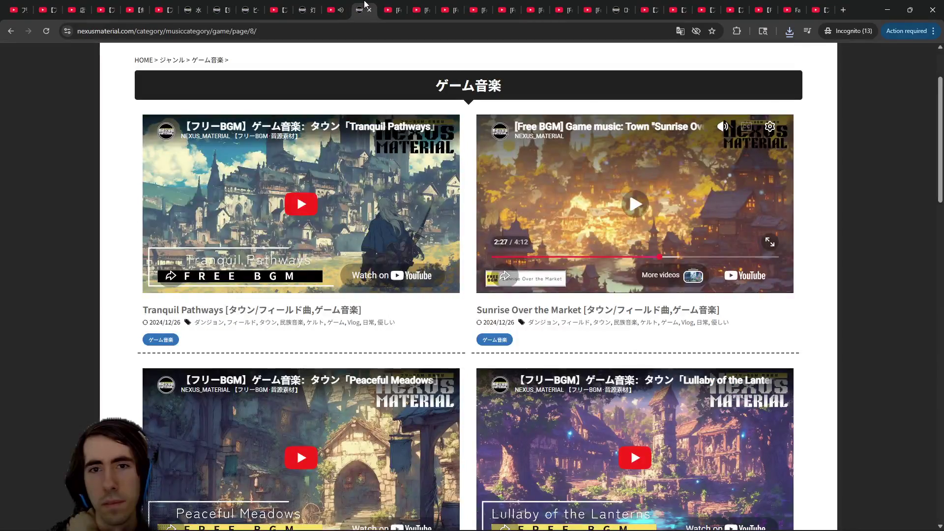
key("ctrl+Tab")
key("space")
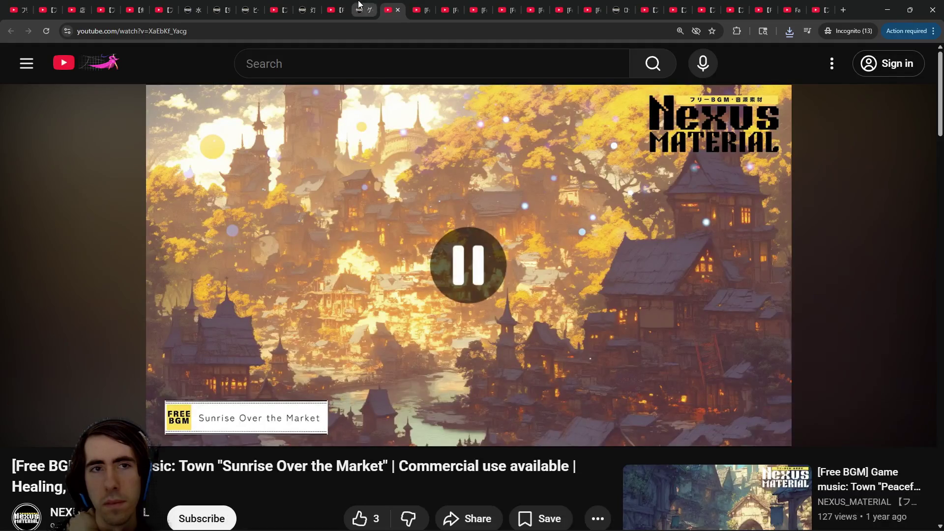
left_click(359, 6)
left_click(305, 9)
left_click(333, 9)
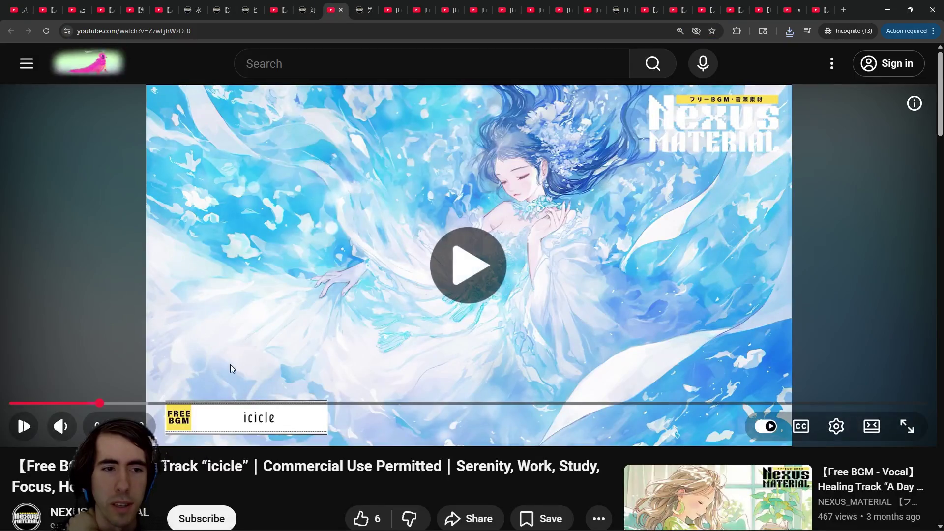
left_click(231, 368)
Skip further through the icicle track, past 0:57, to preview more of it.
right_click(225, 250)
left_click(158, 387)
left_click(191, 401)
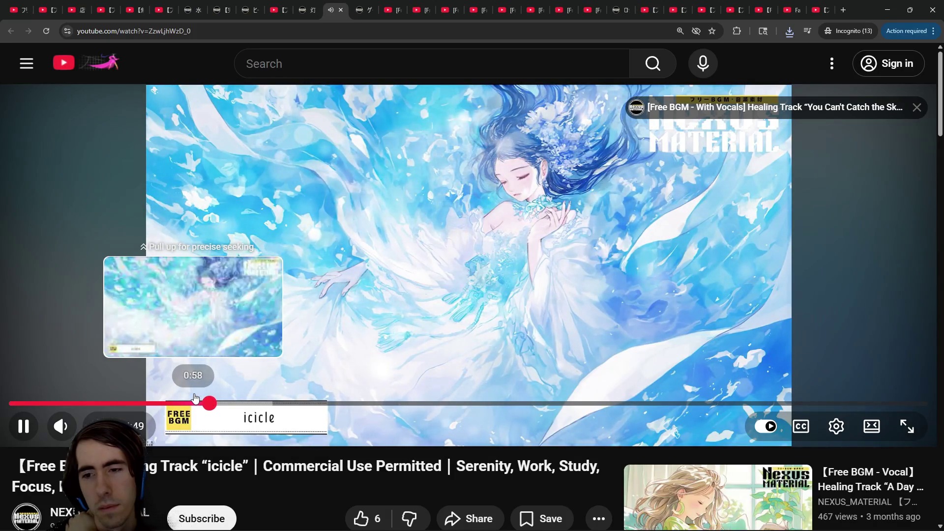
left_click(288, 403)
left_click(536, 404)
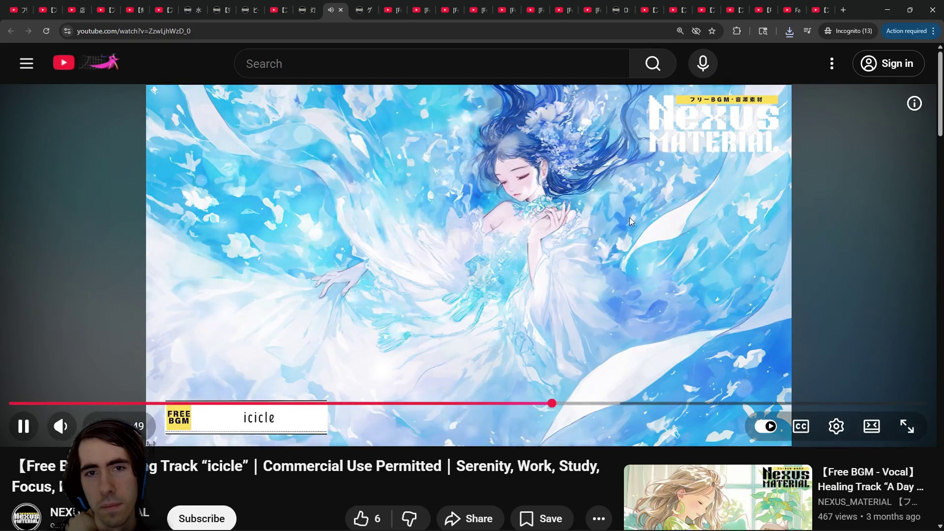
right_click(579, 182)
scroll(248, 354, "down", 1)
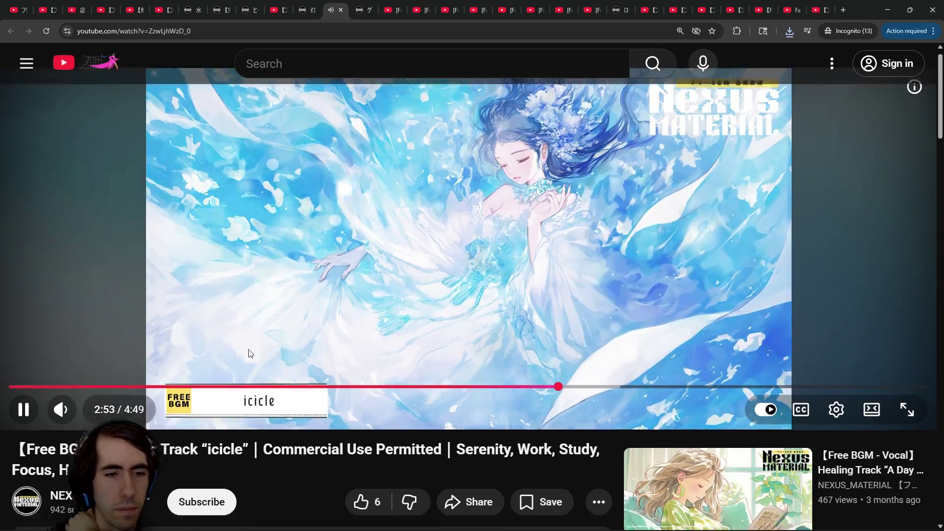
scroll(246, 366, "down", 3)
scroll(255, 276, "up", 4)
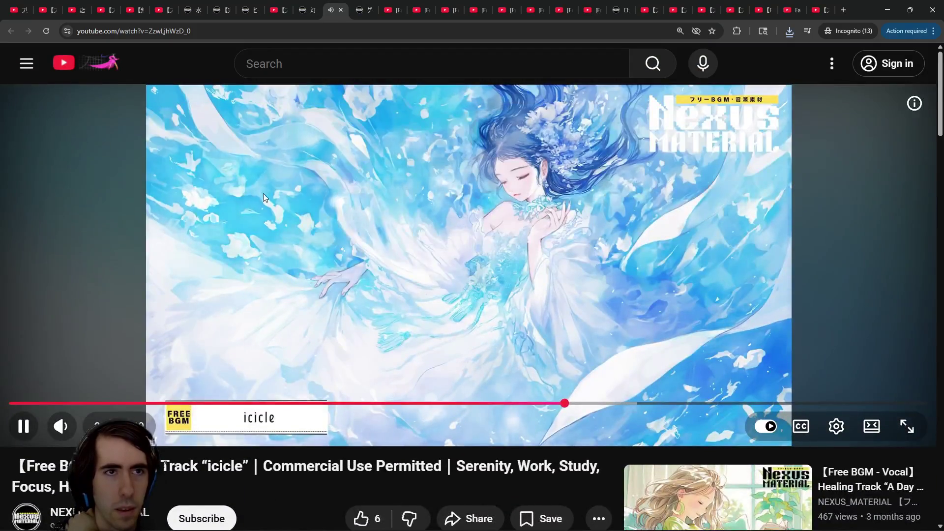
Copy the 水紋エチュード video URL and scroll to its description.
key("ctrl+6")
right_click(275, 249)
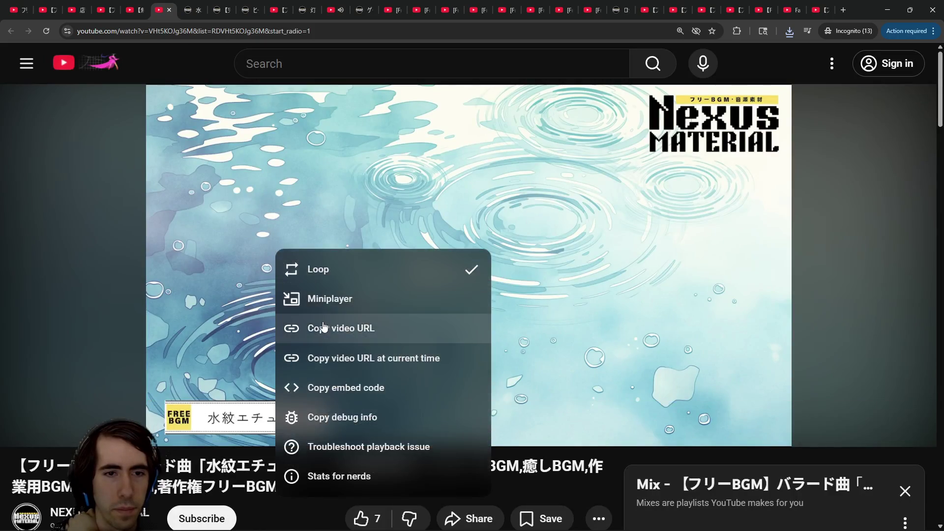
left_click(324, 328)
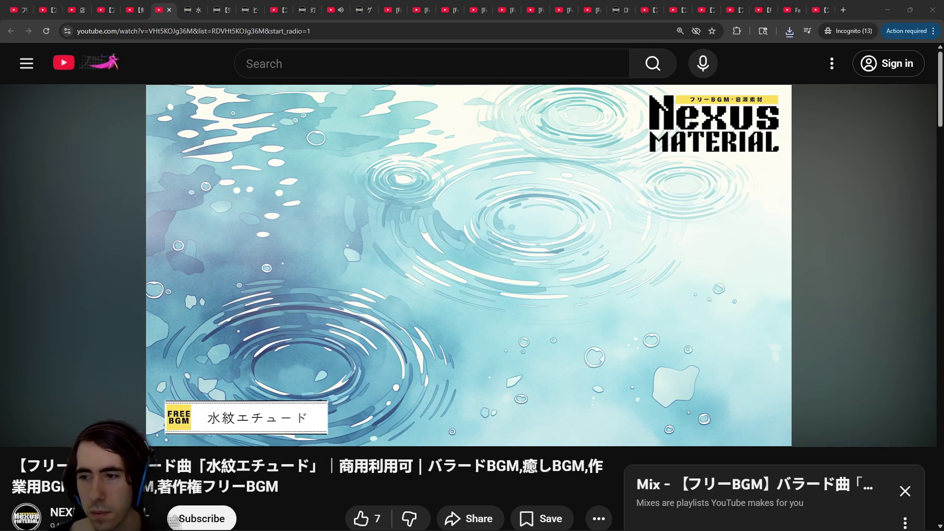
scroll(192, 433, "down", 4)
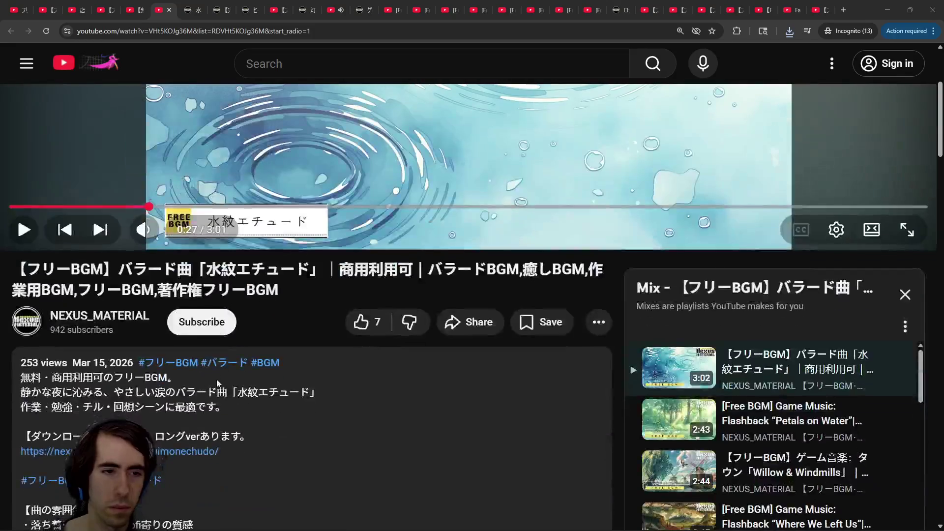
Copy the 水紋エチュード download link from the video description.
right_click(192, 452)
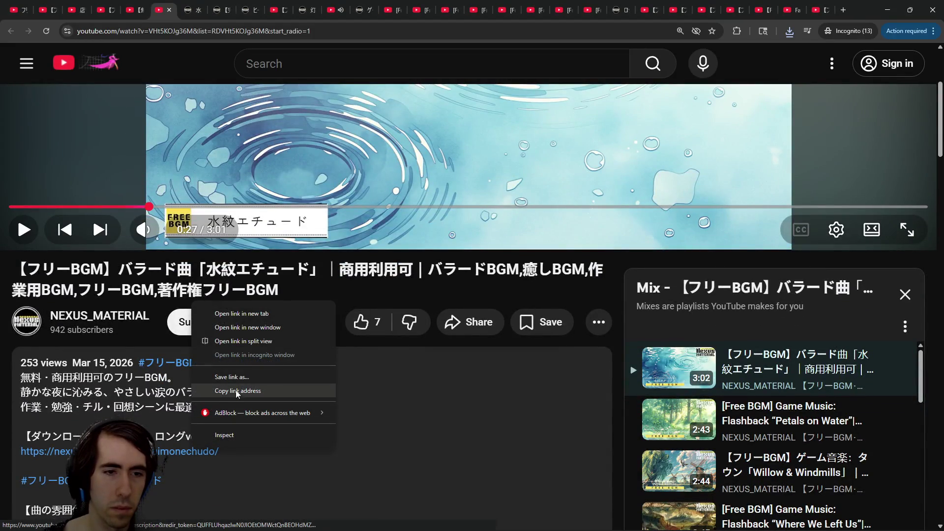
left_click(238, 392)
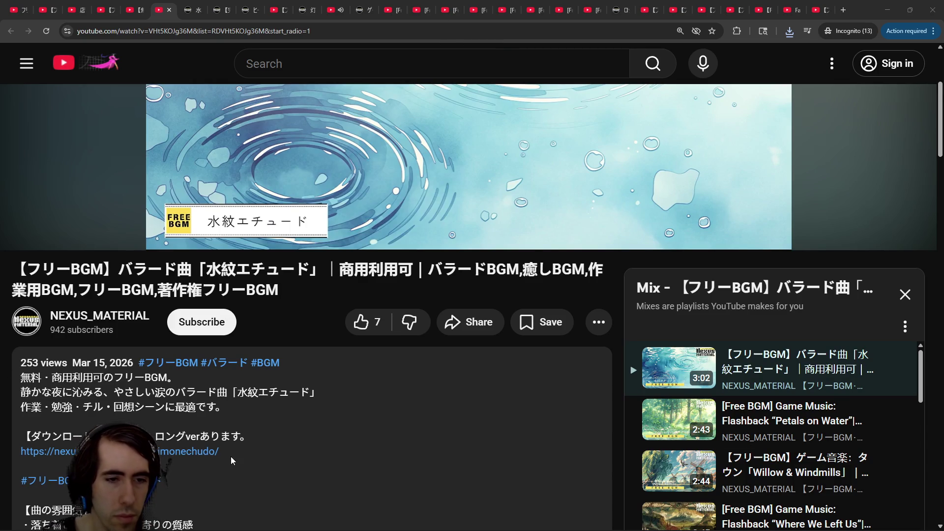
left_click_drag(233, 461, 20, 455)
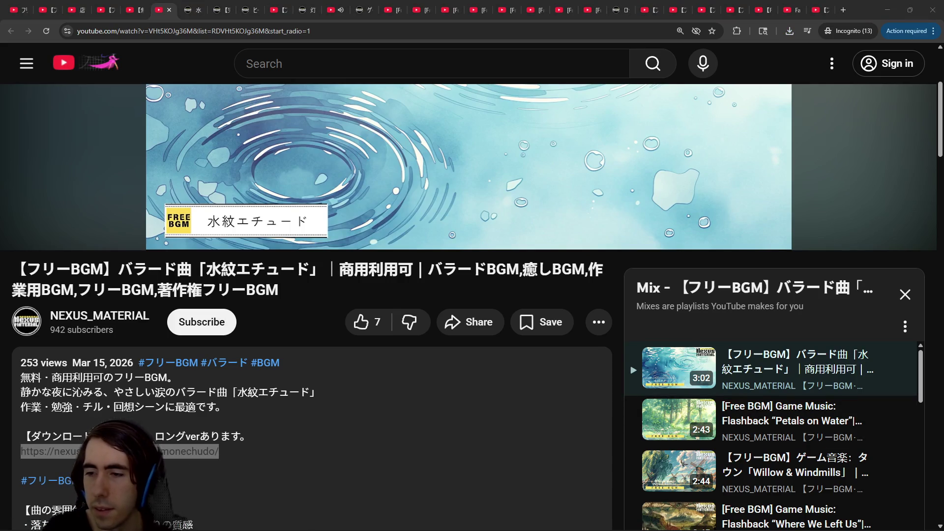
scroll(467, 168, "up", 4)
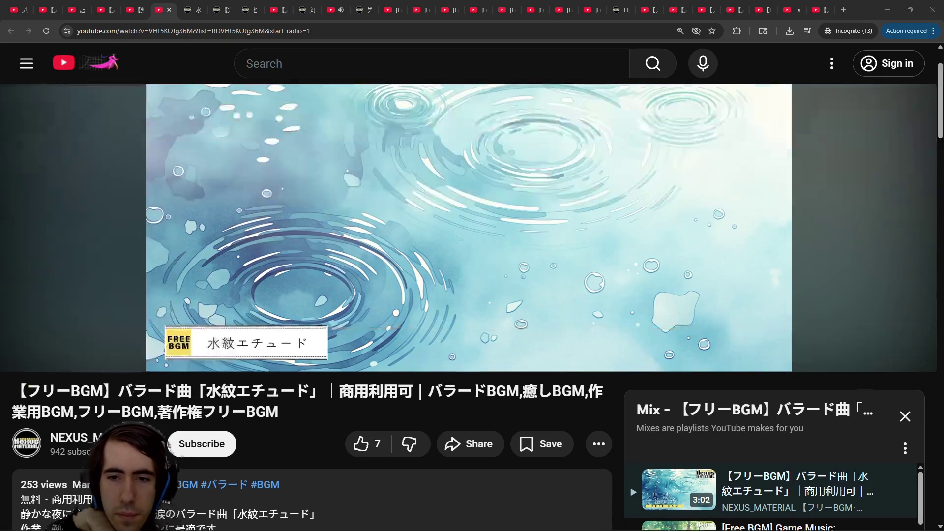
Expand the icicle video's description and open its nexusmaterial.com/icicle/ download link.
key("ctrl+Tab")
key("ctrl+Tab")
key("ctrl+shift+Tab")
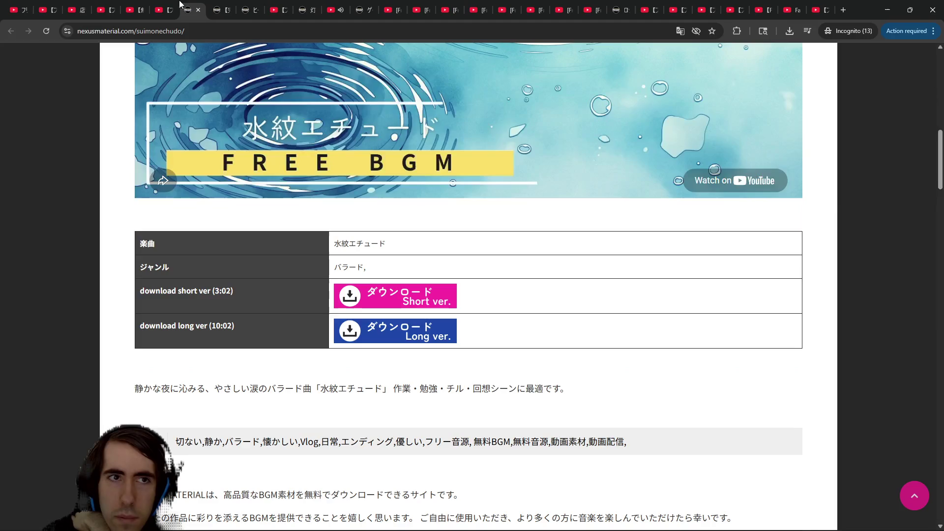
key("ctrl+shift+Tab")
left_click(334, 10)
scroll(236, 290, "down", 7)
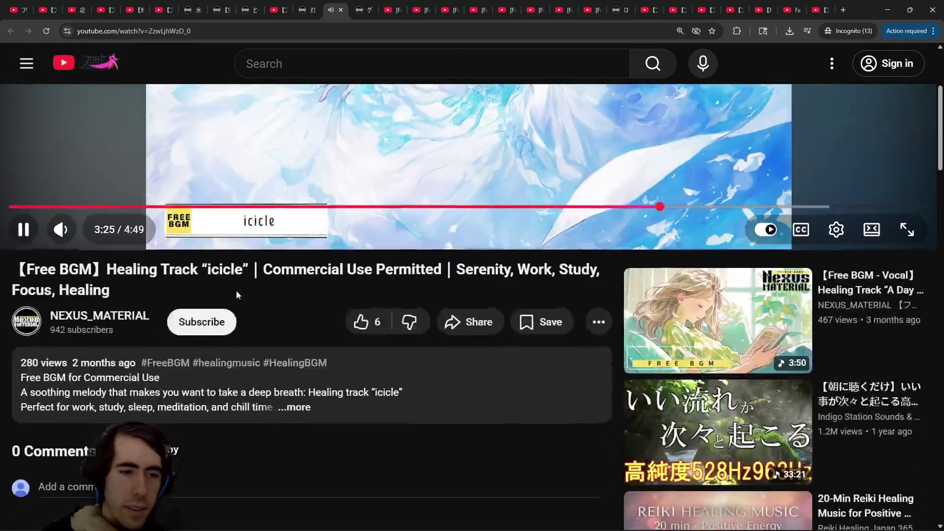
scroll(328, 250, "up", 3)
left_click(375, 376)
scroll(222, 331, "down", 3)
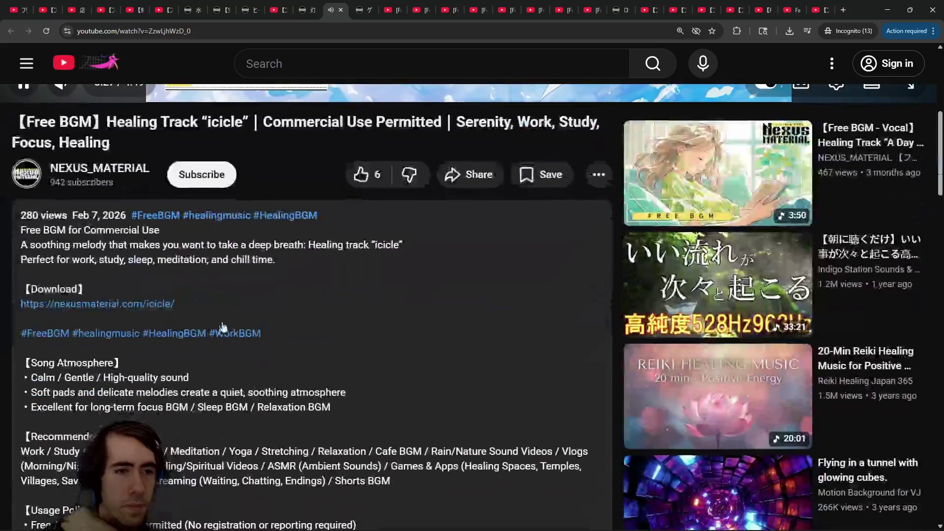
left_click_drag(210, 307, 17, 308)
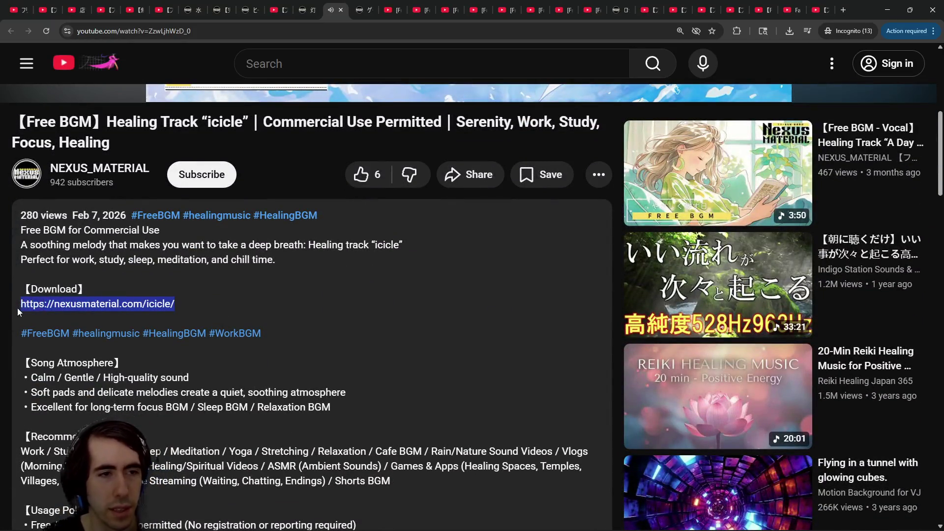
key("alt+Tab")
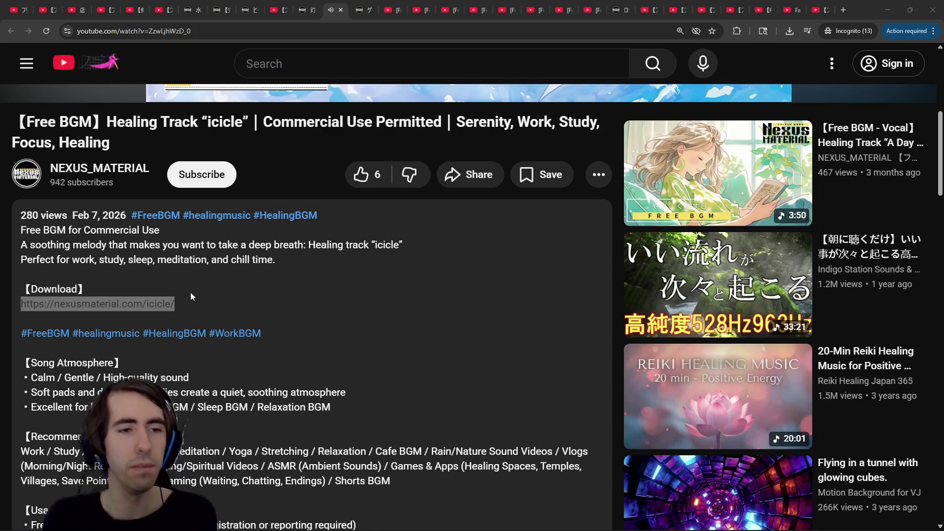
left_click(167, 303)
Check the icicle page's download table, then close that tab.
left_click(351, 5)
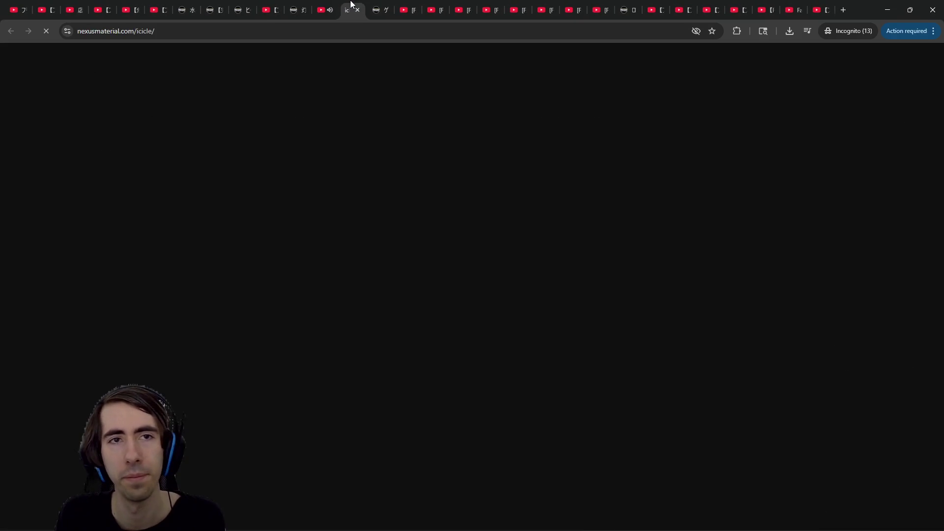
left_click(375, 7)
left_click(357, 5)
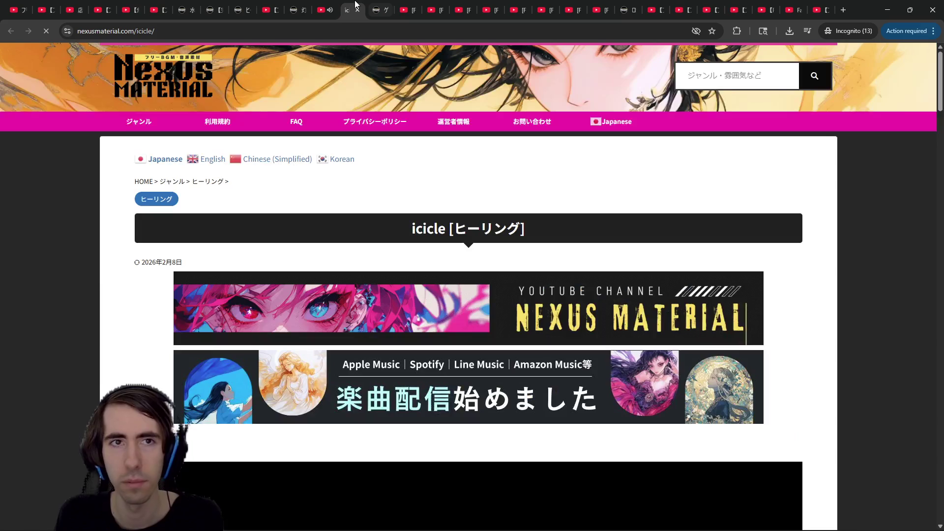
scroll(350, 256, "down", 10)
scroll(350, 255, "down", 3)
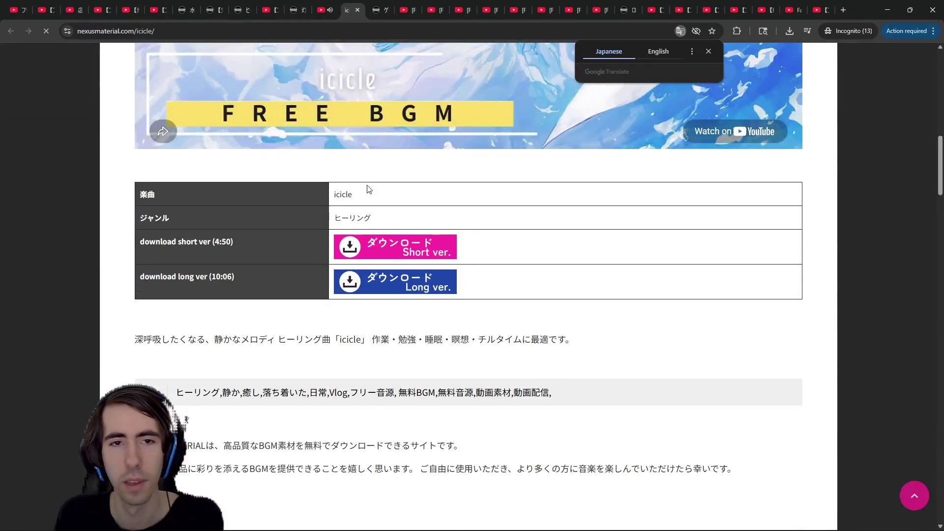
key("ctrl+w")
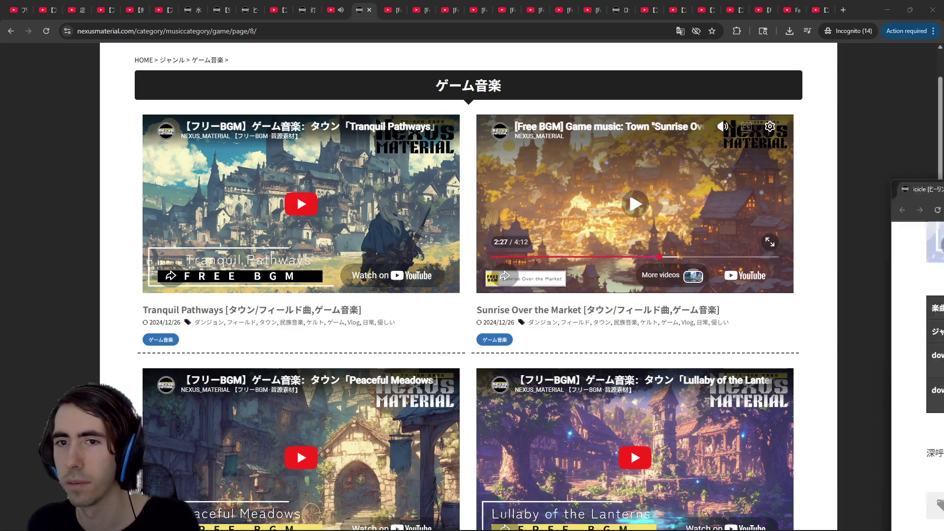
Scroll the game-music listing, then return to the icicle video on YouTube.
left_click_drag(915, 7, 869, 5)
left_click(886, 6)
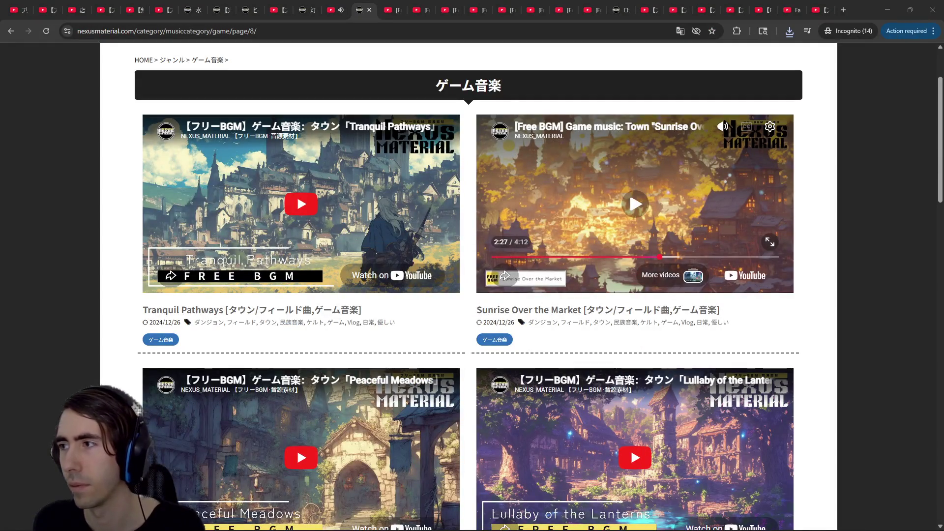
scroll(492, 291, "down", 10)
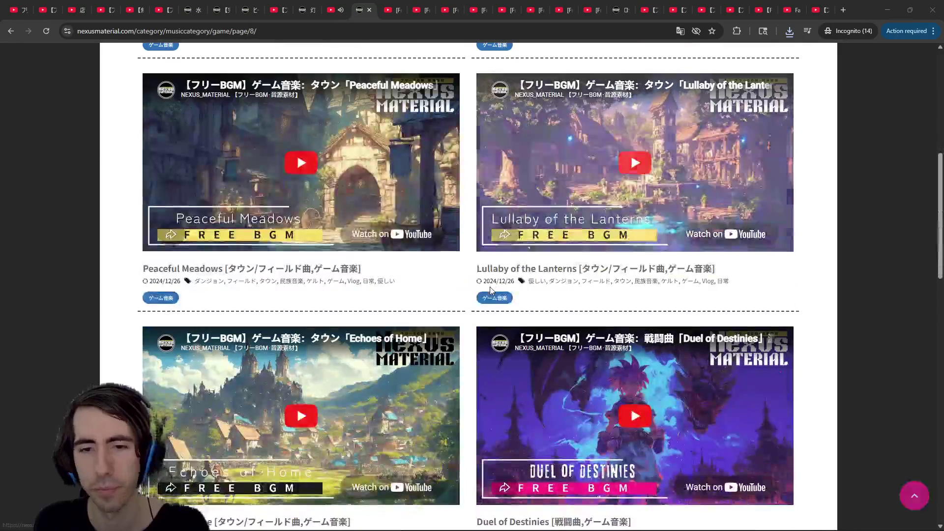
scroll(343, 284, "up", 9)
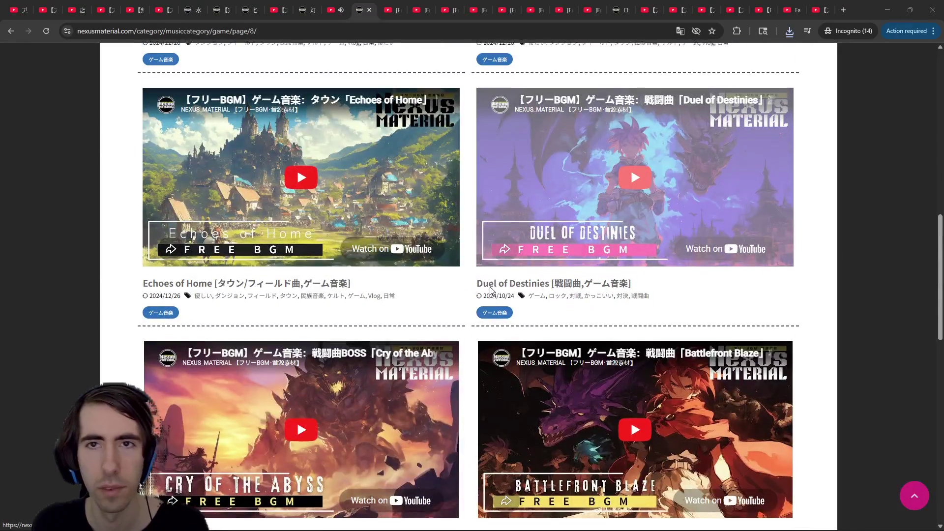
key("ctrl+shift+Tab")
scroll(462, 220, "up", 7)
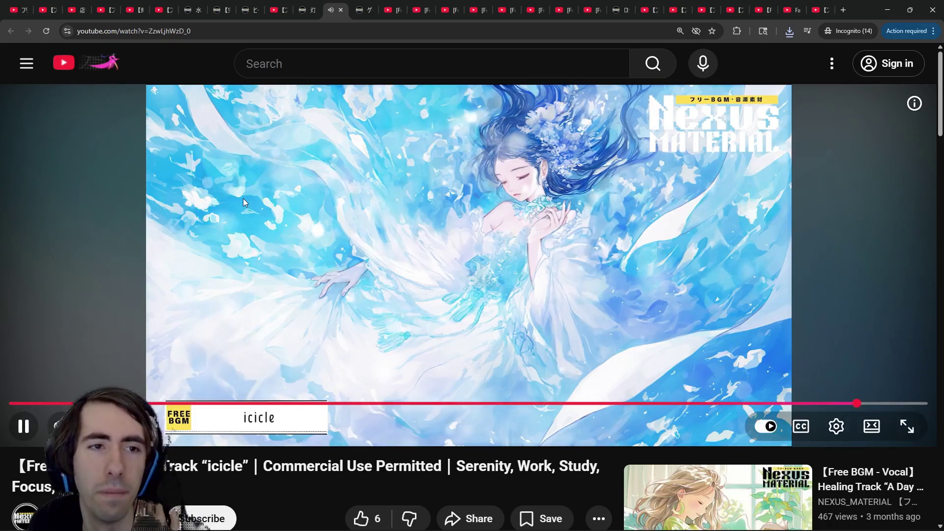
Pause the icicle video and start the 灯明を求めて video playing instead.
right_click(278, 158)
left_click(367, 185)
left_click(365, 178)
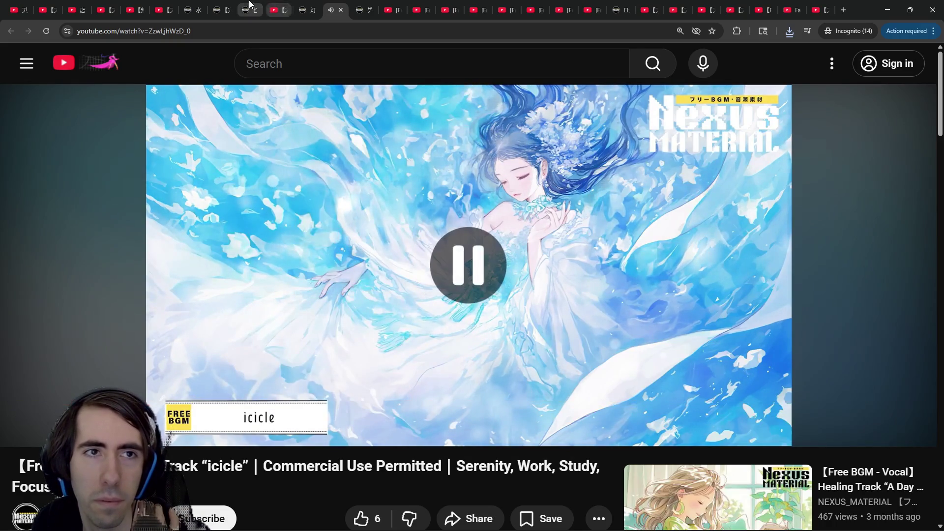
key("ctrl+shift+Tab")
key("ctrl+shift+Tab")
left_click(348, 236)
left_click(348, 236)
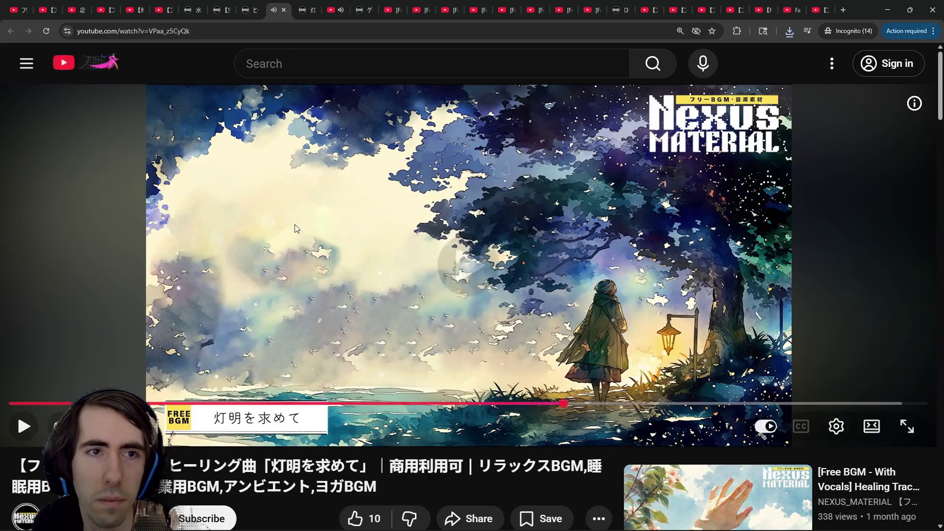
left_click(295, 226)
Play the 水紋エチュード ballad, skipping ahead through 0:56, 1:21 and about 1:48.
left_click(153, 9)
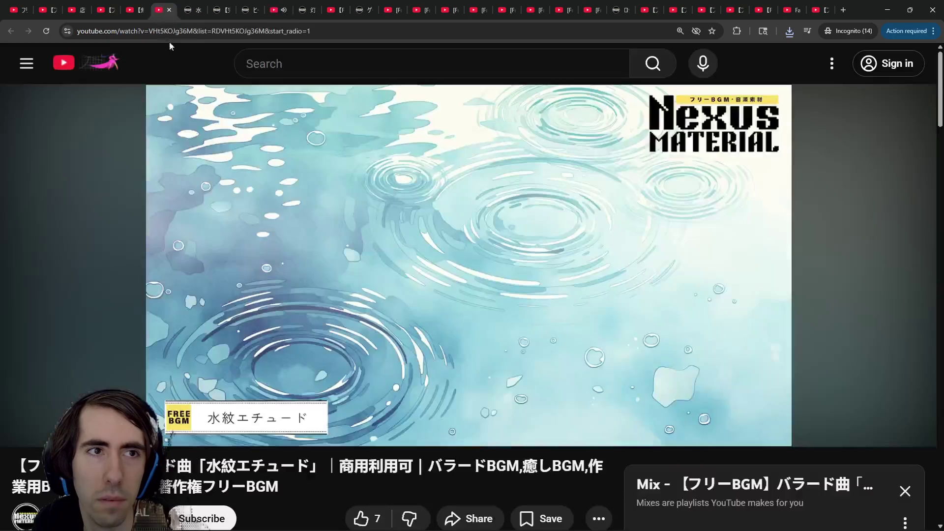
left_click(264, 202)
left_click(291, 403)
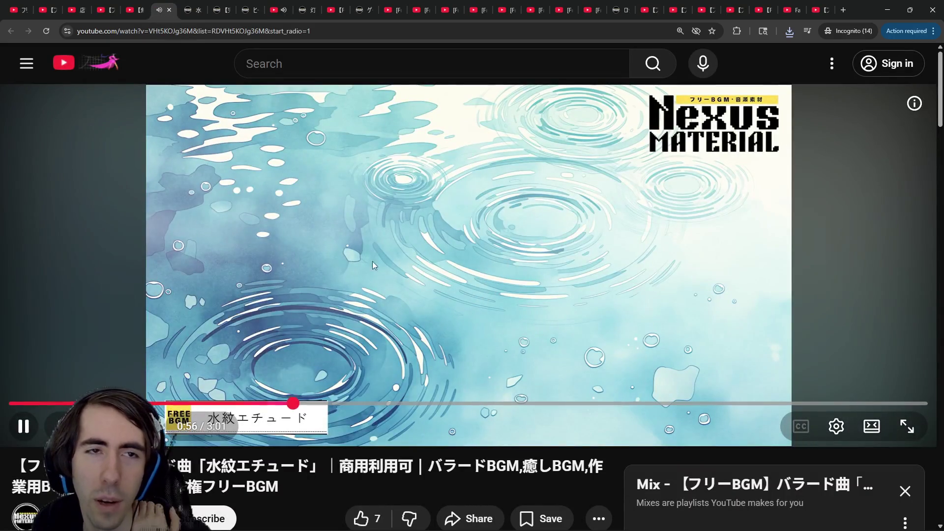
left_click(348, 285)
key("space")
left_click(420, 404)
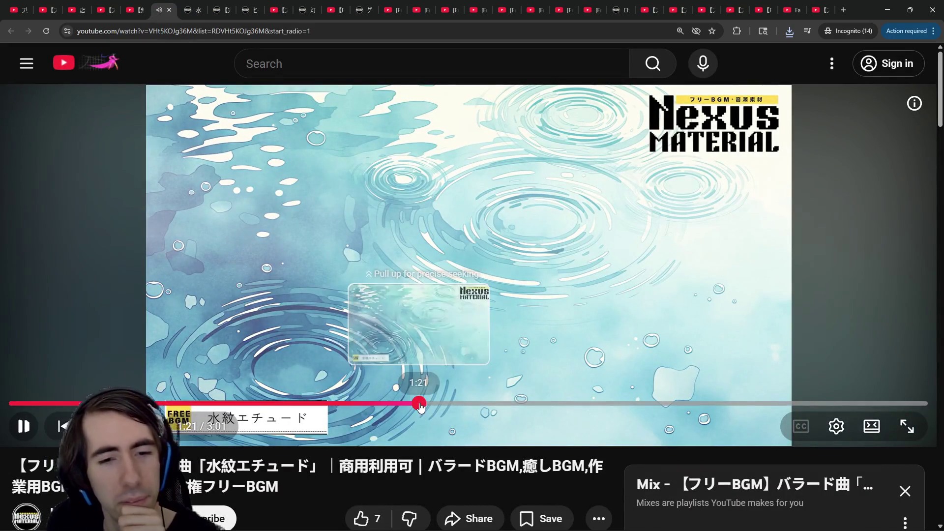
left_click(562, 404)
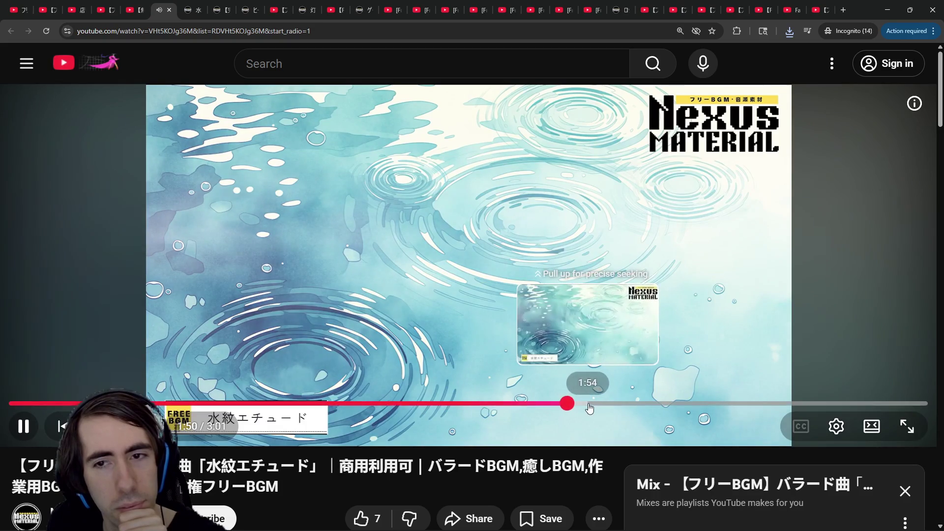
Skip further into the 水紋エチュード ballad and copy its video URL.
scroll(601, 394, "down", 4)
scroll(604, 385, "up", 4)
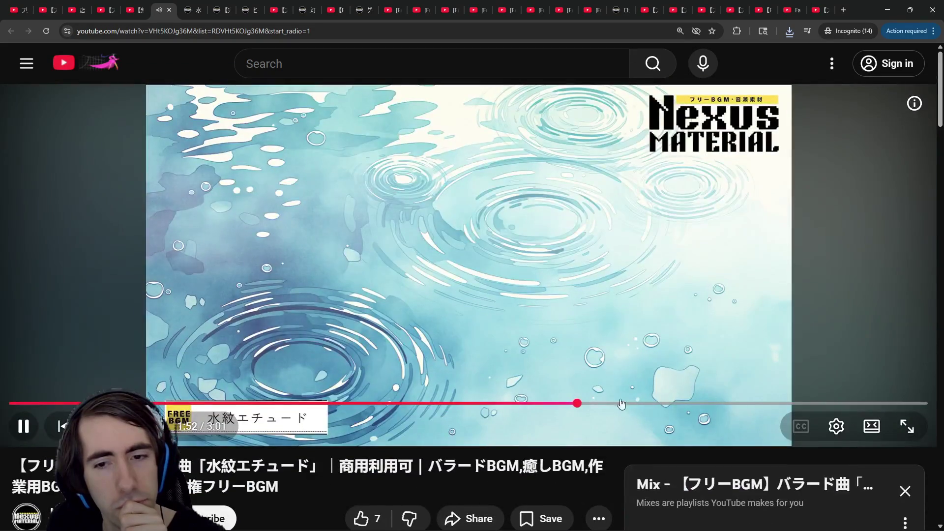
left_click(698, 403)
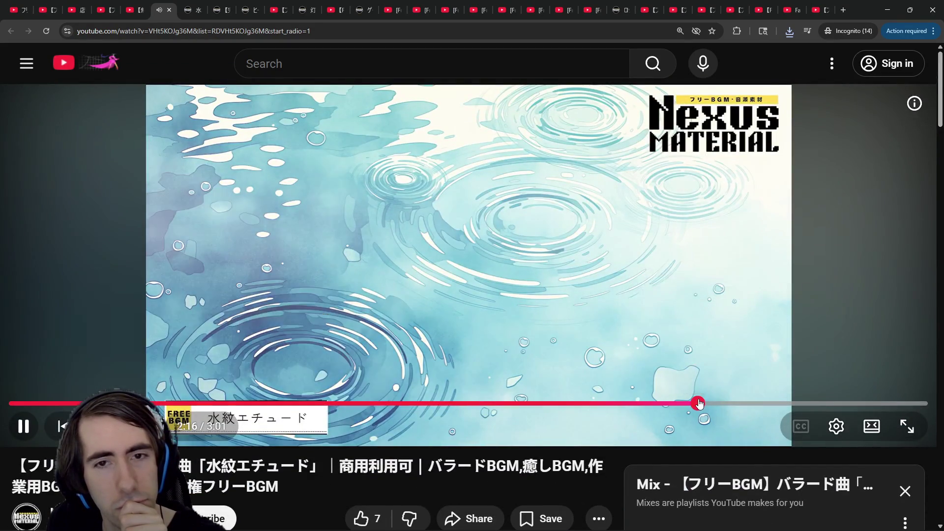
right_click(362, 243)
left_click(394, 306)
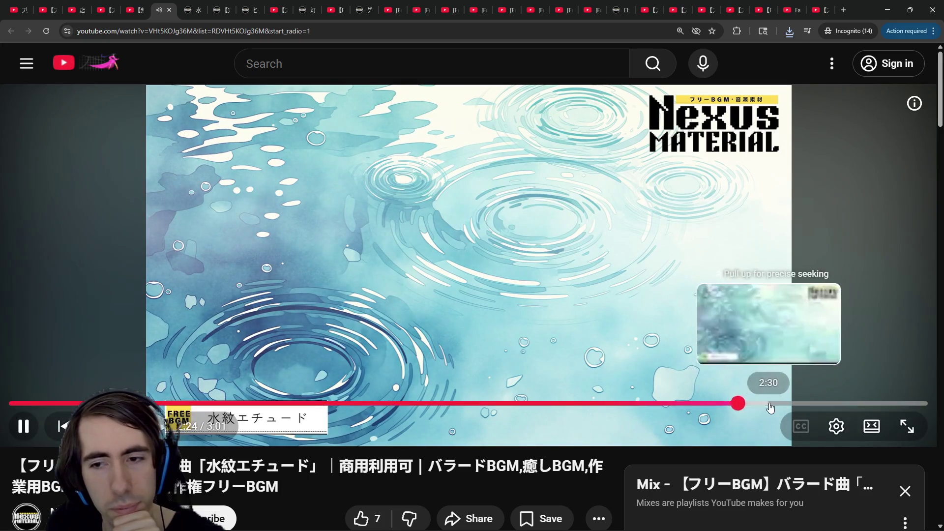
Preview the ballad from about 2:30, pause it, and move to the 無理しない.zip BGM video.
left_click(769, 403)
left_click(394, 267)
left_click(509, 268)
left_click(508, 268)
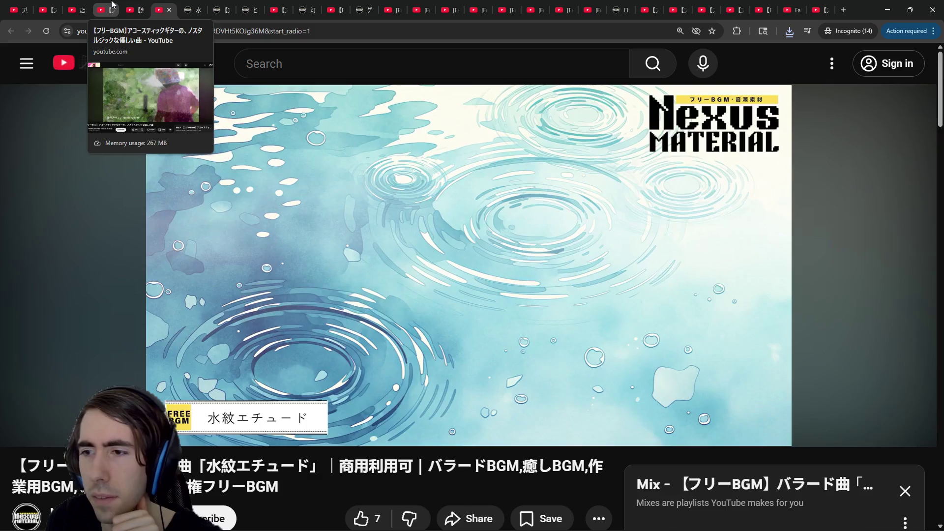
left_click(112, 4)
left_click(50, 4)
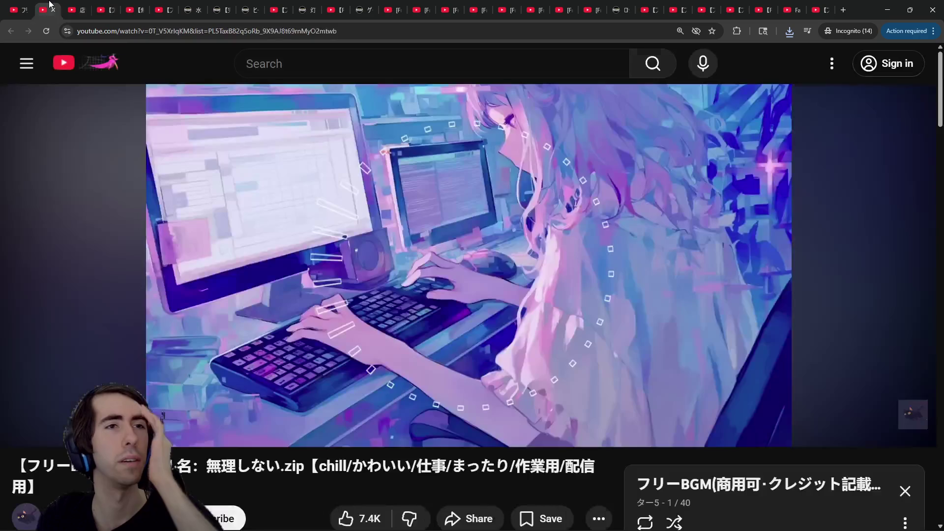
Bring up the hotaru sounds 帰りみち track and close the Google search, Reddit and extra incognito windows.
left_click(105, 8)
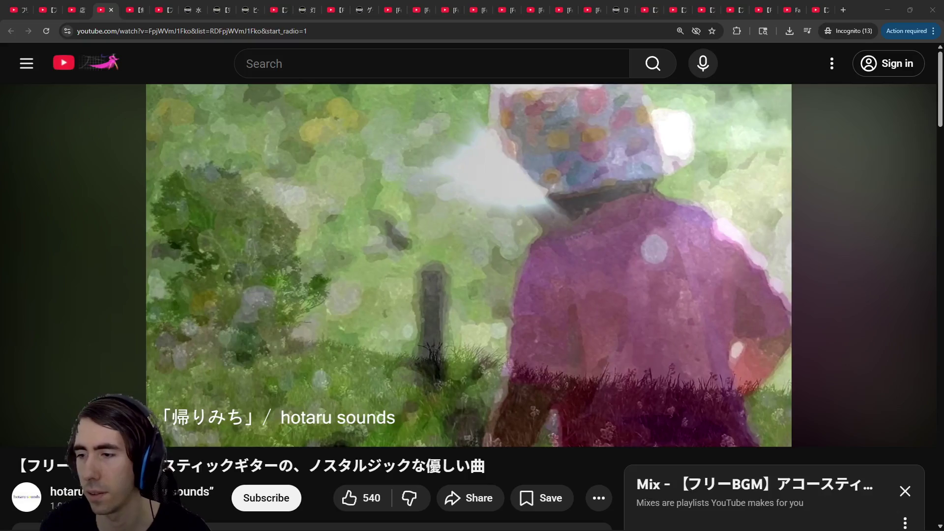
left_click(938, 11)
left_click(938, 11)
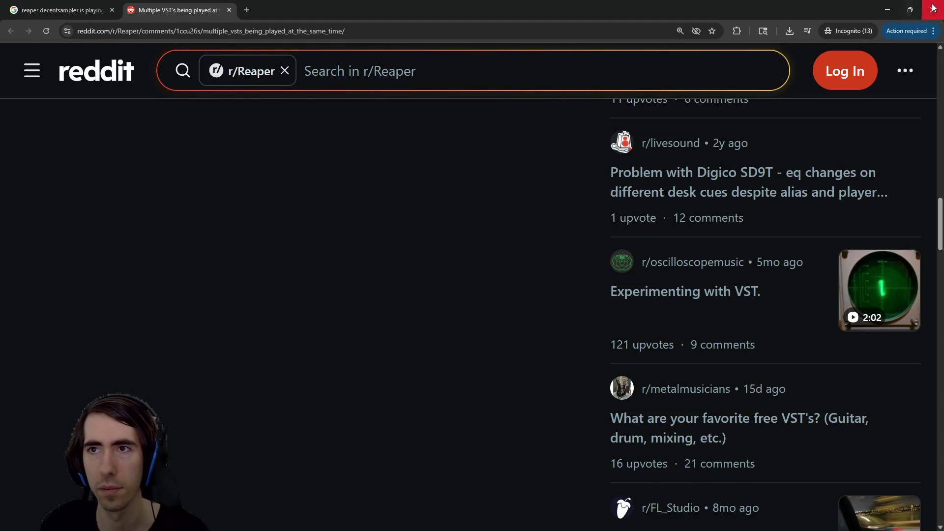
left_click(932, 10)
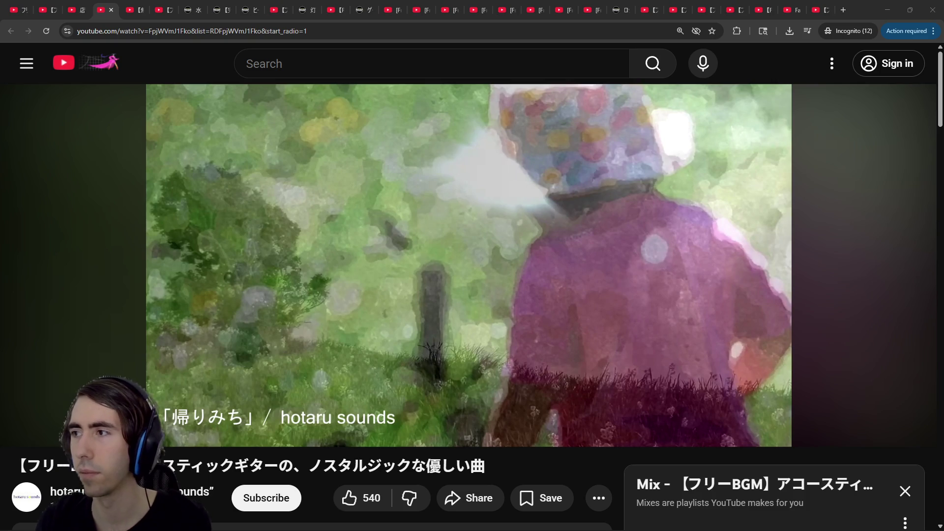
key("ctrl+w")
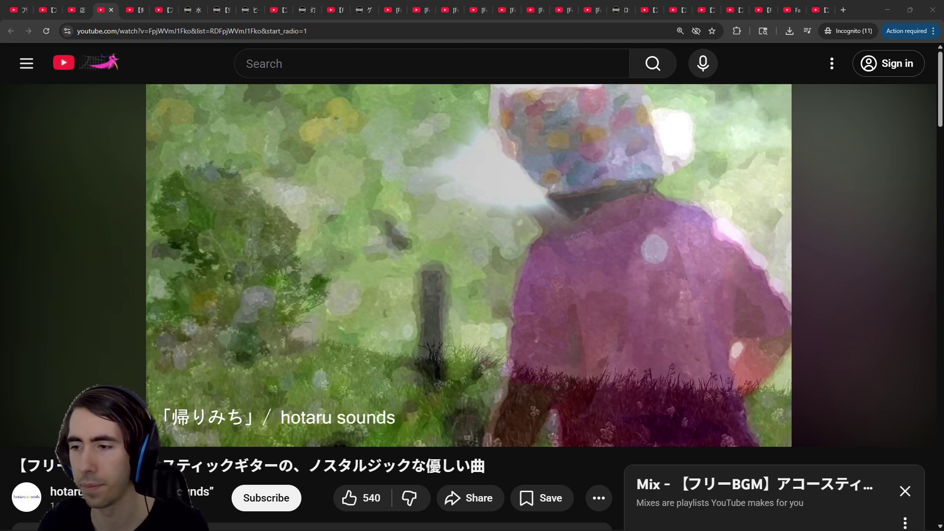
key("alt+F4")
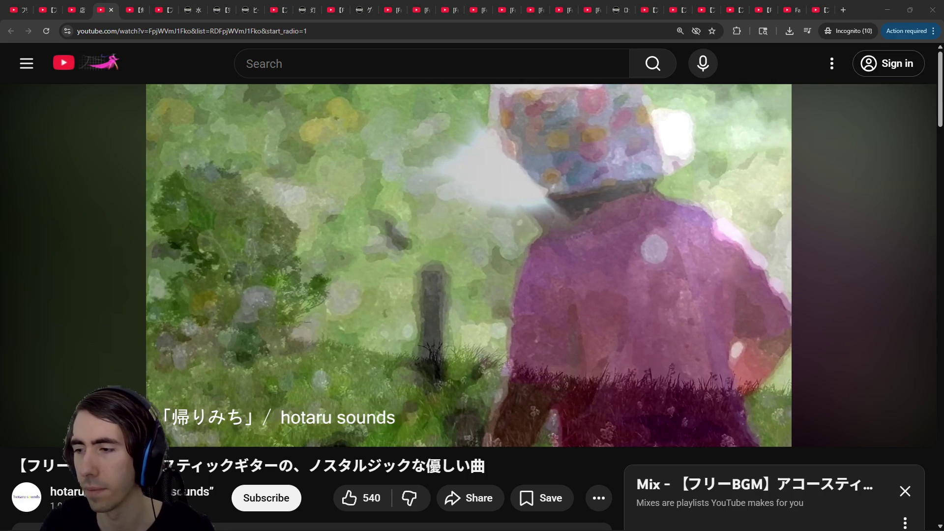
key("alt+F4")
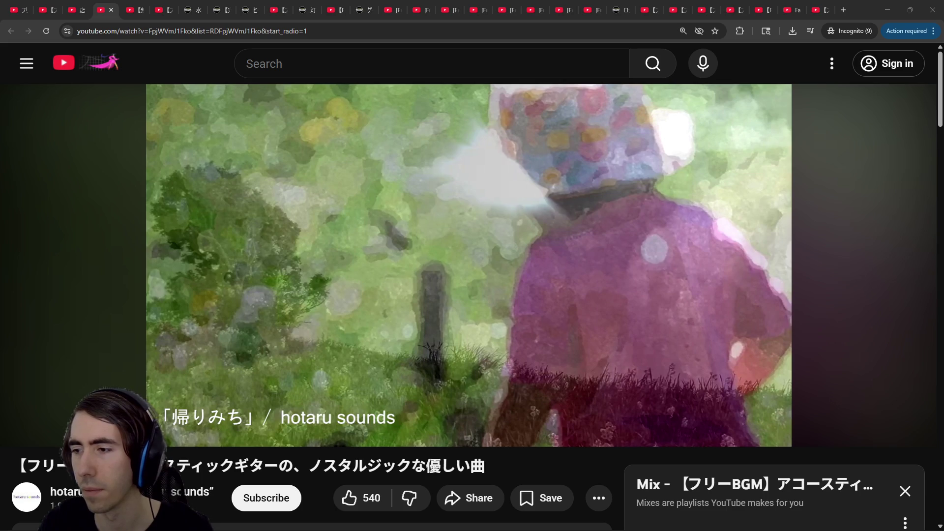
key("alt+F4")
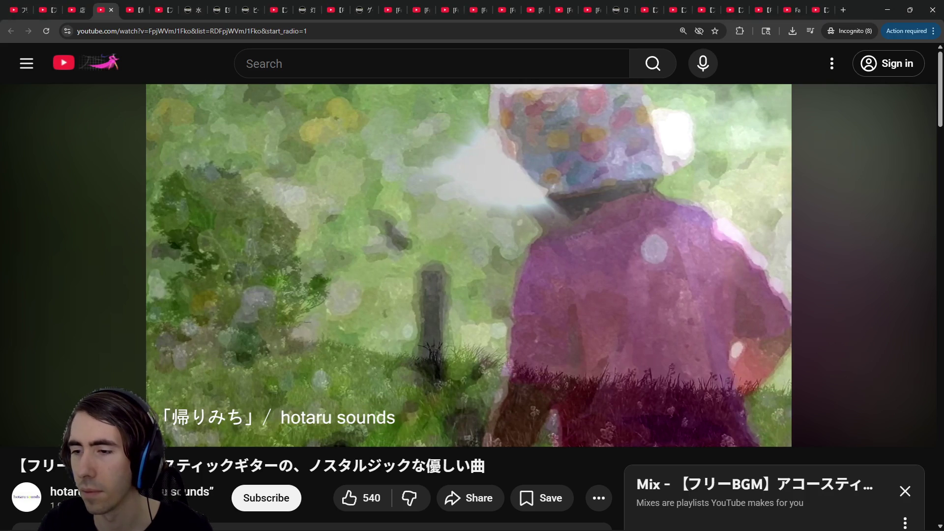
Close the remaining leftover incognito windows and end up in the Google Docs compendium.
key("alt+Tab")
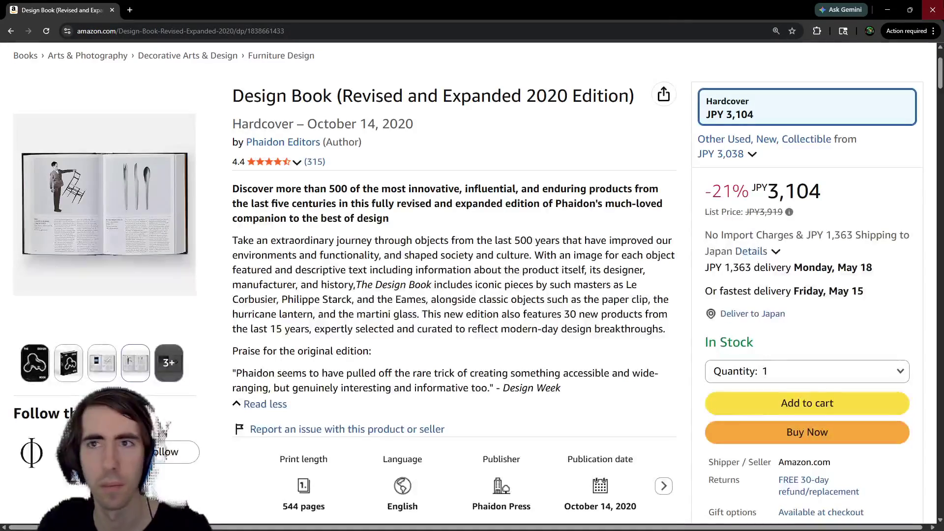
key("alt+Tab")
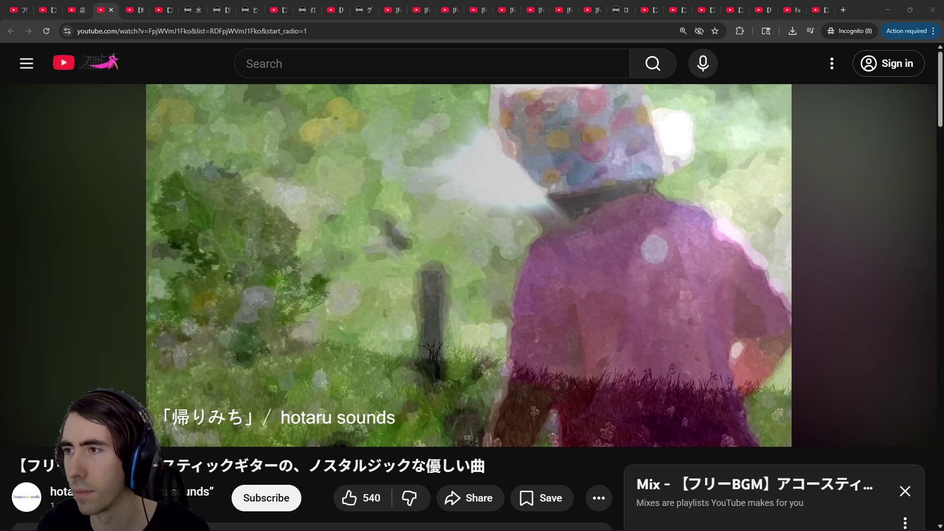
key("ctrl+w")
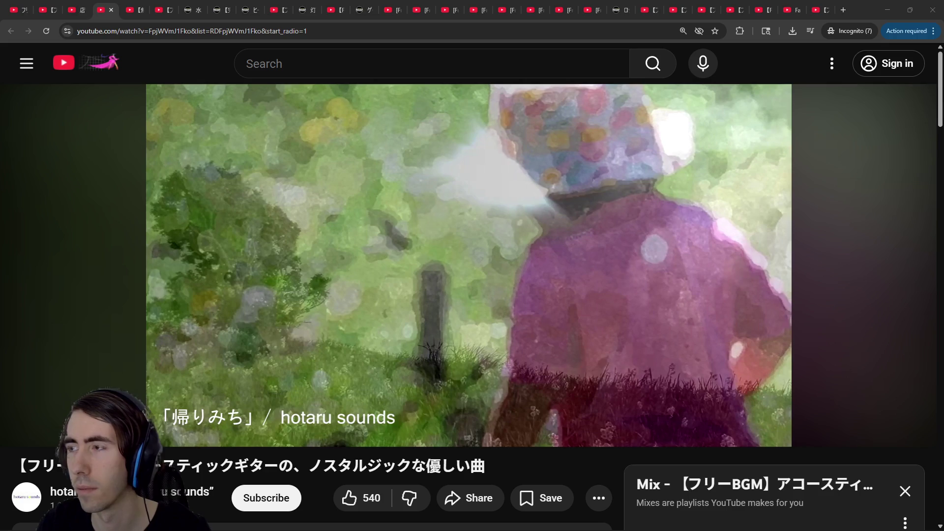
key("ctrl+w")
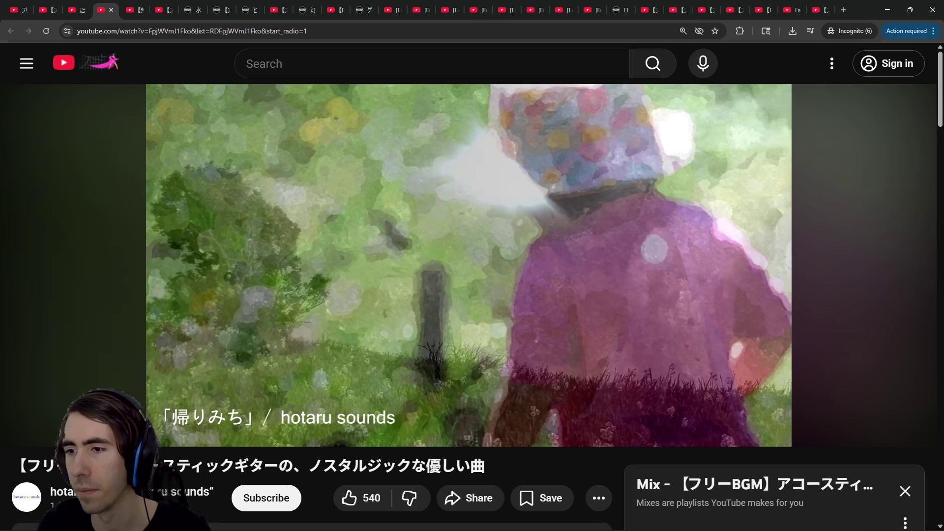
key("alt+Tab")
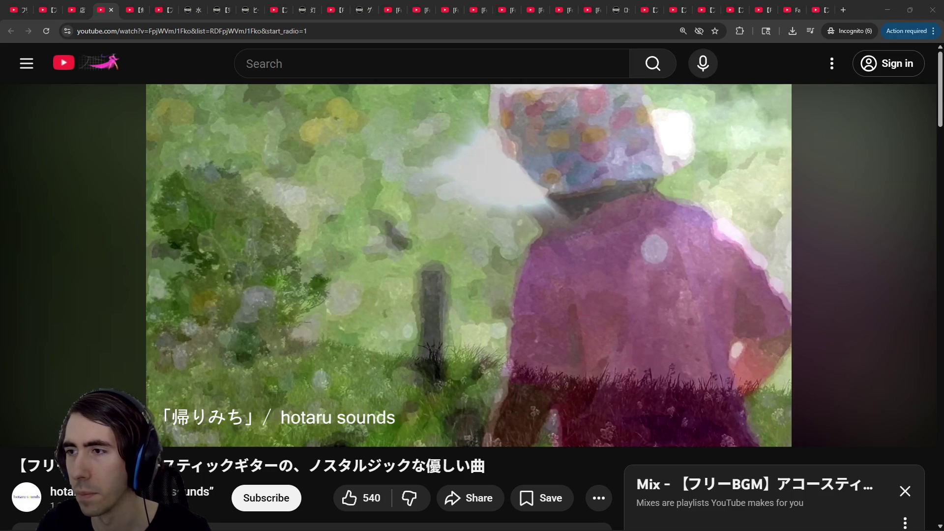
key("ctrl+w")
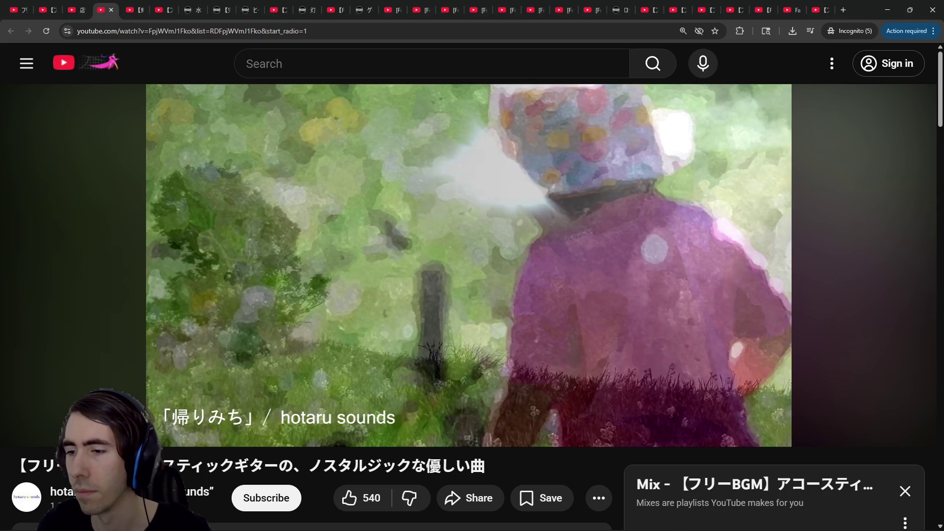
key("alt+Tab")
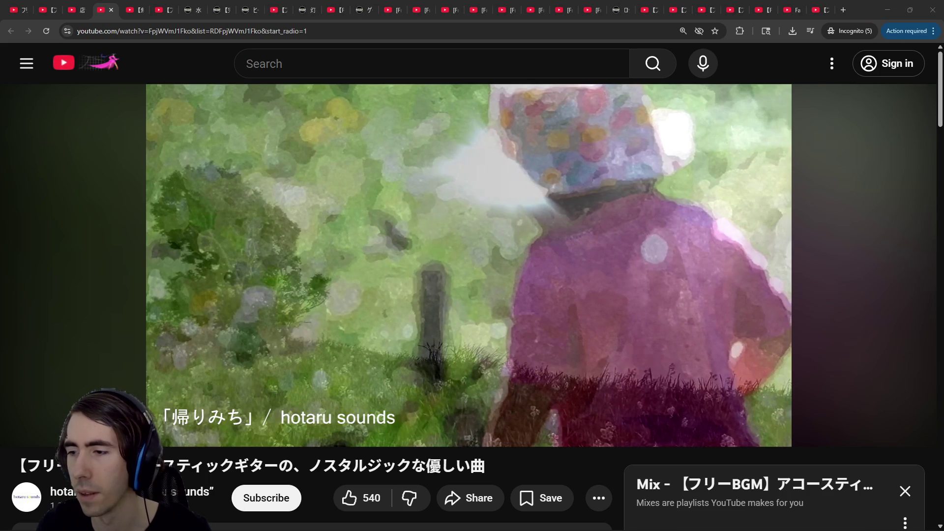
key("alt+Tab")
key("alt+Tab")
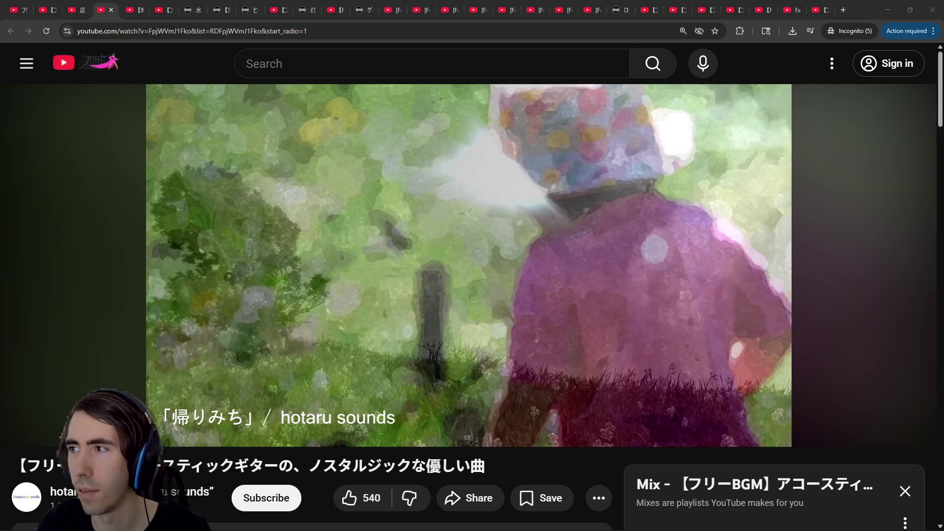
key("alt+Tab")
key("alt+F4")
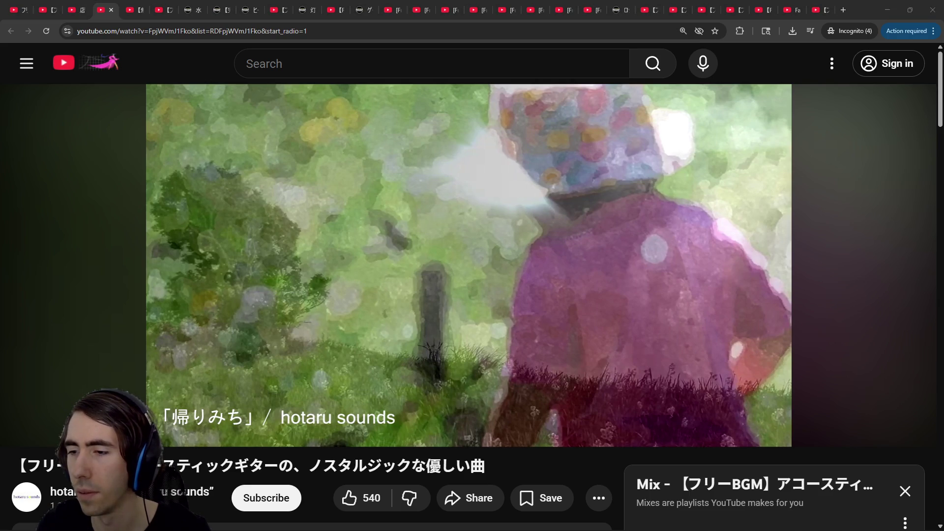
key("alt+Tab")
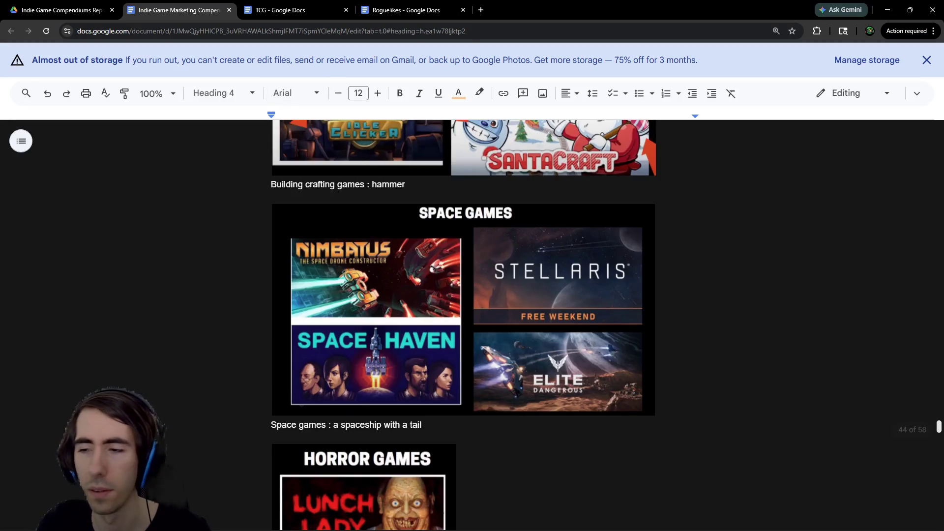
Cycle windows from the Google Docs compendium to Pixabay's 'boils' sound-effect results.
key("alt+Tab")
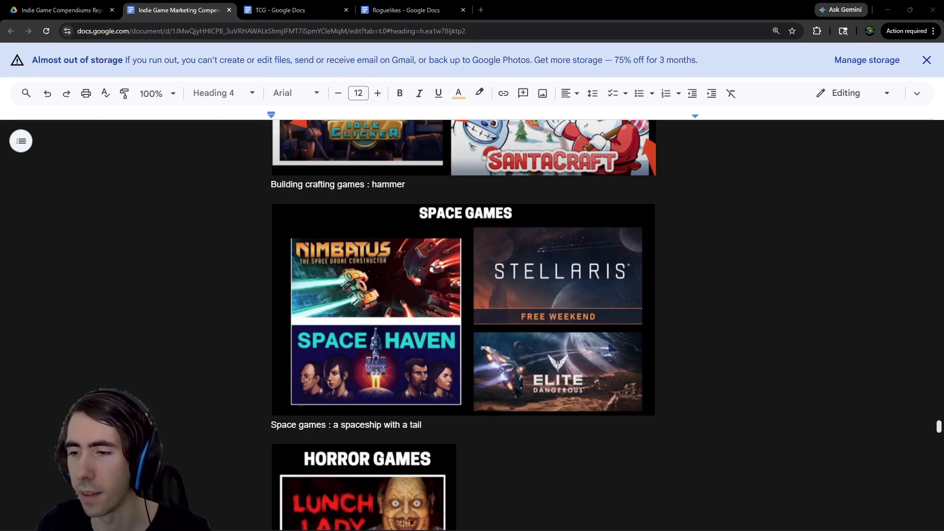
key("alt+Tab")
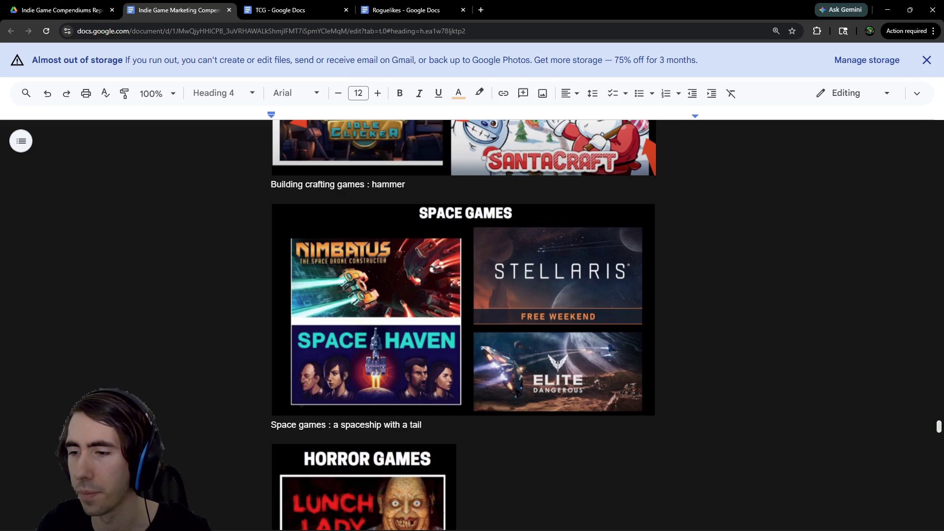
key("alt+Tab")
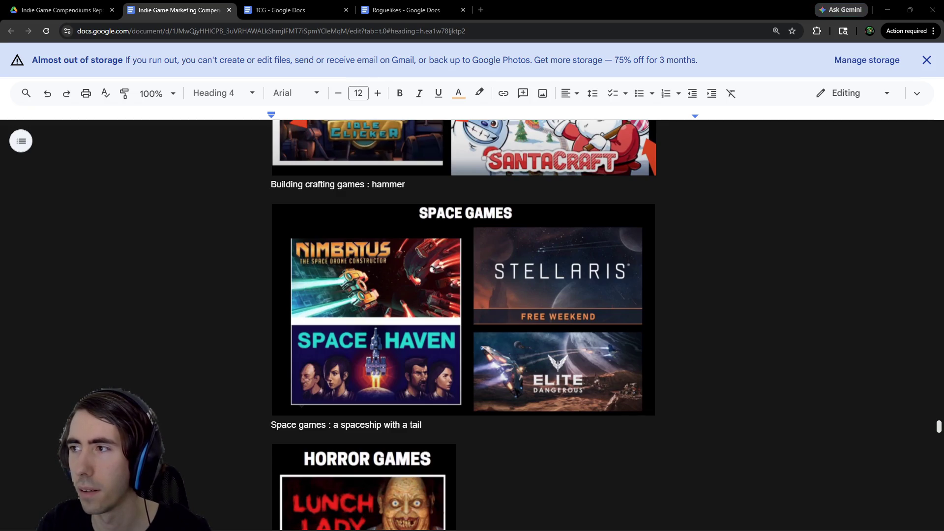
key("alt+Tab")
key("alt+Tab")
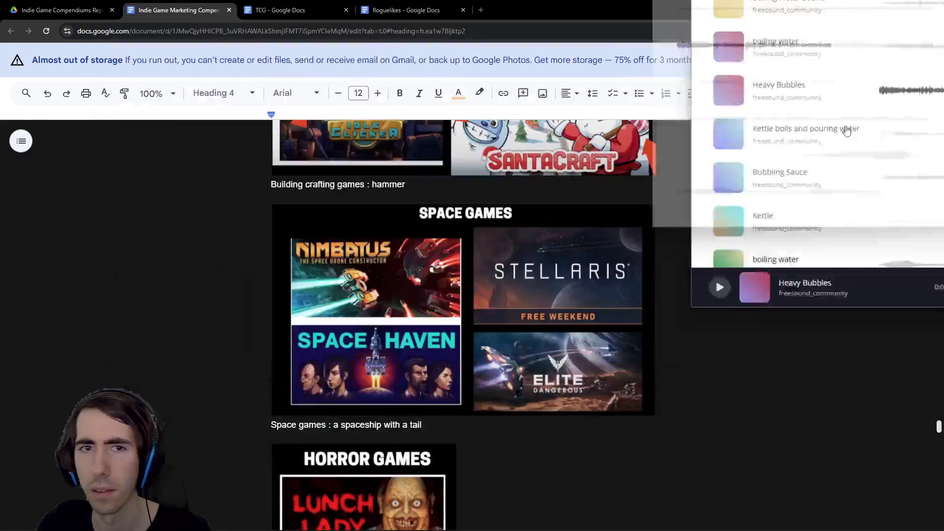
key("alt+Tab")
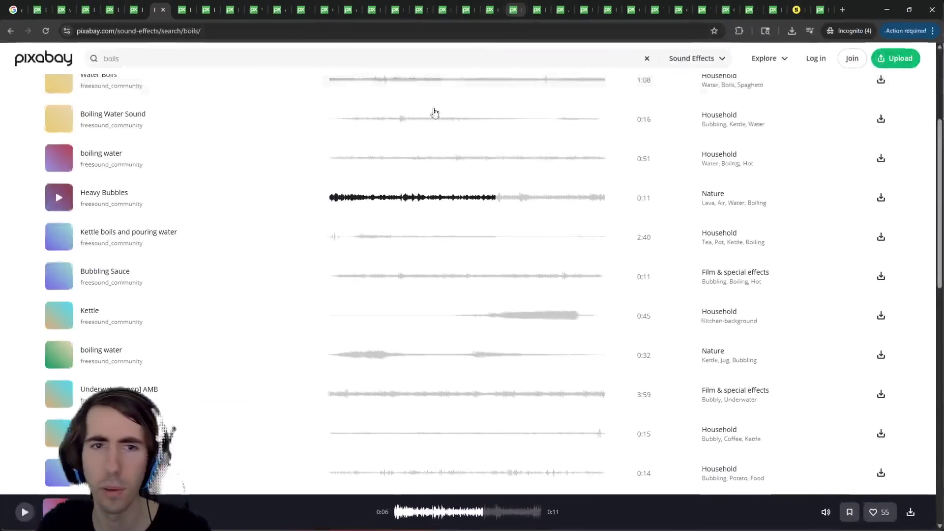
Flip through the open Pixabay sound tabs, from playing card and key press to Autumn beach and Night Crickets.
left_click(218, 6)
left_click(254, 7)
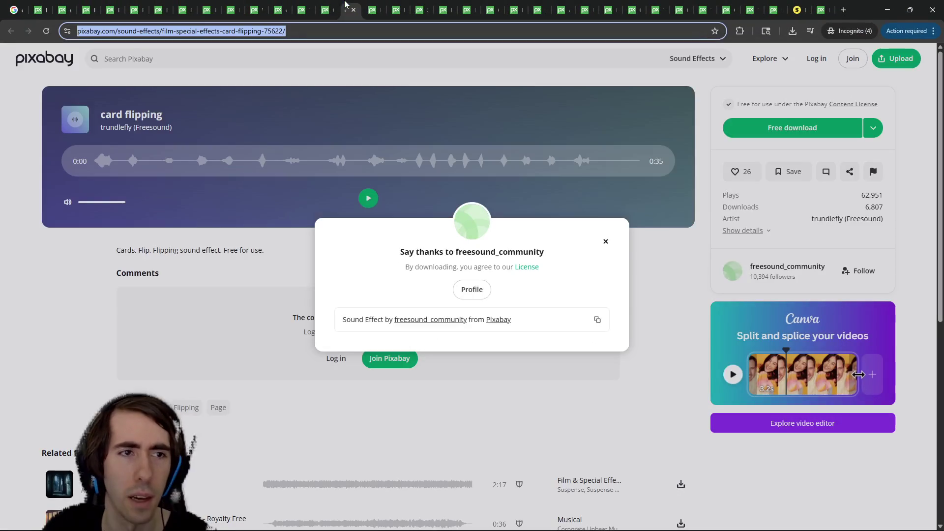
left_click(305, 7)
left_click(379, 6)
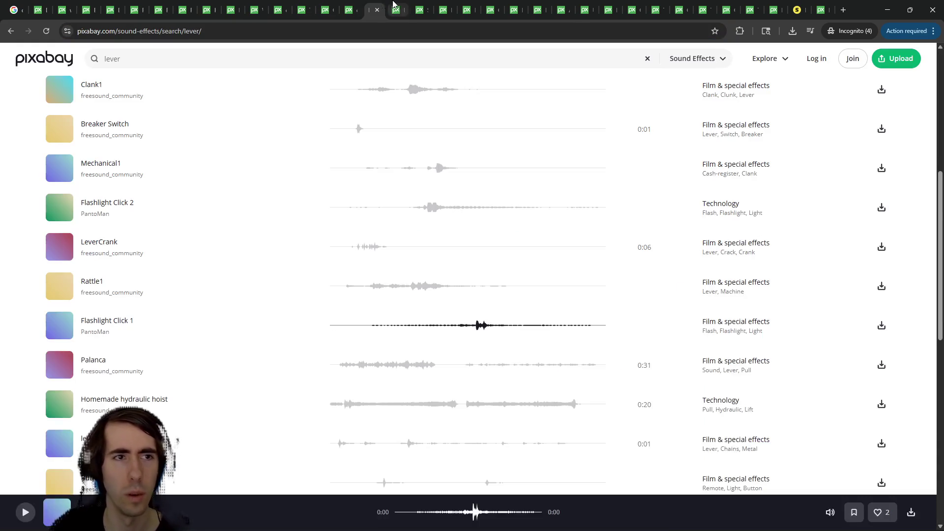
left_click(425, 6)
left_click(445, 6)
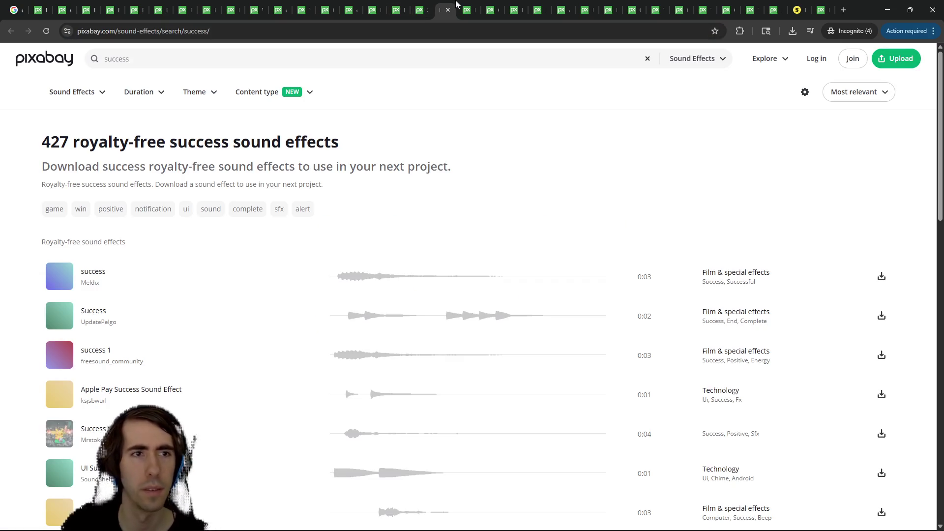
left_click(468, 6)
left_click(492, 6)
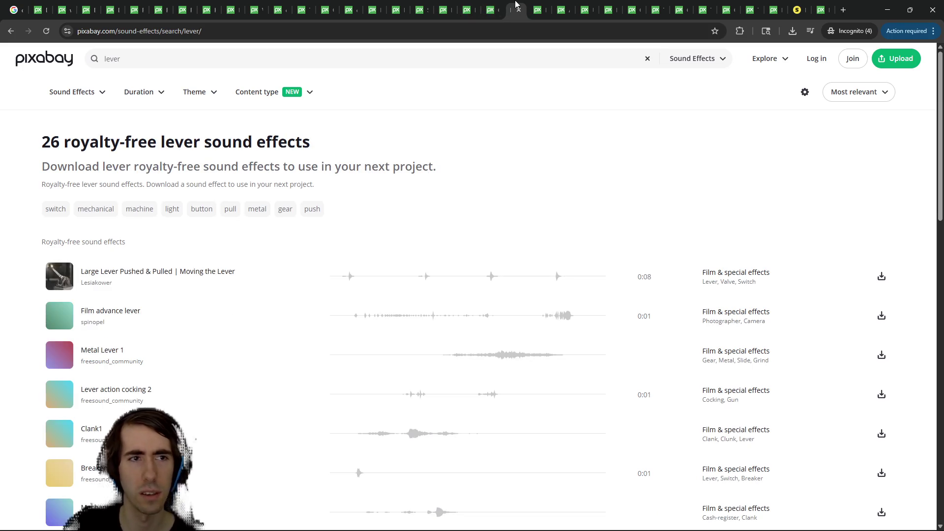
left_click(539, 6)
left_click(565, 5)
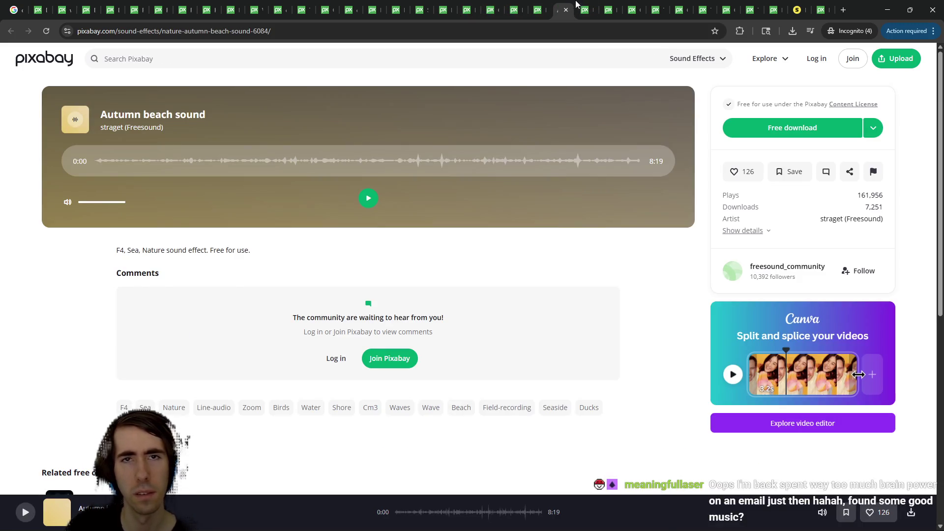
left_click(585, 5)
left_click(599, 4)
Play the Underwater [Loop] AMB preview, skip it to about 1:30, and pause.
left_click(593, 5)
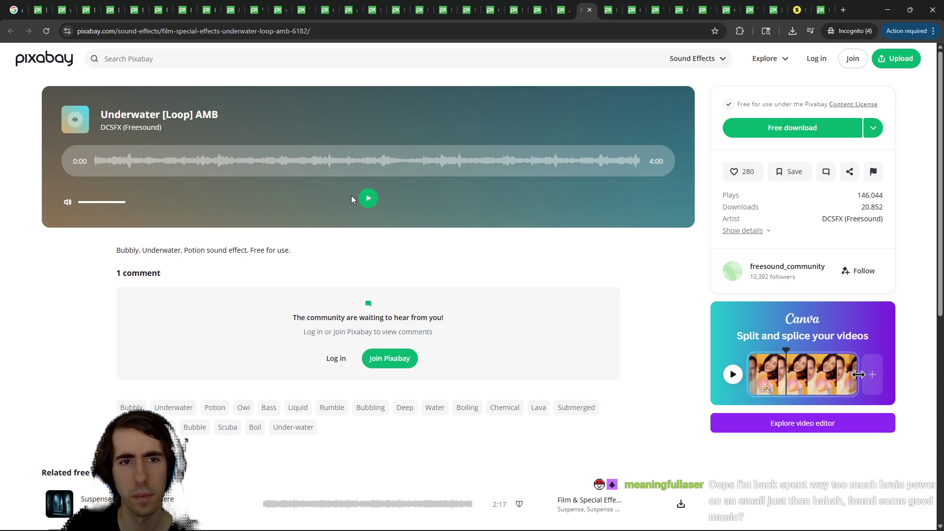
left_click(366, 200)
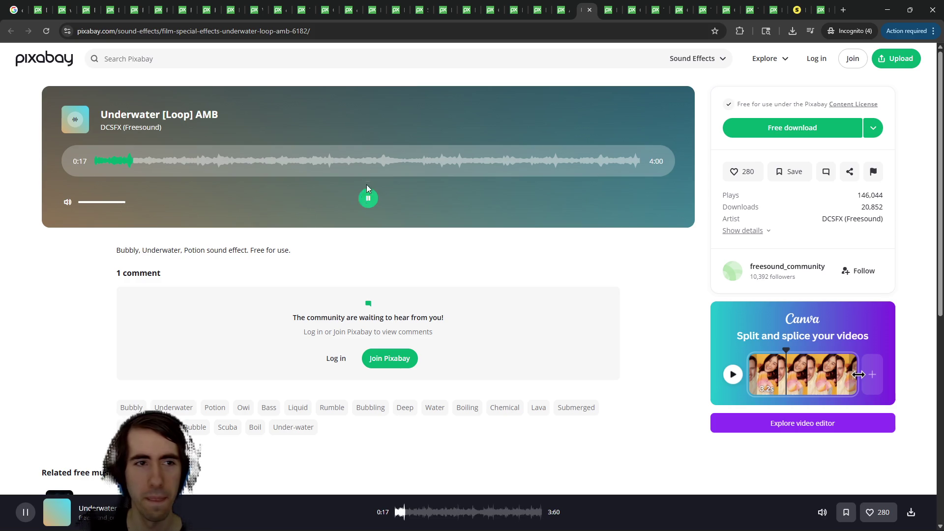
mouse_move(212, 172)
left_mouse_down()
mouse_move(228, 161)
mouse_move(300, 167)
left_mouse_up()
left_click(368, 198)
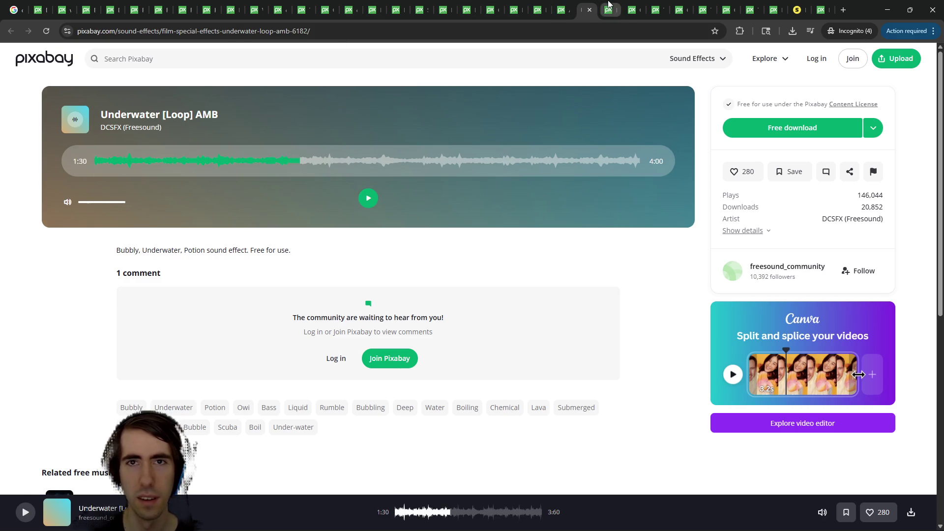
Preview the Night Crickets Back Porch sound, jumping to about 1:52 before stopping.
left_click(608, 5)
left_click(368, 198)
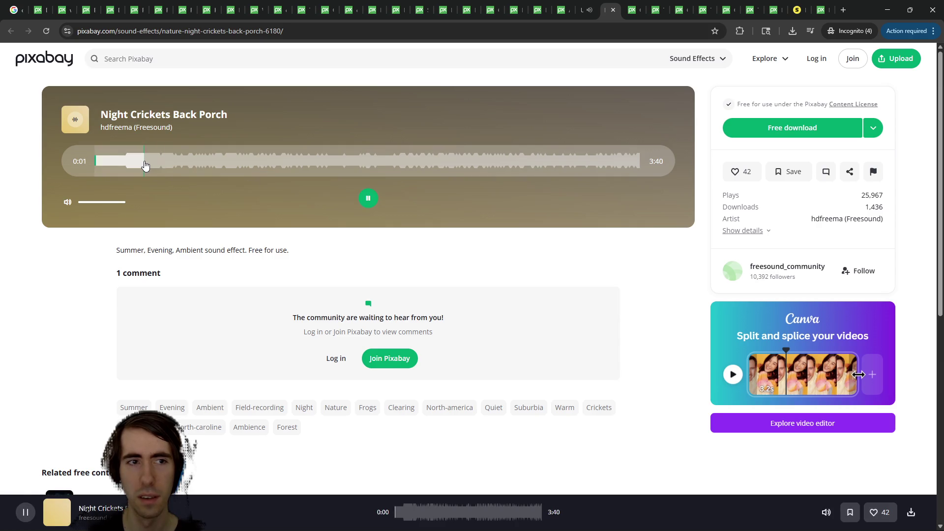
left_click(372, 161)
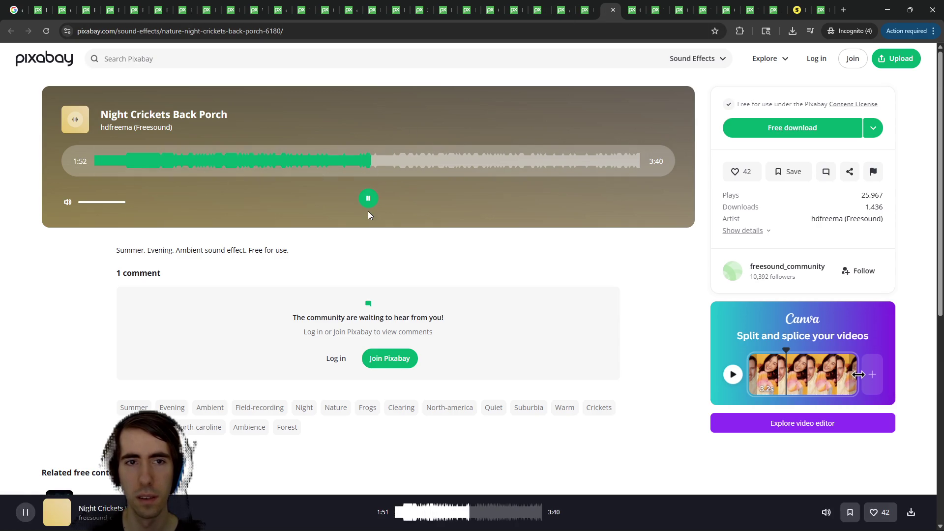
left_click(368, 198)
Scrub the Autumn beach sound from 0:14 to about 4:49 and near its end, then minimize Pixabay.
left_click(559, 10)
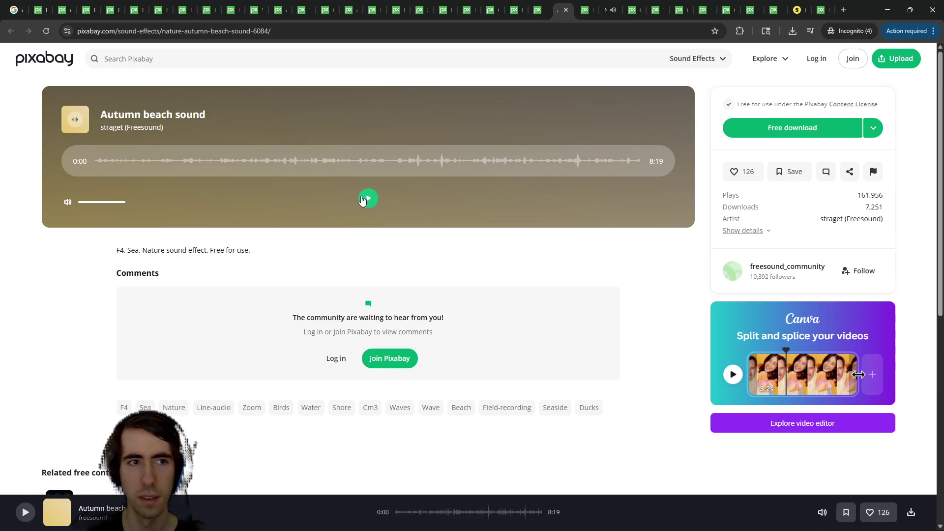
left_click(608, 5)
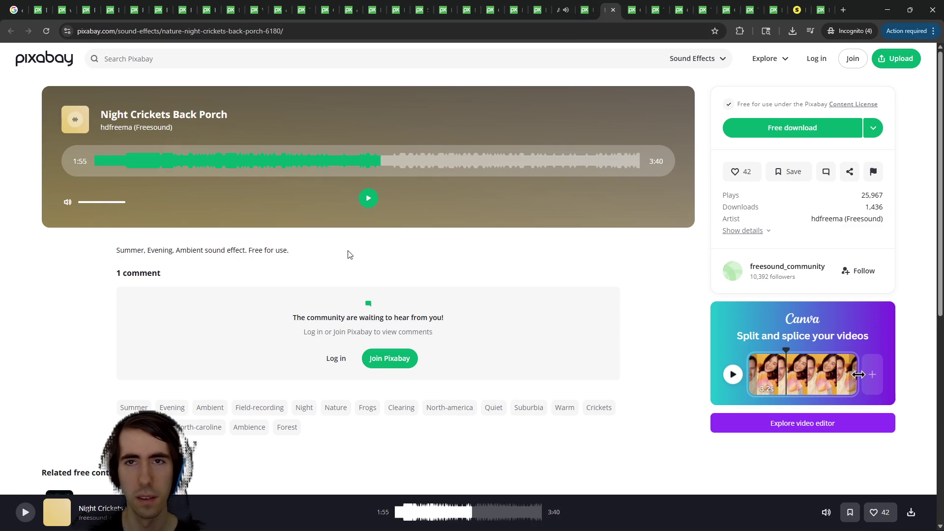
left_click(561, 5)
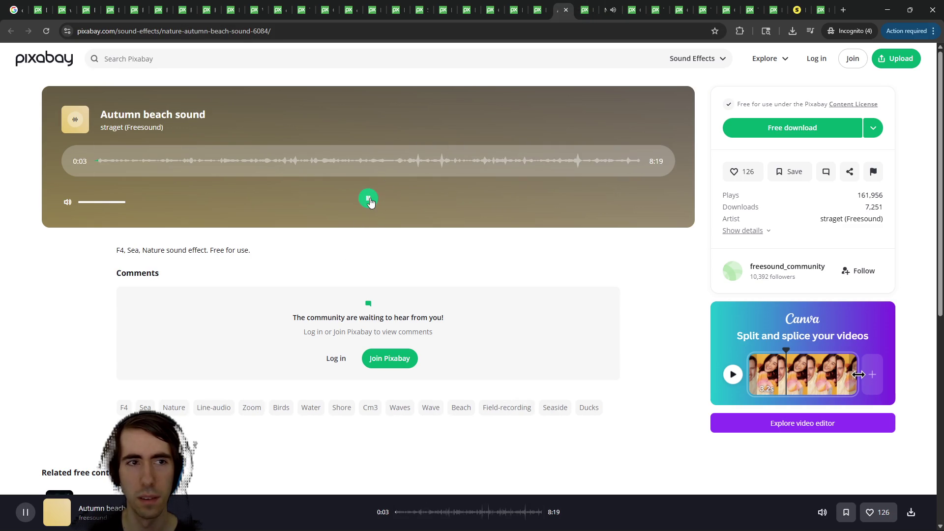
left_click(110, 162)
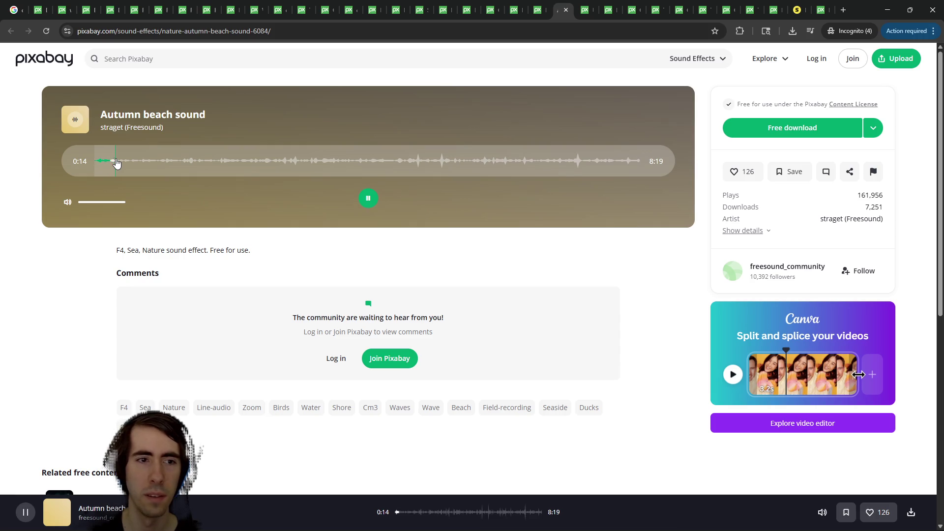
left_click_drag(116, 163, 580, 168)
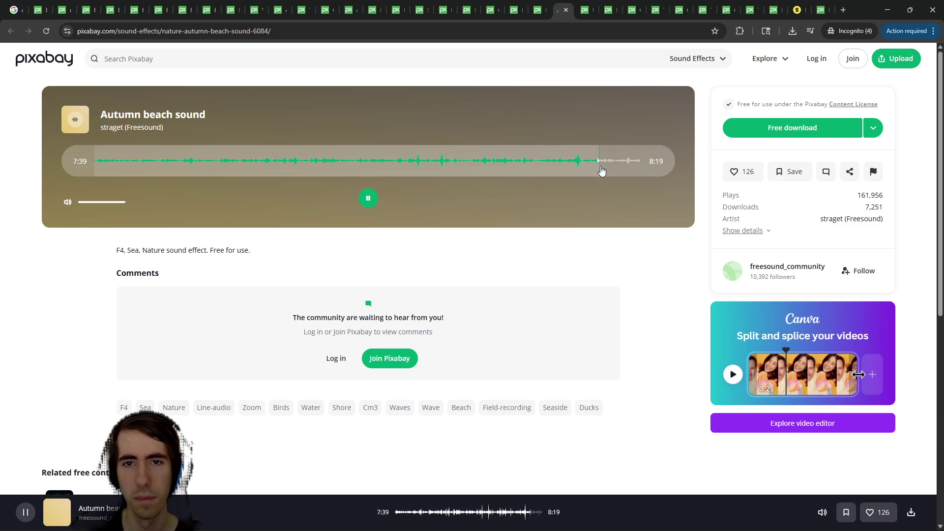
left_click_drag(601, 171, 628, 171)
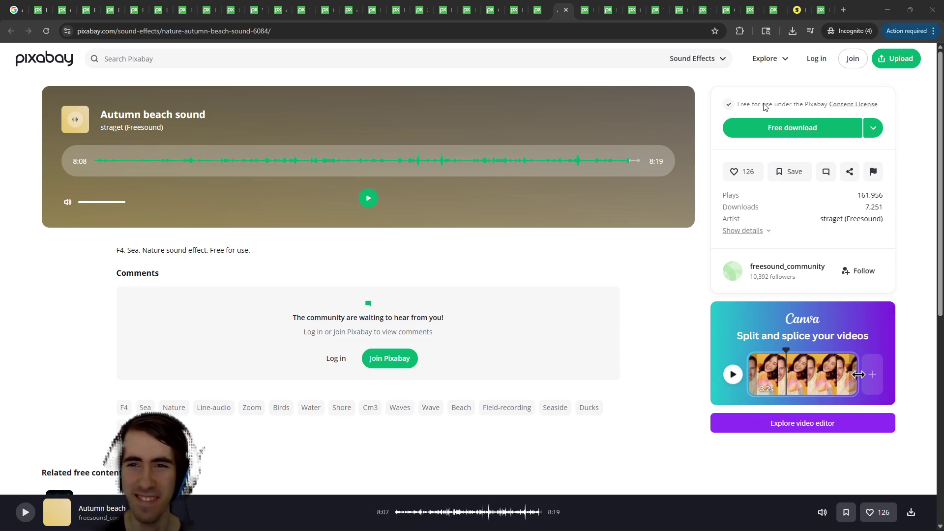
left_click(888, 10)
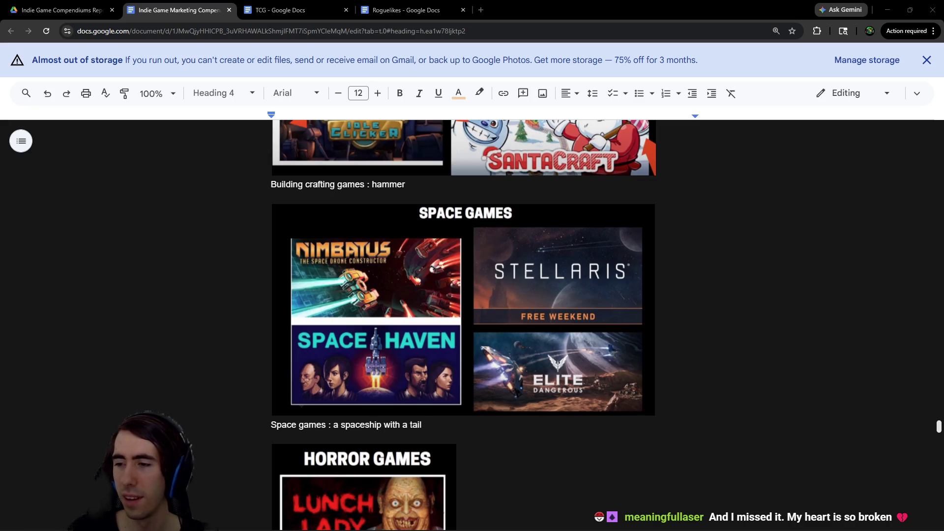
Return to the YouTube window and step through tabs to Nexus Material's healing BGM page 2.
key("alt+Tab")
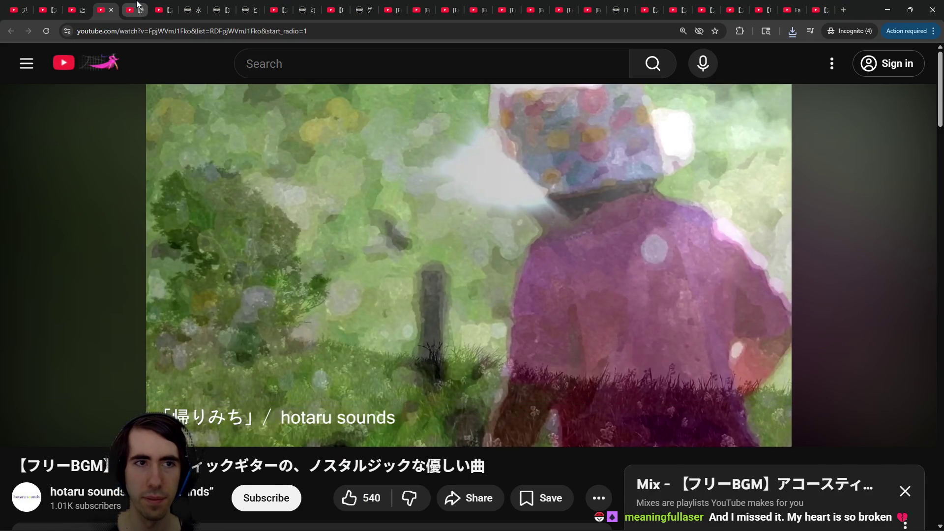
left_click(135, 9)
left_click(165, 9)
left_click(189, 8)
left_click(219, 7)
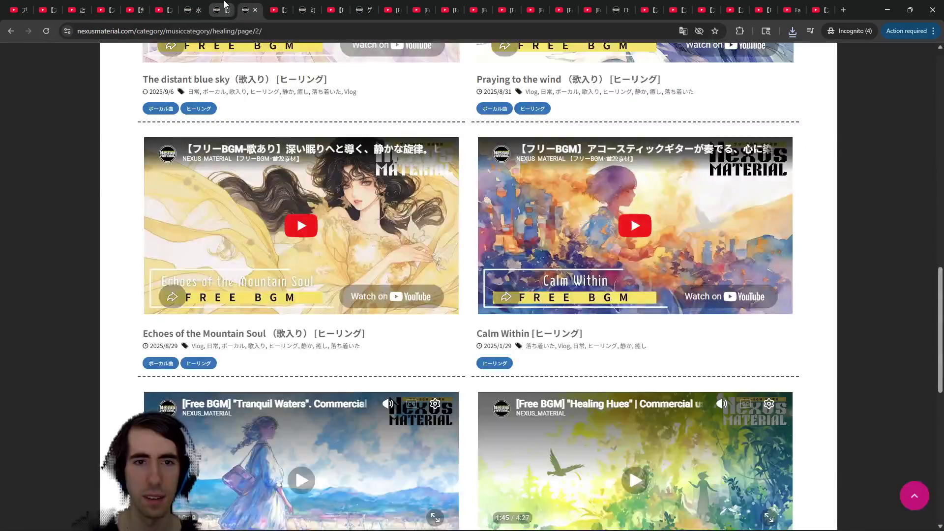
Open the 灯明を求めて track page and rewind its YouTube video to 0:00.
left_click(248, 7)
left_click(305, 7)
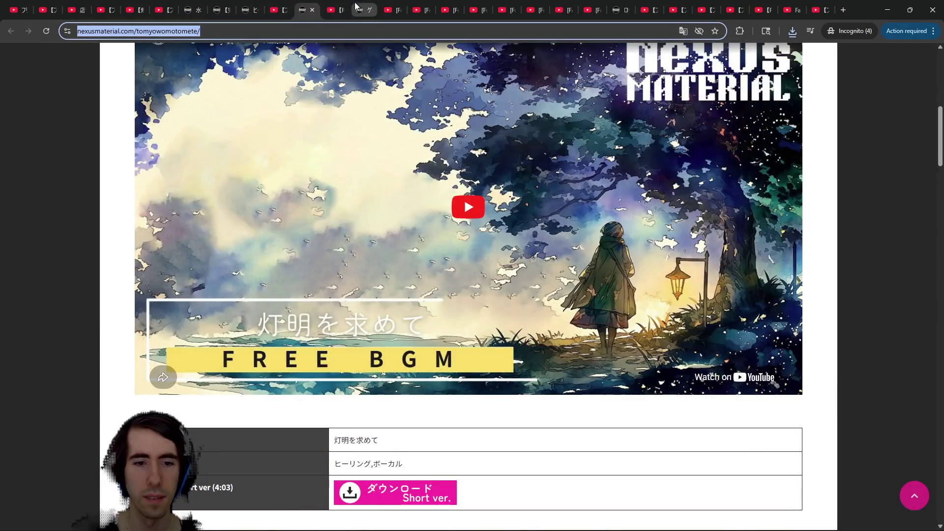
scroll(350, 242, "up", 2)
scroll(354, 270, "up", 2)
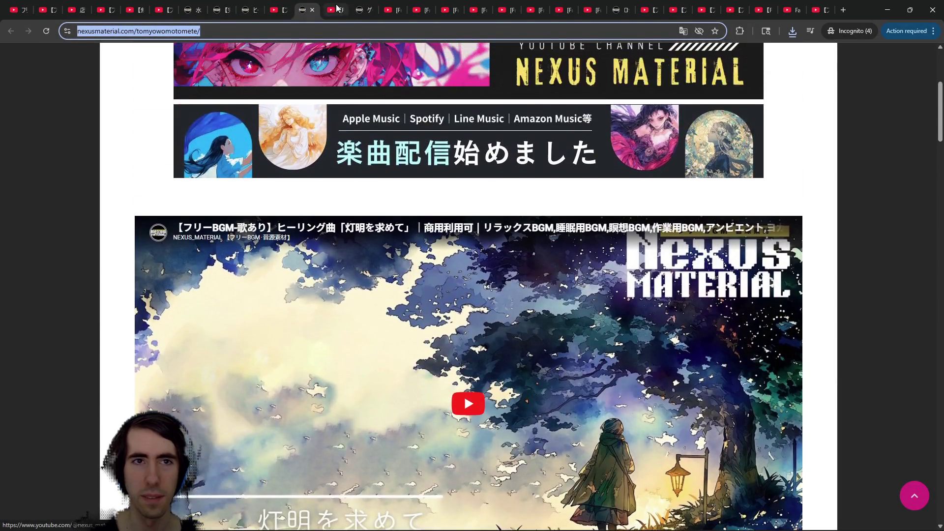
left_click(335, 8)
left_click(275, 9)
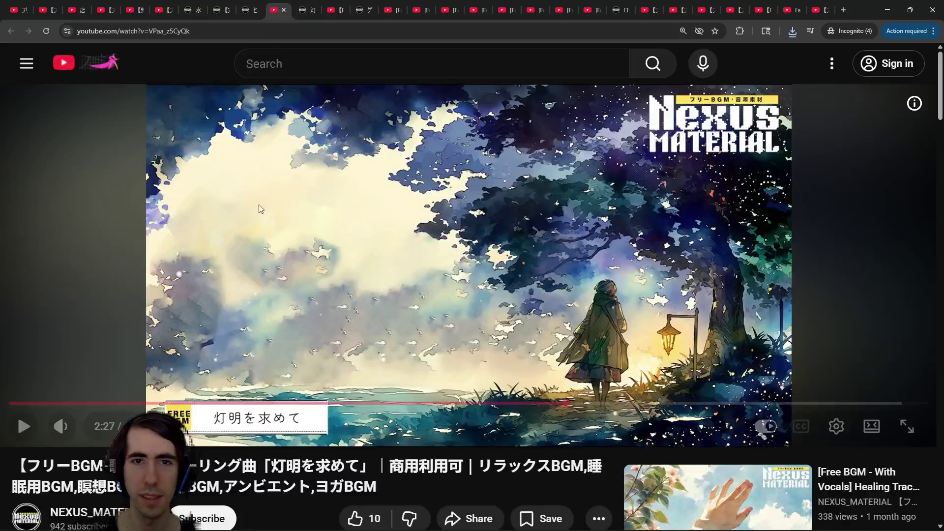
left_click_drag(49, 403, 11, 405)
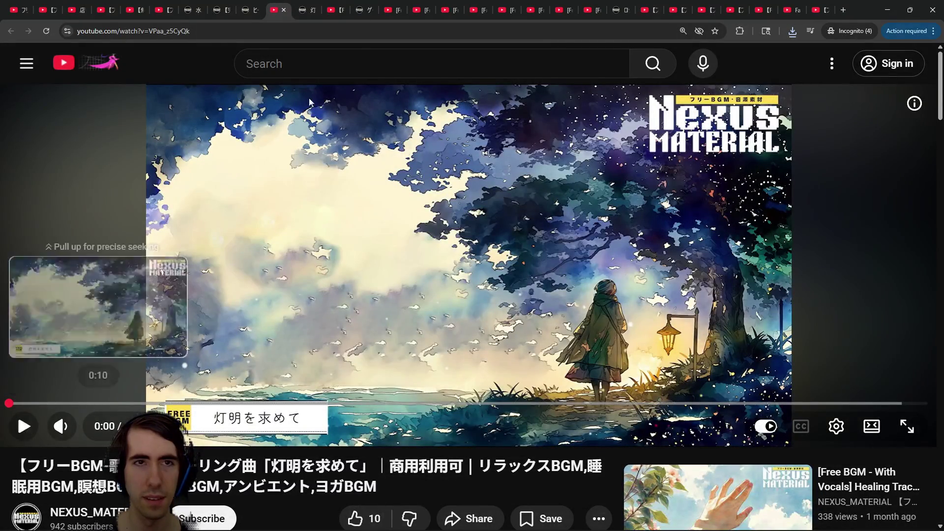
Glance over the 灯明を求めて track page, then start the video playing from the beginning.
key("ctrl+Tab")
scroll(318, 339, "down", 4)
scroll(319, 339, "down", 2)
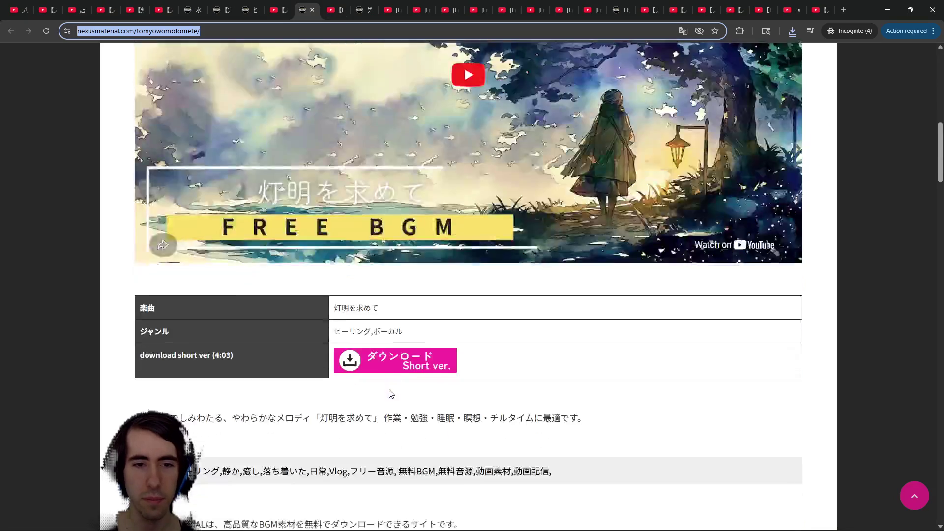
scroll(393, 316, "up", 3)
key("ctrl+shift+Tab")
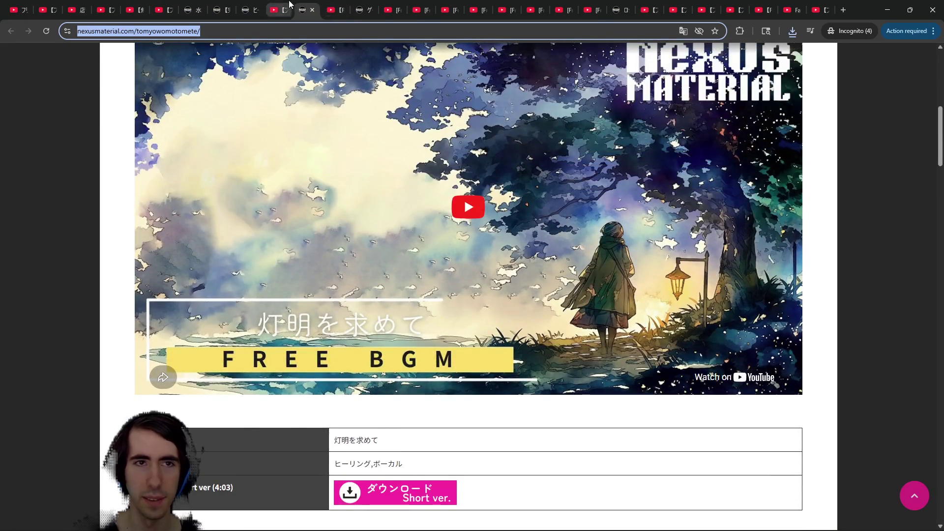
left_click(320, 217)
right_click(331, 204)
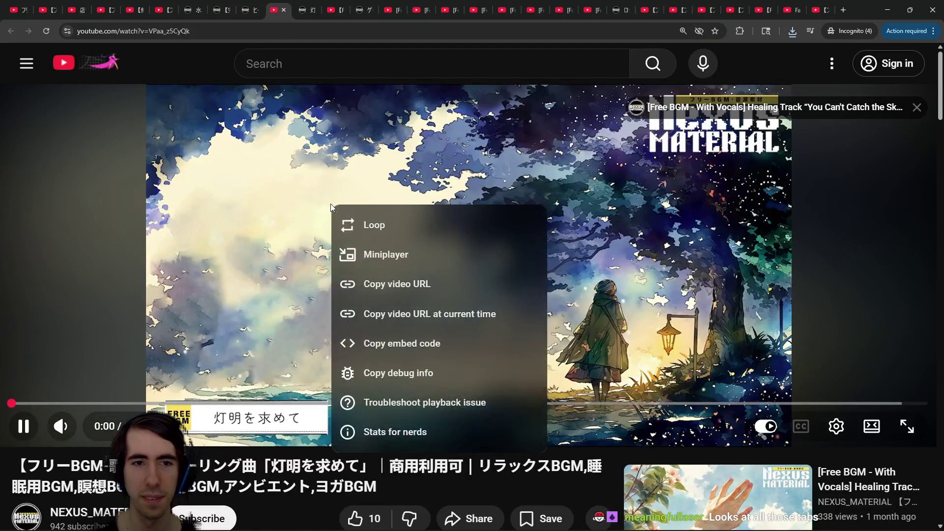
Raise the 灯明を求めて video's volume with the slider while it keeps playing.
key("Escape")
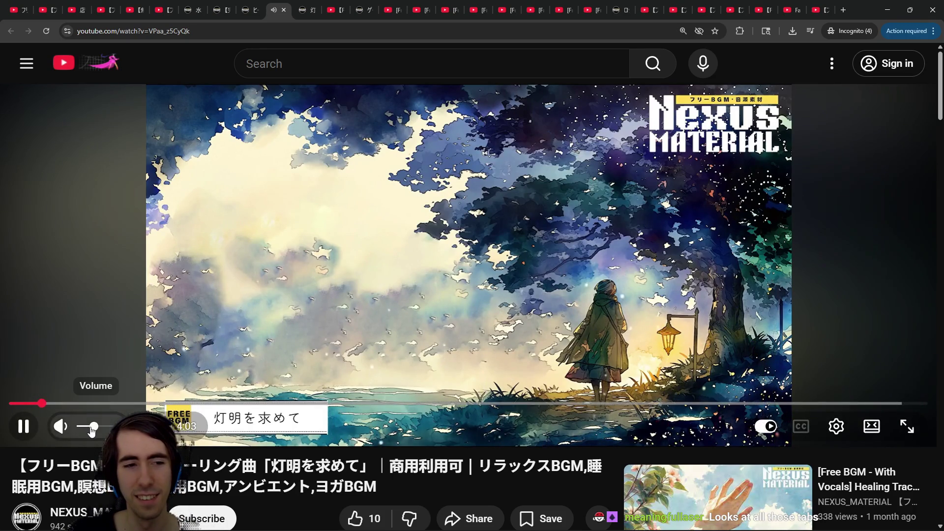
left_click_drag(89, 431, 101, 431)
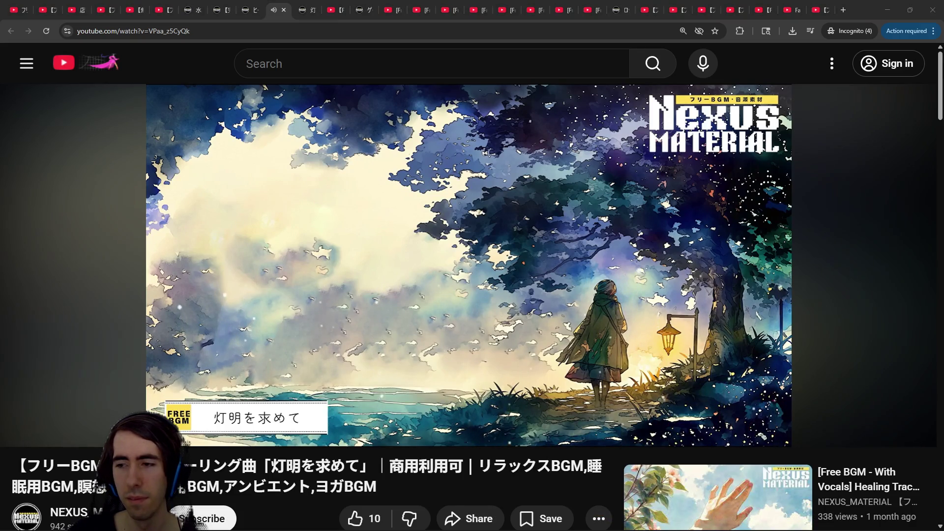
key("alt+Tab")
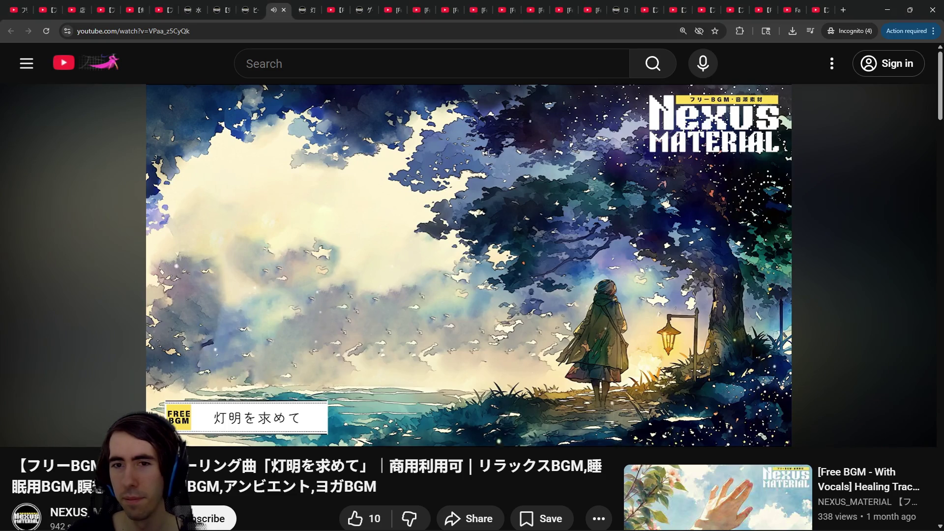
right_click(697, 287)
key("Escape")
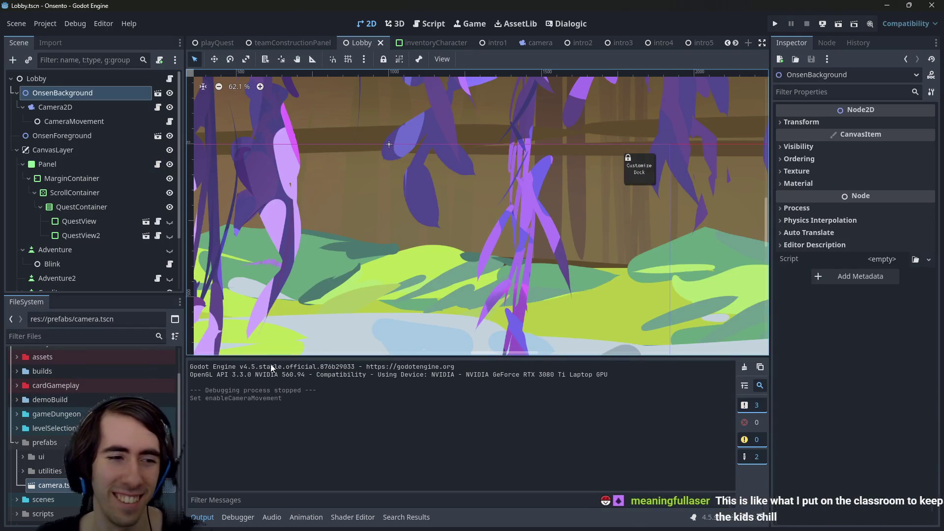
In Godot's FileSystem, collapse prefabs and expand assets, then minimize the editor.
double_click(73, 442)
scroll(74, 442, "up", 2)
key("Down")
key("Down")
key("Down")
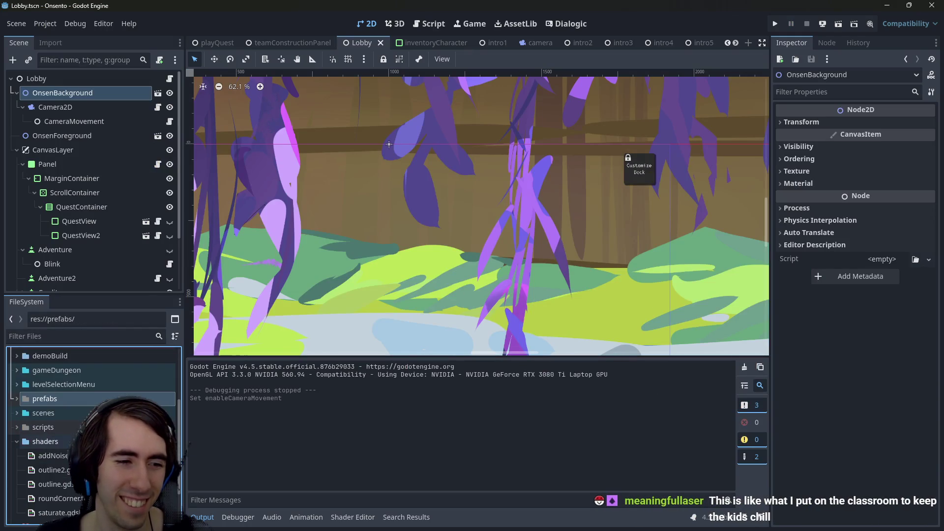
scroll(60, 396, "up", 1)
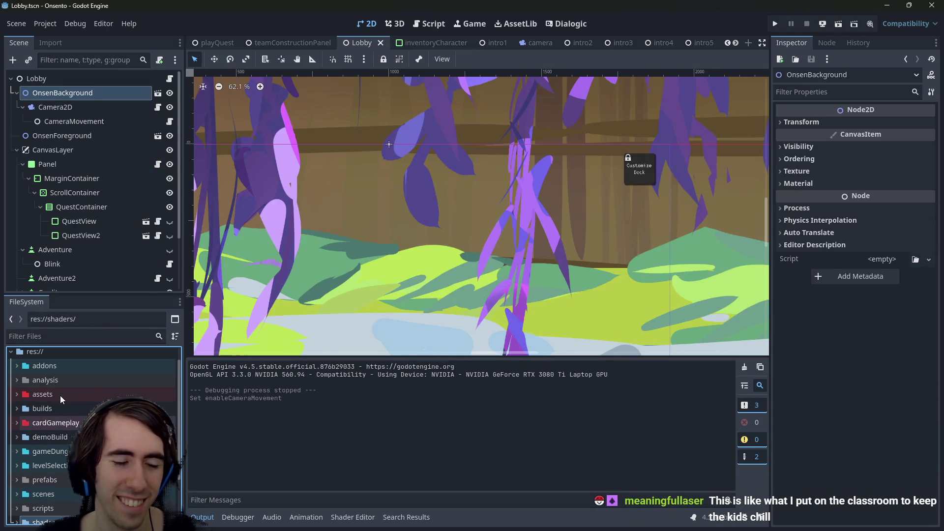
double_click(60, 396)
left_click(888, 7)
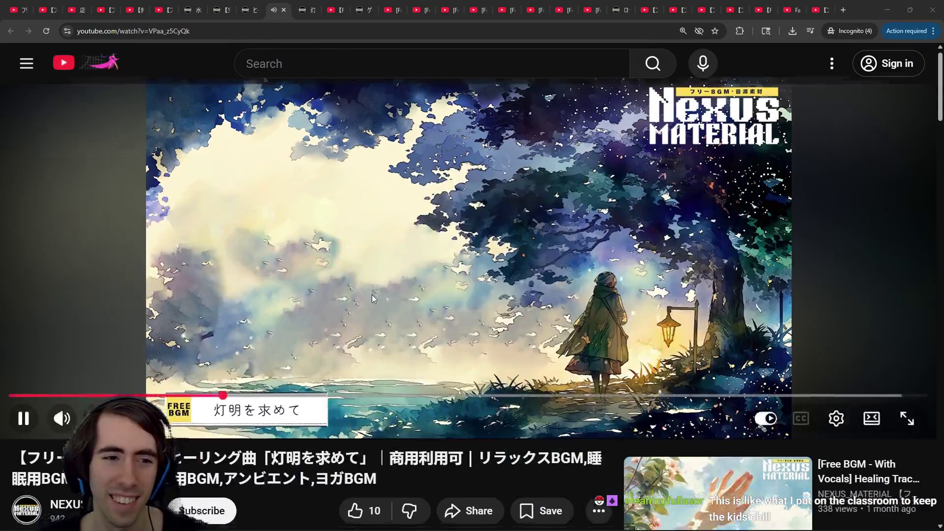
Scroll to the pinned lyrics and highlight lines from 世界は 燃えさかる onward.
scroll(352, 308, "down", 15)
scroll(231, 361, "down", 9)
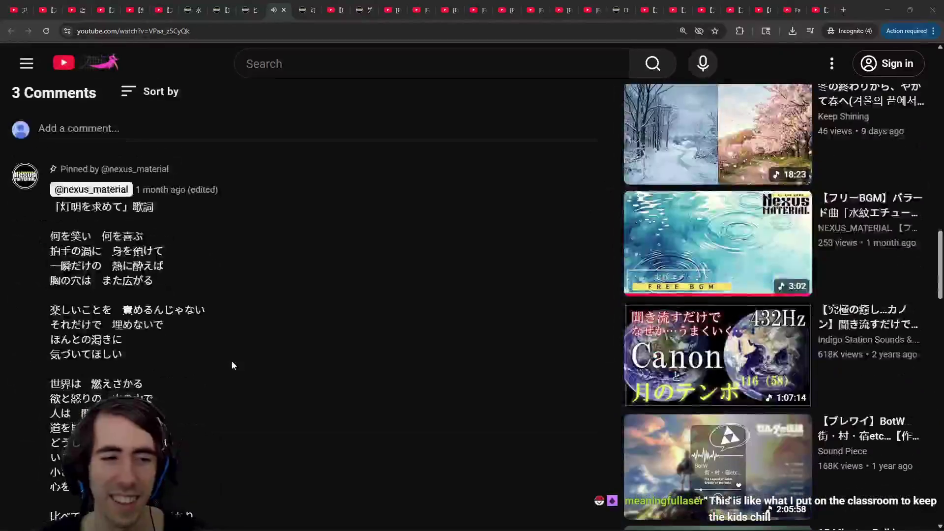
scroll(217, 355, "up", 2)
left_click_drag(51, 307, 137, 312)
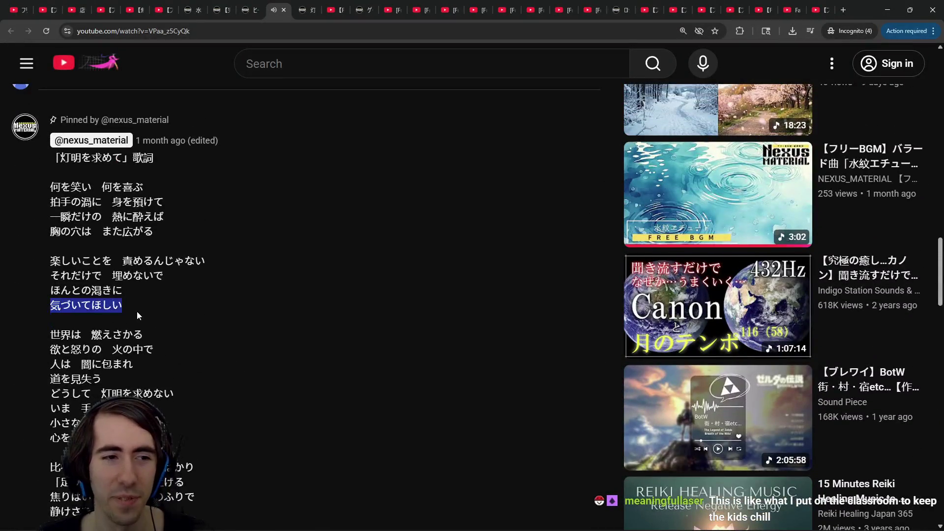
scroll(137, 310, "down", 3)
left_click_drag(52, 189, 131, 188)
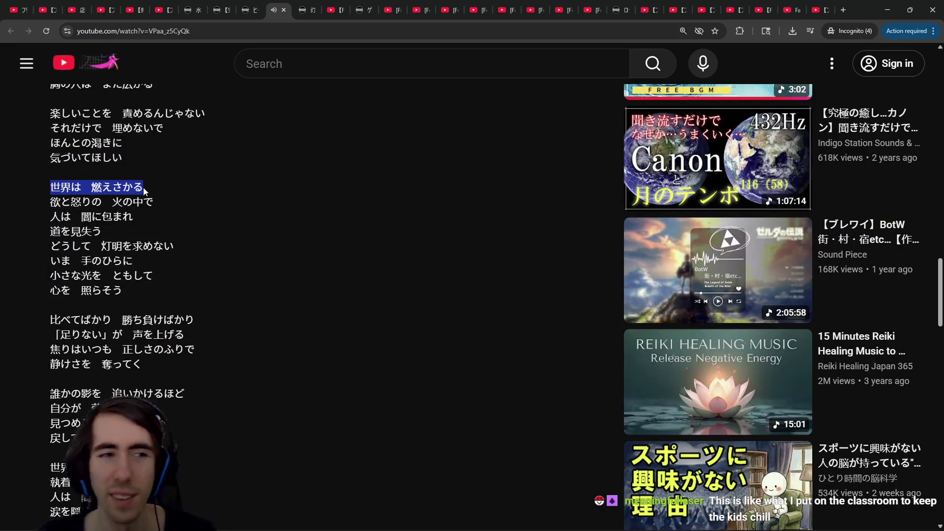
mouse_move(51, 202)
left_mouse_down()
mouse_move(153, 204)
mouse_move(61, 218)
mouse_move(133, 219)
left_mouse_up()
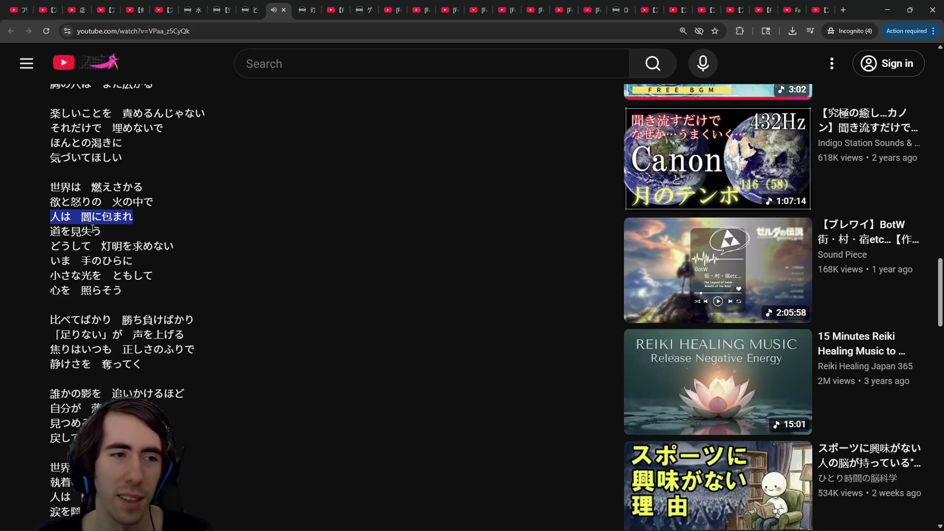
left_click(77, 231)
Highlight the later lyrics, 道を見失う, どうして and 小さな光を ともして, through 照らそう.
left_click_drag(50, 232, 106, 234)
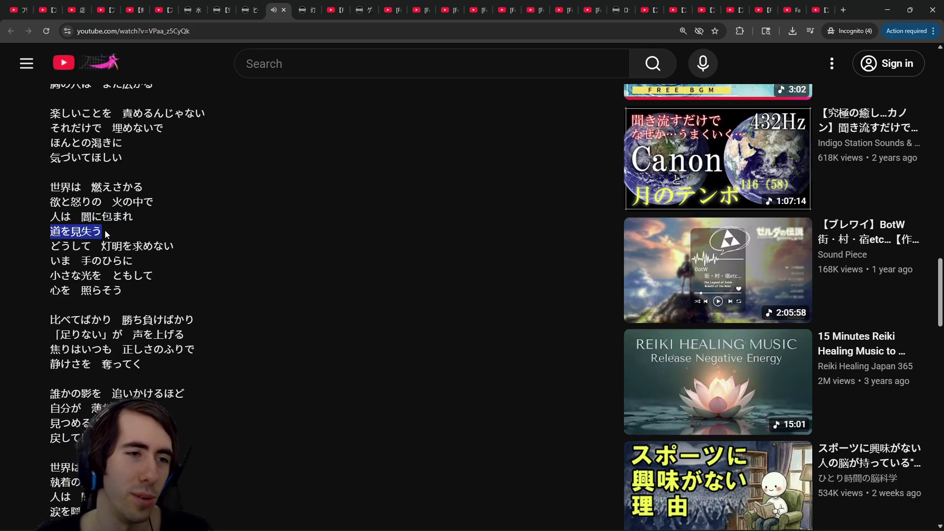
left_click_drag(53, 246, 177, 251)
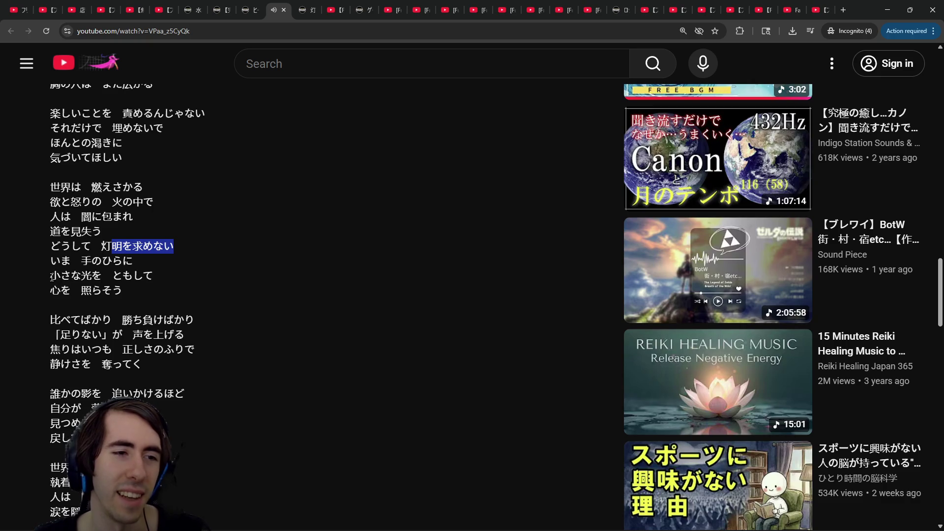
left_click_drag(52, 277, 155, 285)
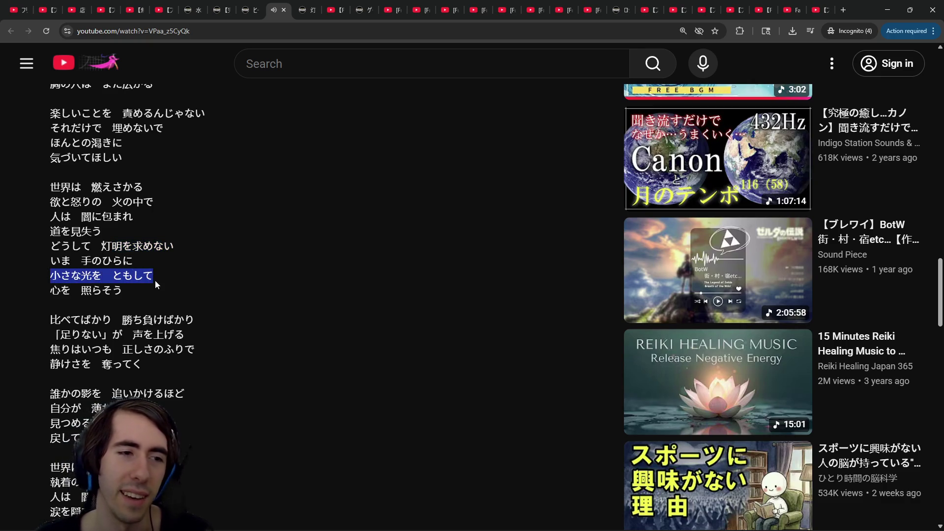
left_click(156, 284)
left_click_drag(77, 293, 125, 294)
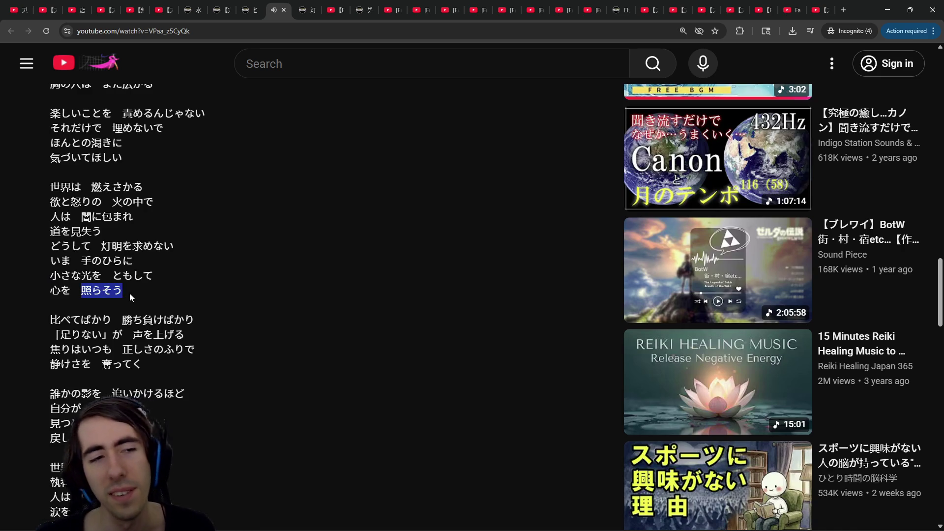
scroll(129, 293, "down", 1)
scroll(130, 297, "down", 2)
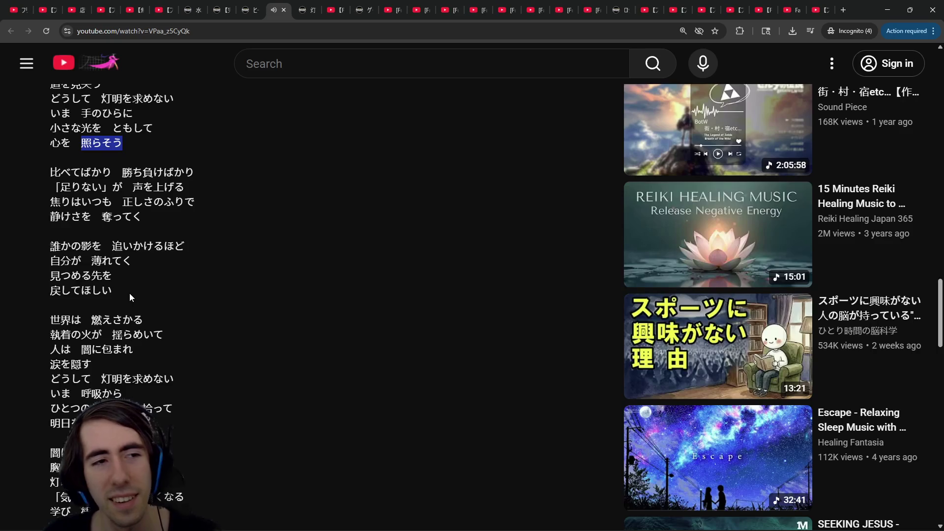
scroll(130, 294, "down", 1)
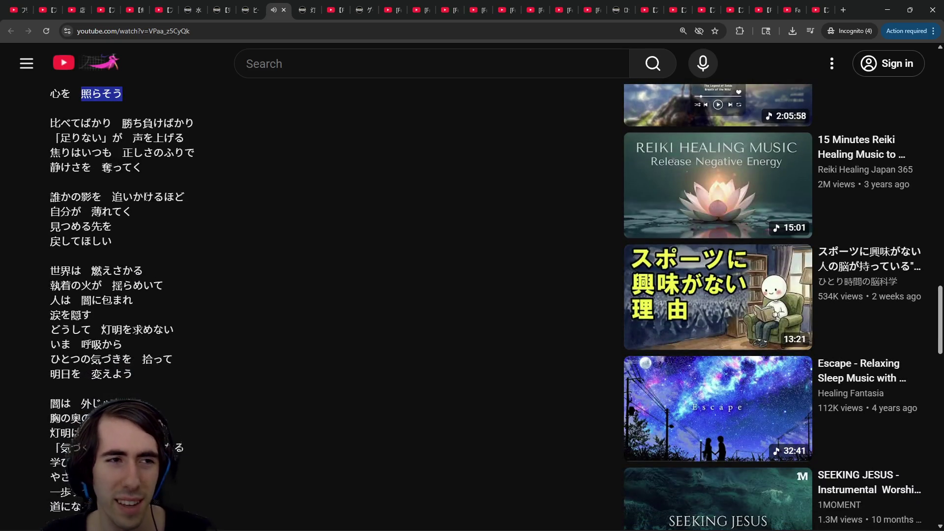
Highlight the lyrics 比べてばかり 勝ち負けばかり, 「足りない」が 声を上げる and 焦りはいつも 奪って.
left_click_drag(50, 123, 189, 123)
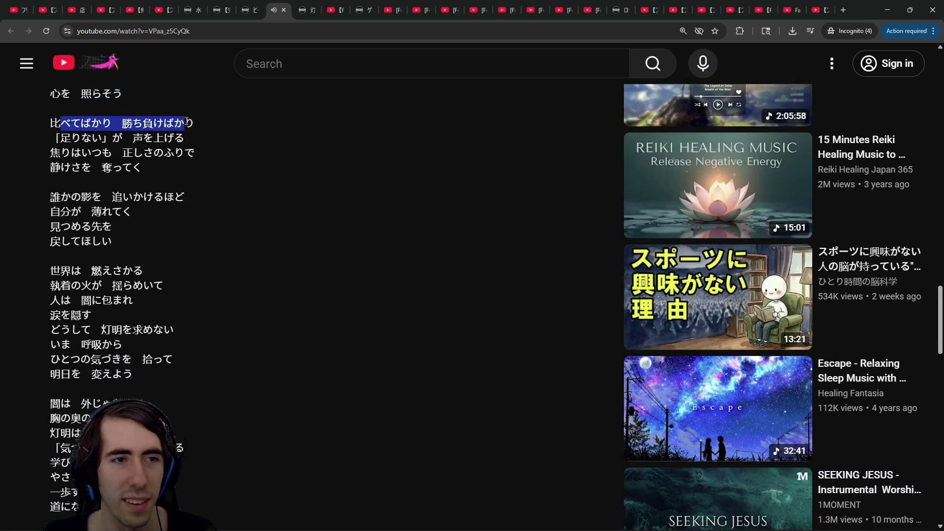
left_click(190, 122)
scroll(203, 147, "up", 1)
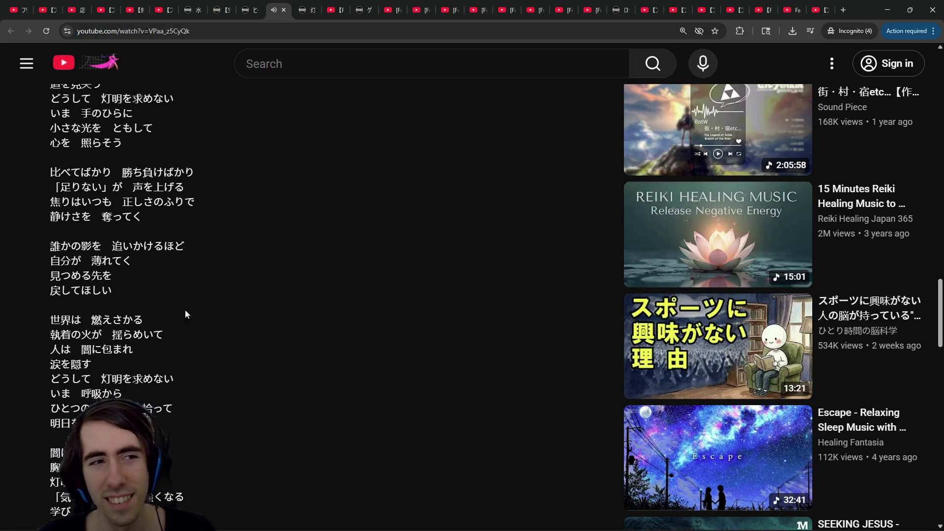
left_click_drag(82, 187, 182, 188)
left_click(183, 189)
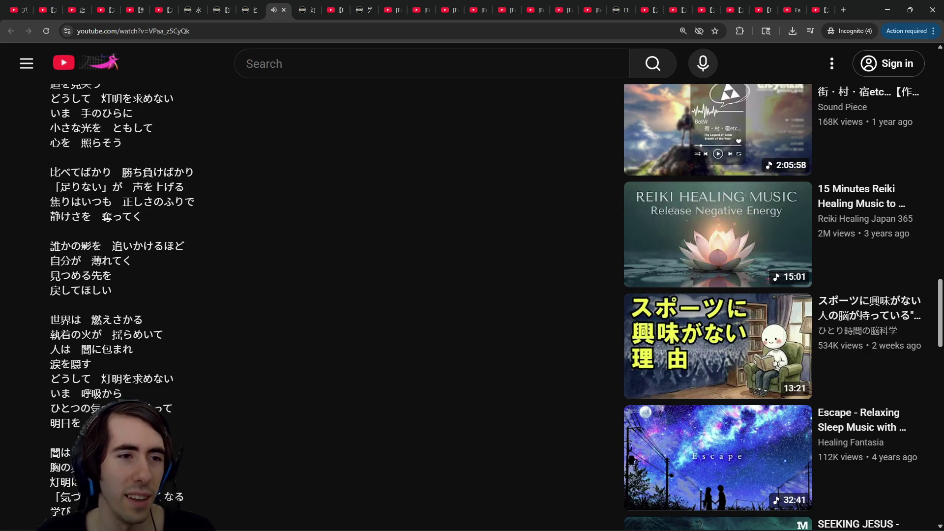
left_click_drag(51, 205, 195, 205)
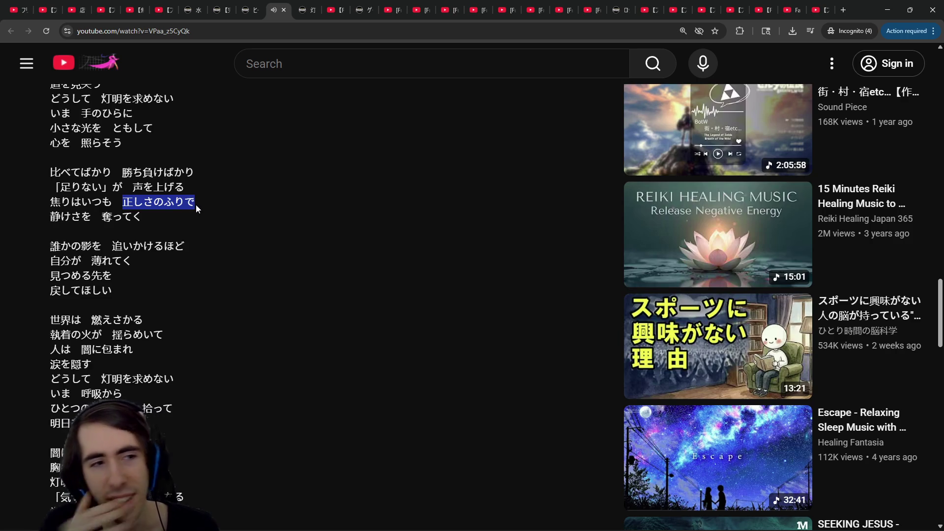
left_click_drag(102, 218, 134, 227)
left_click(123, 239)
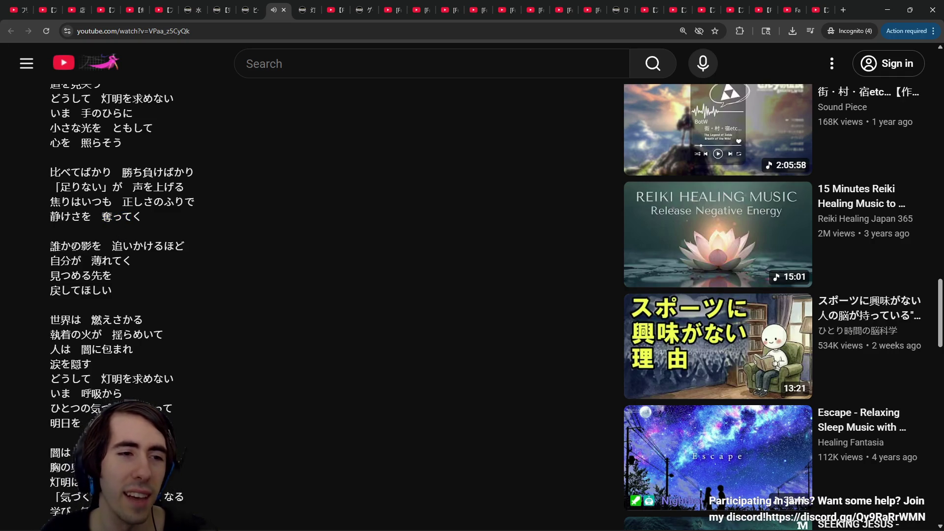
Highlight the remaining lyrics: 影 in 誰かの影を, 戻して and 執着.
left_click_drag(82, 246, 92, 247)
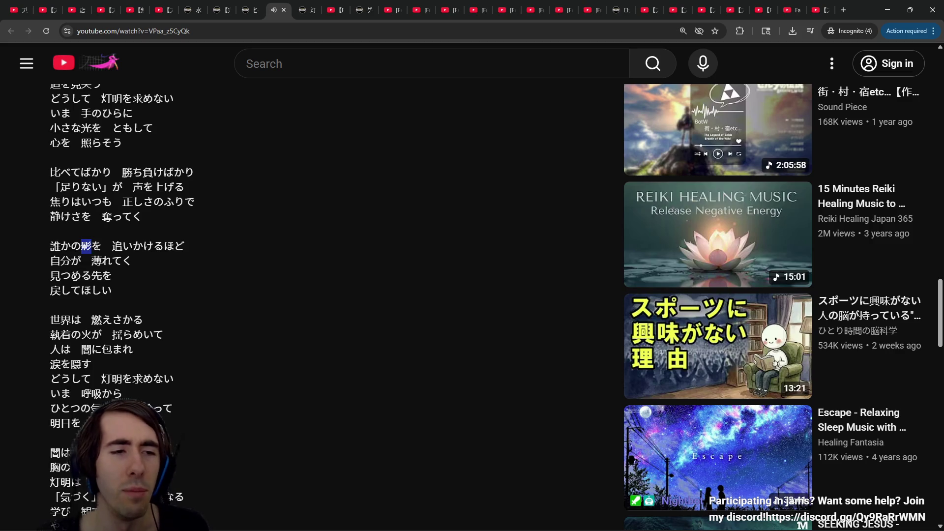
left_click_drag(50, 291, 112, 289)
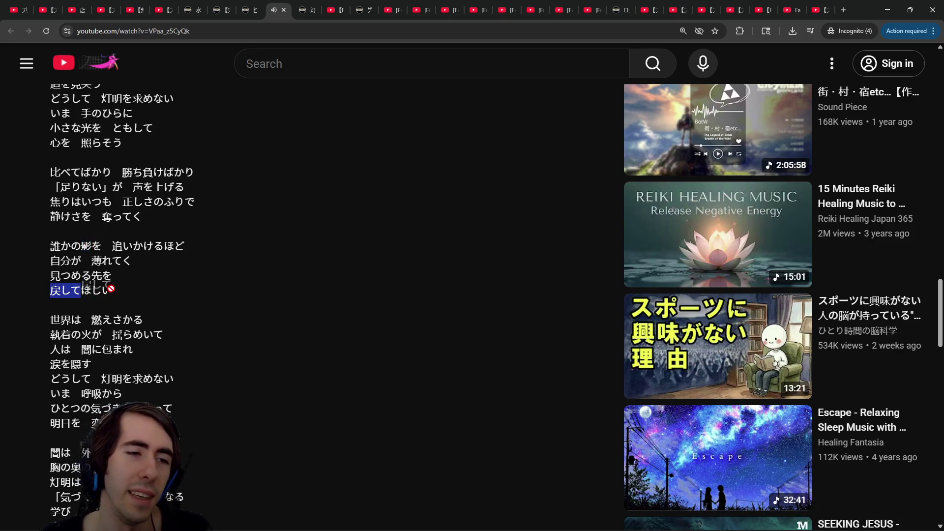
left_click(112, 289)
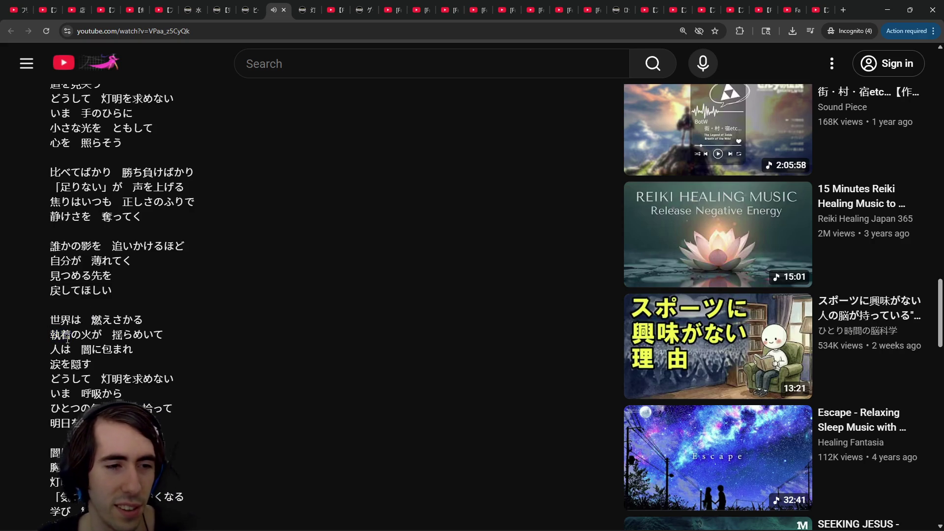
mouse_move(59, 338)
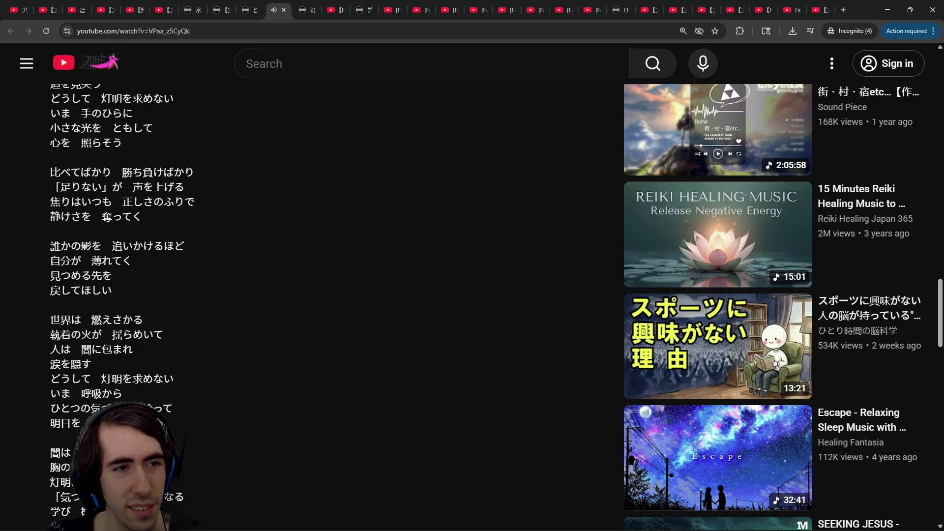
left_click_drag(51, 336, 71, 335)
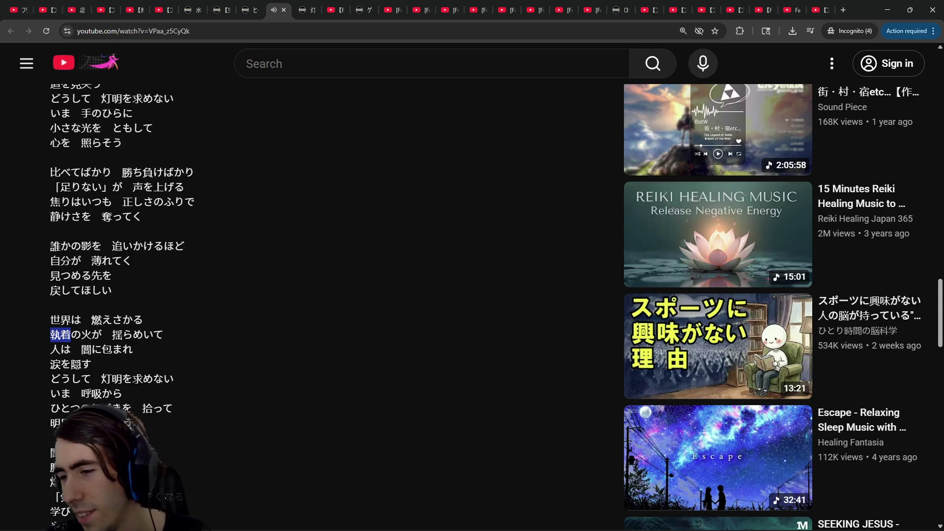
Scroll back up to the song's video and dismiss the player's context menu.
key("alt+Tab")
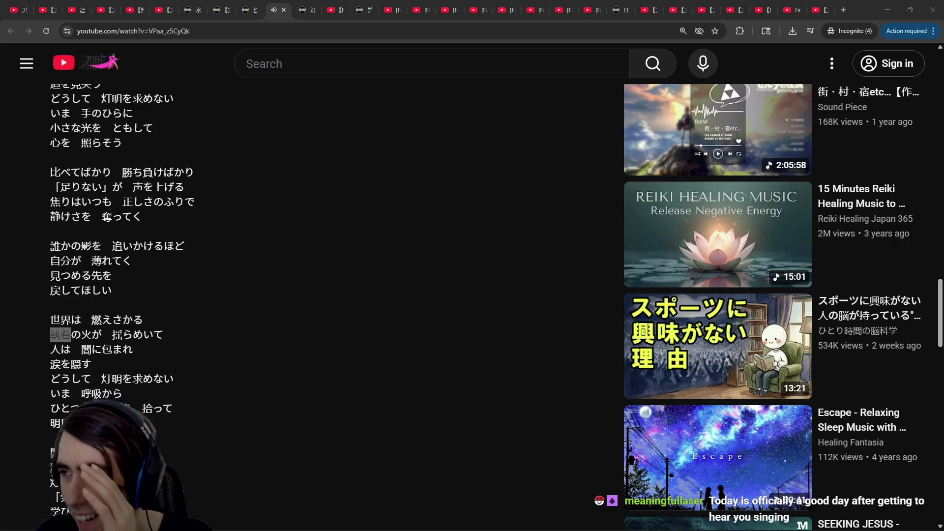
key("alt+Tab")
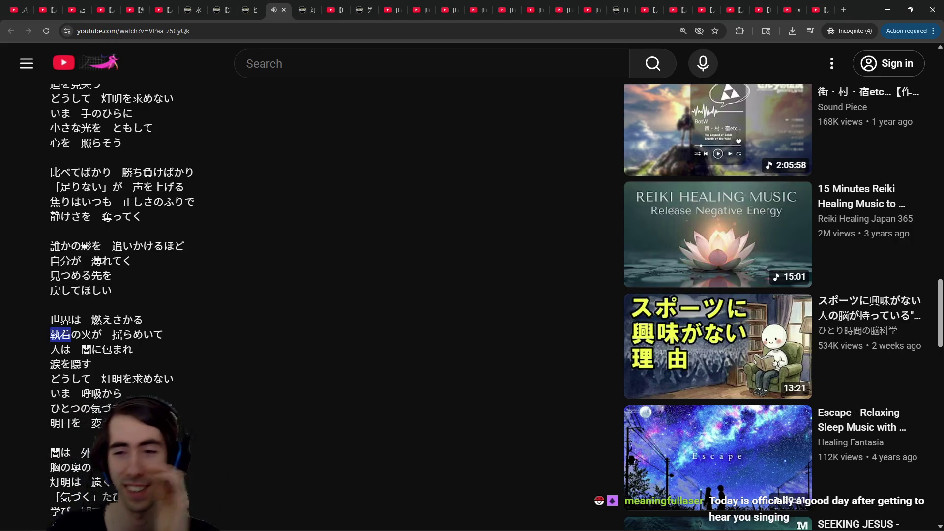
key("alt+Tab")
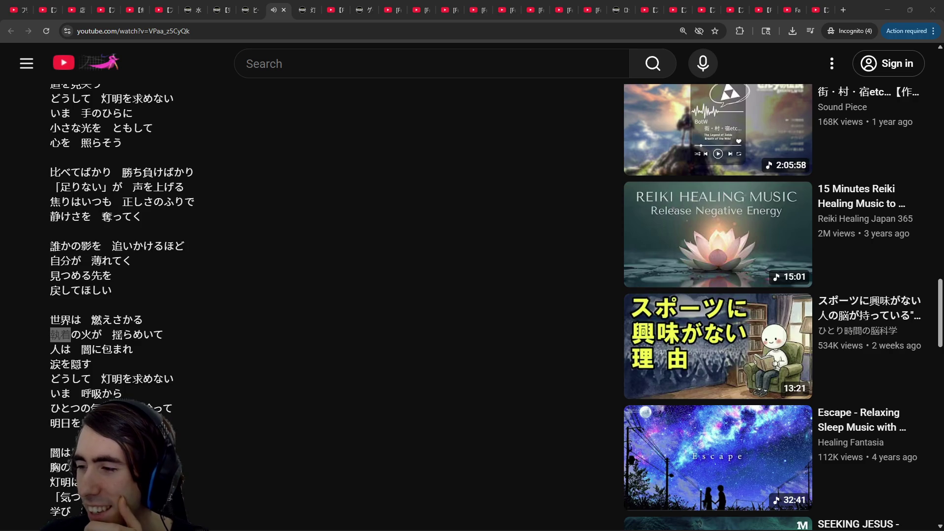
scroll(465, 306, "up", 15)
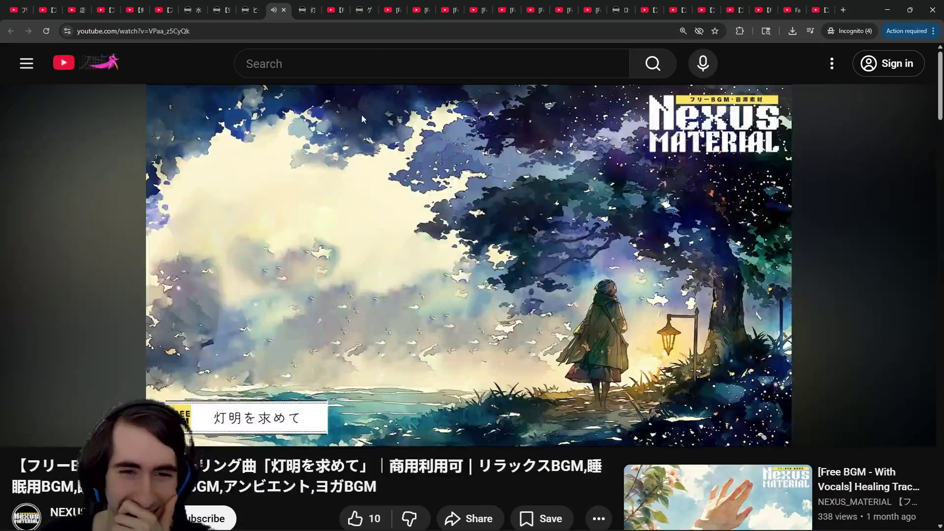
right_click(352, 178)
left_click(352, 178)
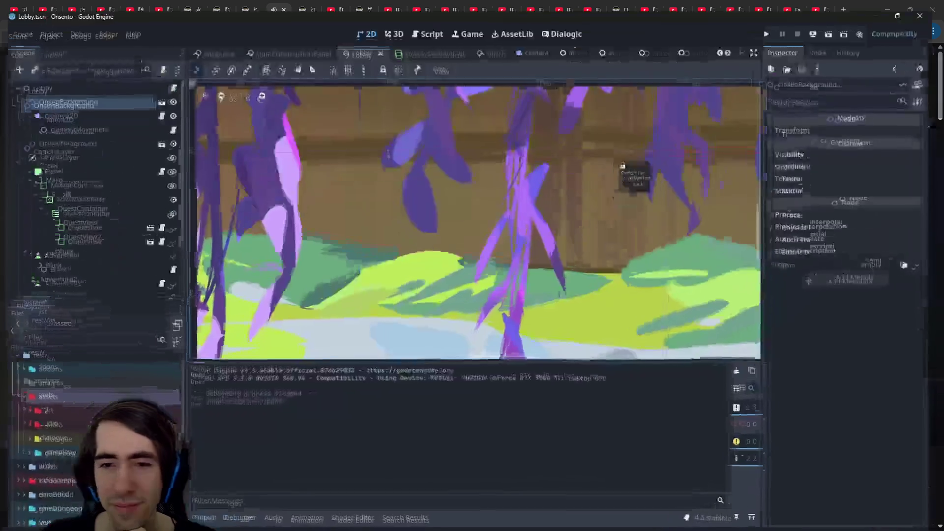
Expand assets/audio in the FileSystem dock and select the music folder.
scroll(118, 396, "down", 3)
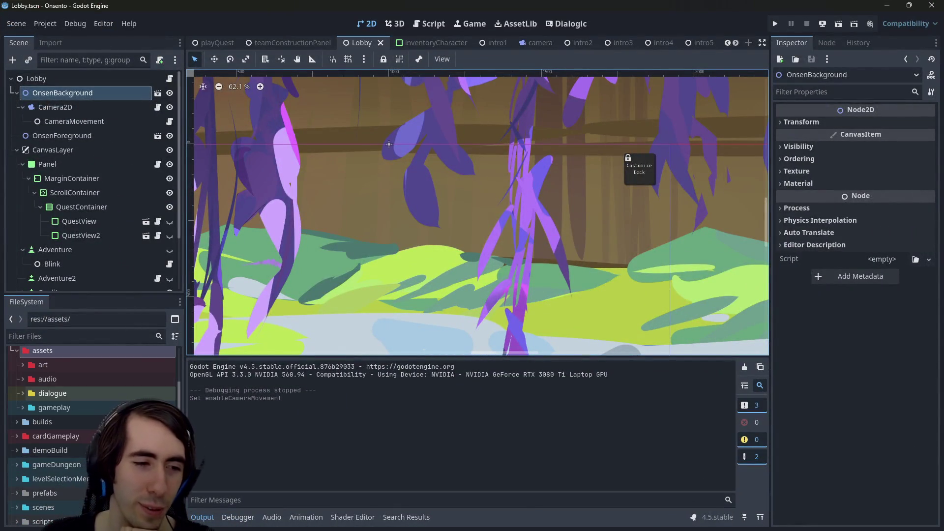
scroll(96, 408, "down", 5)
scroll(90, 391, "up", 5)
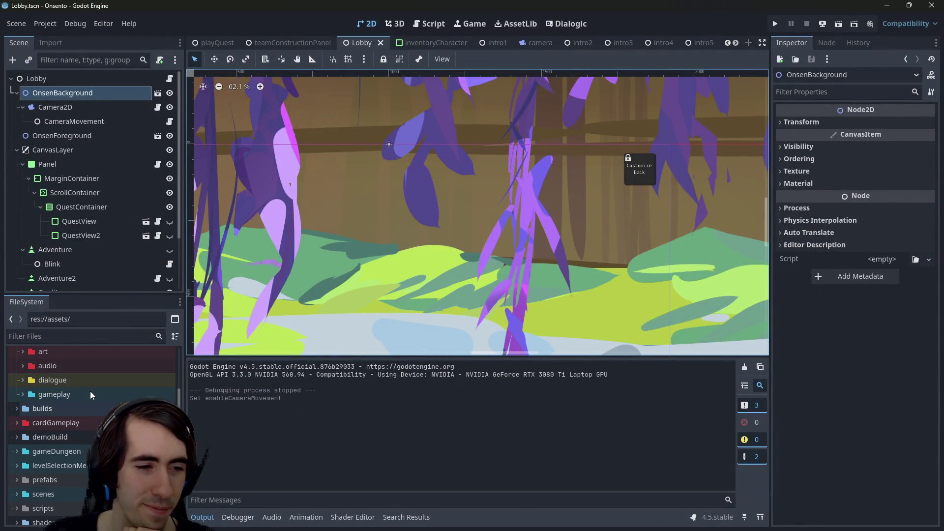
scroll(60, 418, "up", 4)
double_click(56, 433)
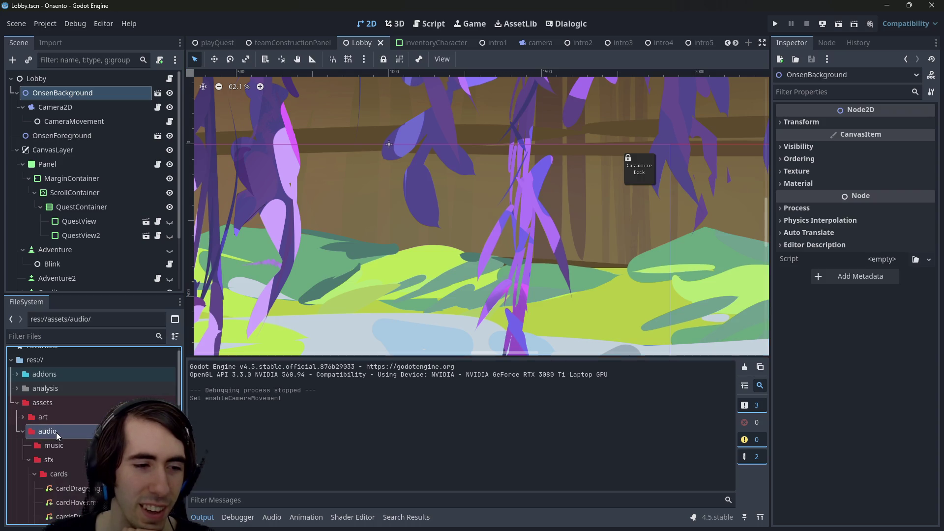
left_click(71, 462)
left_click(54, 445)
Open the music folder in File Explorer and drag the autumn-beach MP3 into it.
right_click(54, 445)
left_click(29, 459)
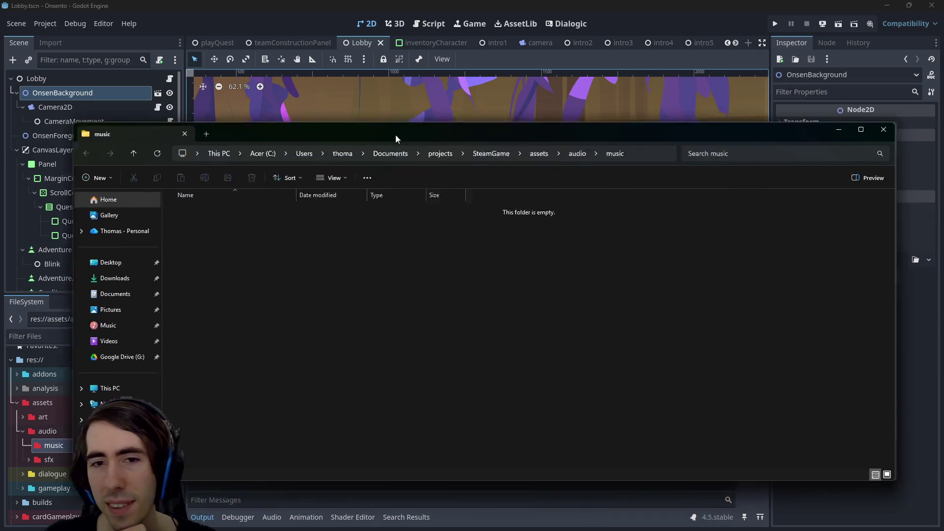
left_click_drag(396, 138, 382, 115)
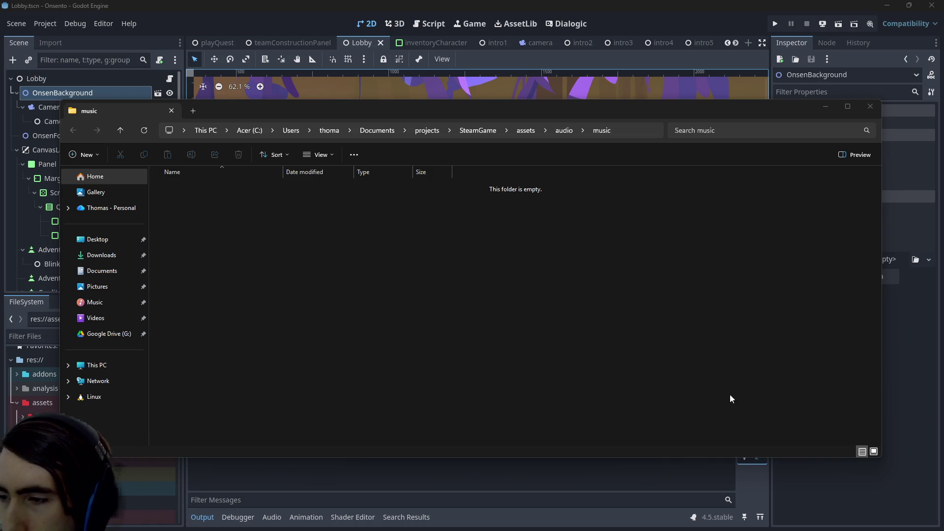
mouse_move(483, 303)
left_mouse_down()
mouse_move(508, 287)
mouse_move(536, 297)
left_mouse_up()
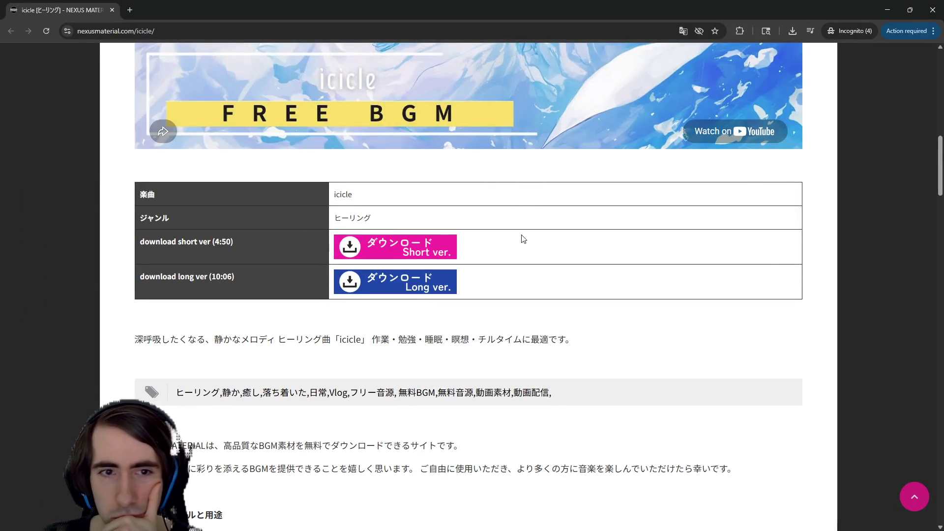
Minimize Chrome and drag icicle10min.mp3 into the music folder window.
left_click(887, 10)
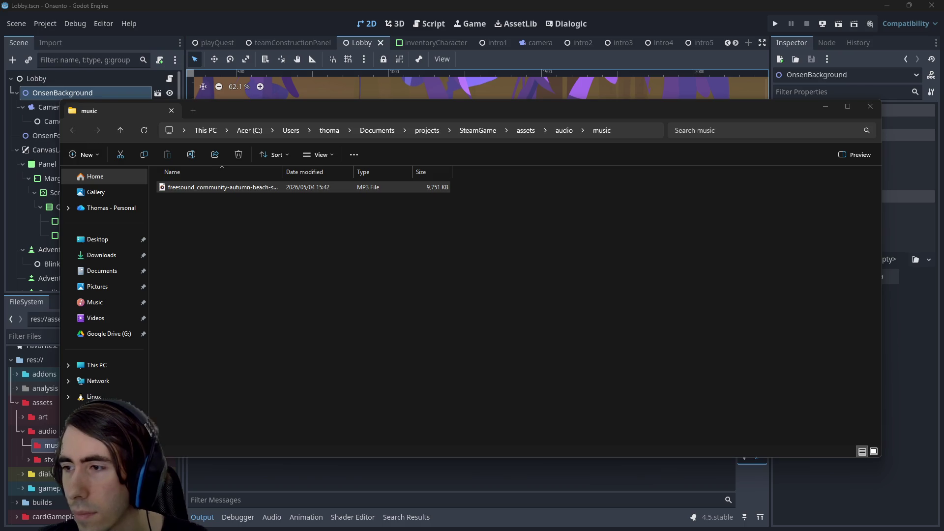
key("alt+Tab")
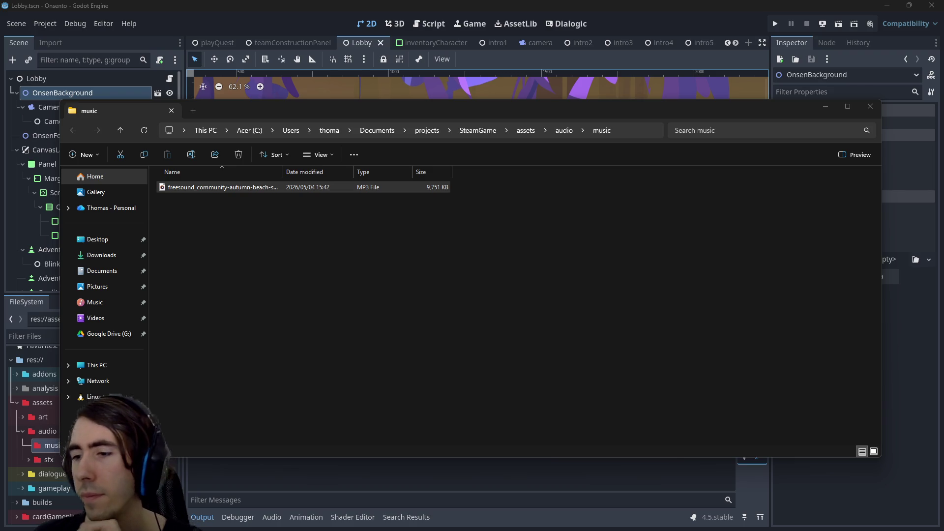
key("alt+Tab")
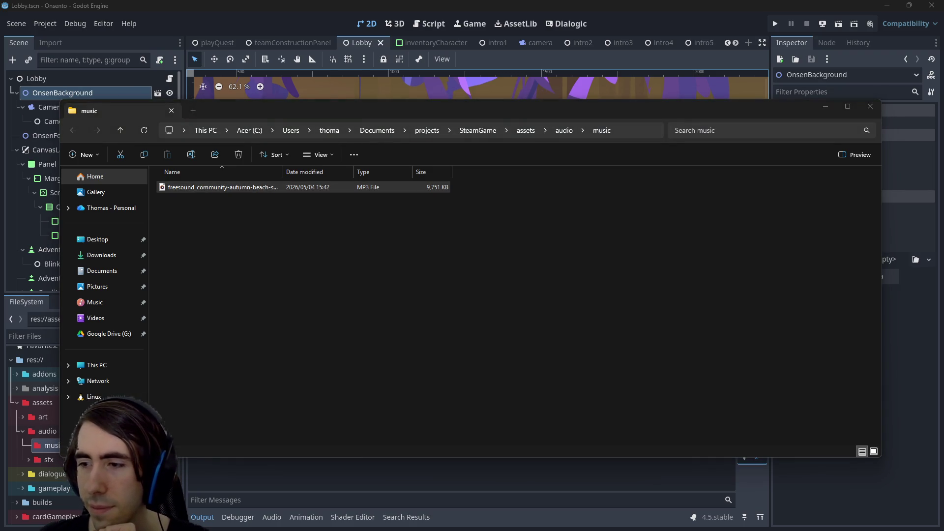
mouse_move(670, 340)
left_mouse_down()
mouse_move(550, 320)
mouse_move(675, 314)
left_mouse_up()
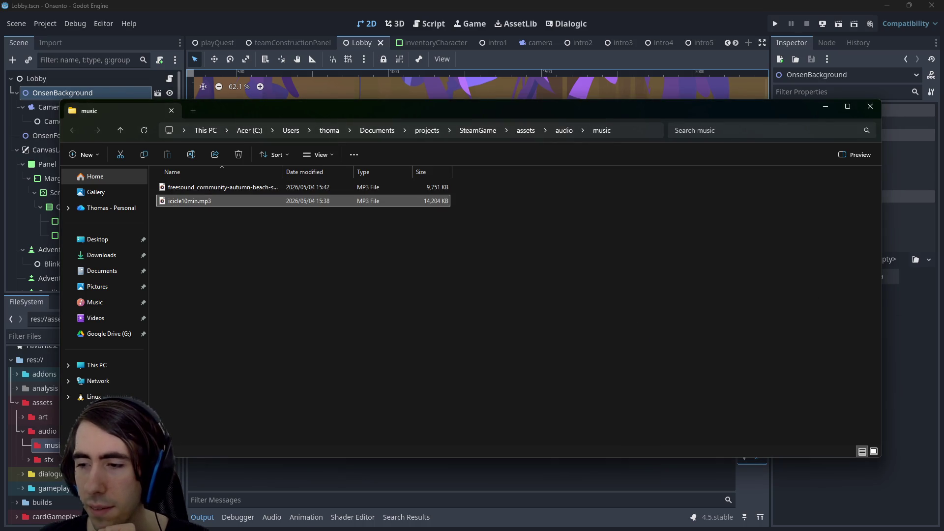
key("alt+Tab")
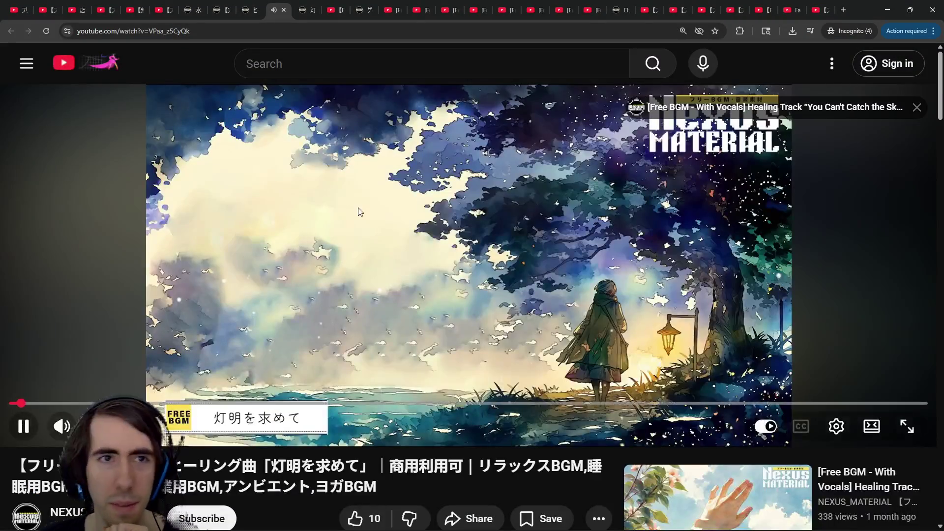
Pause the playing video and switch to the icicle video tab in Chrome.
left_click(317, 252)
key("alt+Tab")
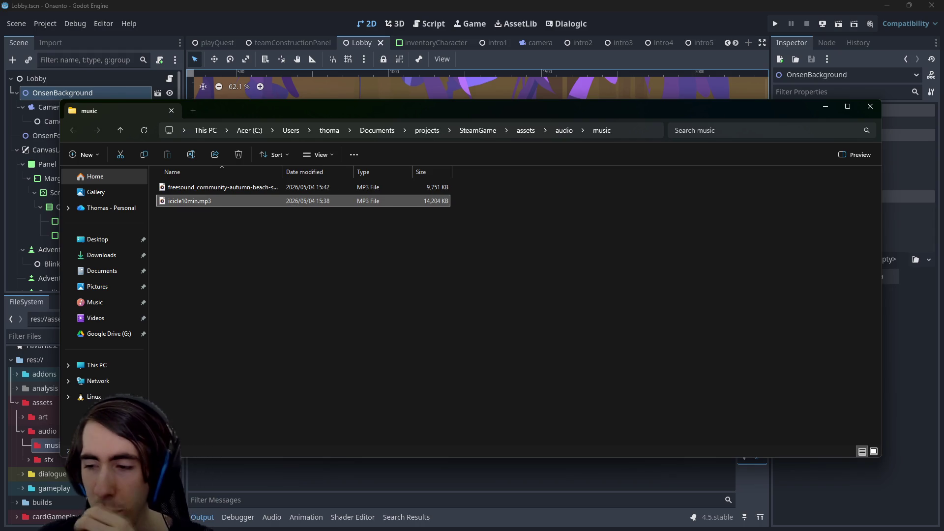
key("alt+Tab")
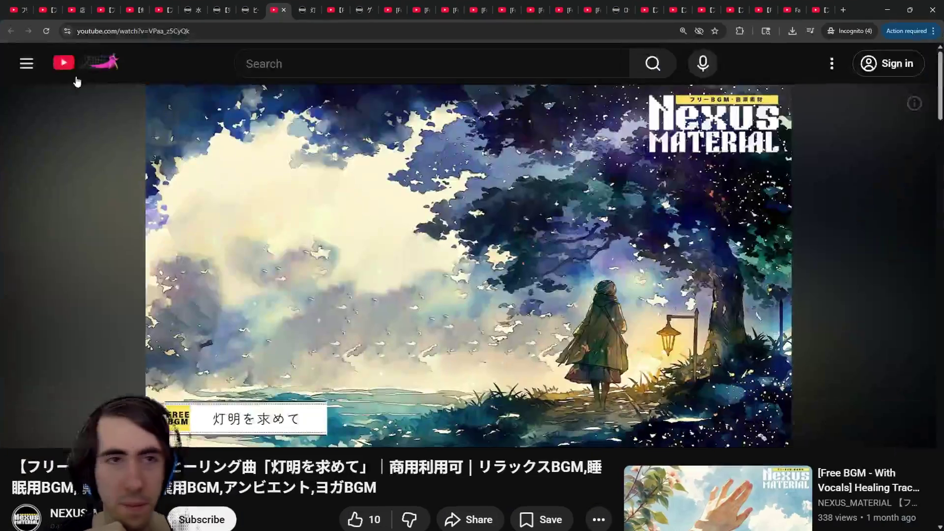
left_click(334, 10)
right_click(286, 211)
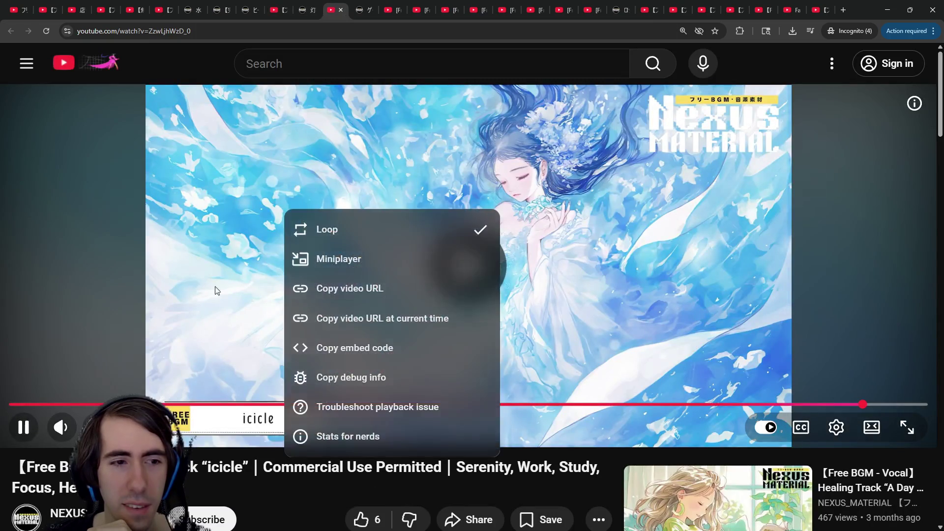
left_click(12, 404)
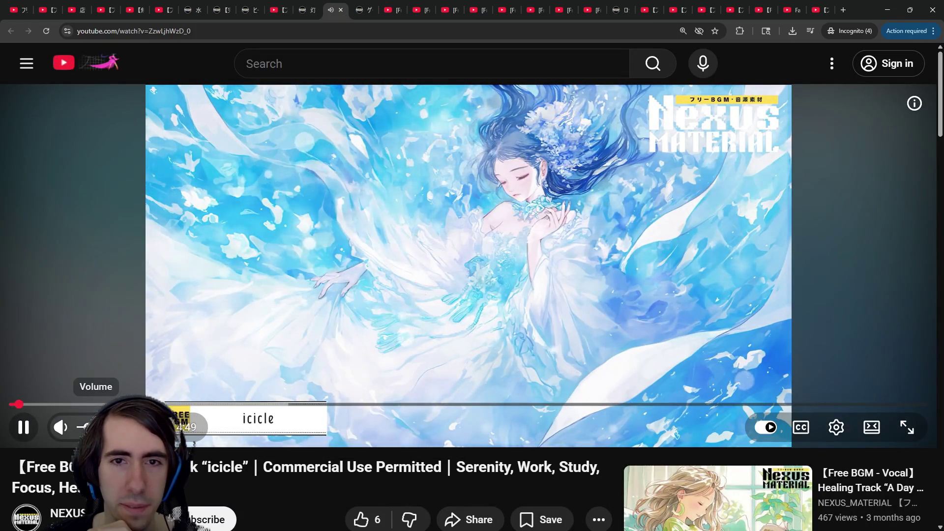
Check the icicle player's context menu and select part of the video title.
right_click(217, 231)
left_click(207, 208)
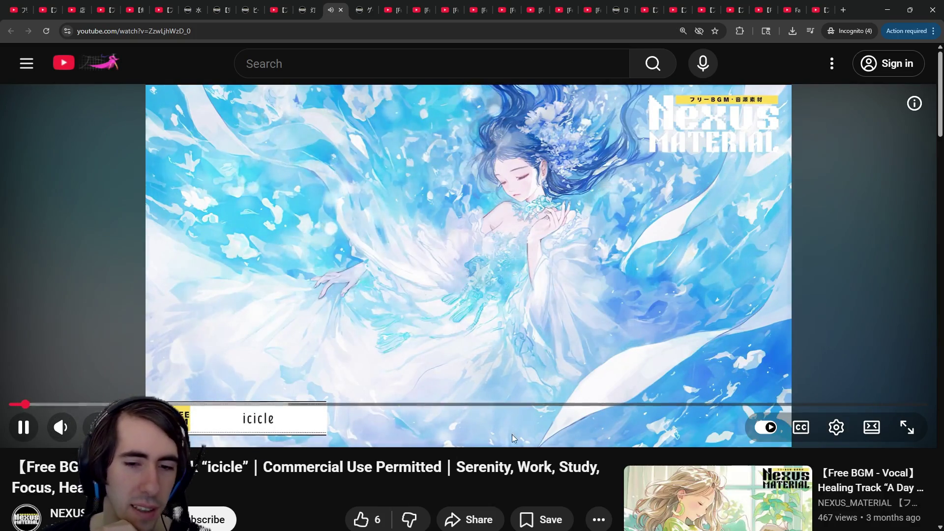
left_click_drag(466, 467, 526, 467)
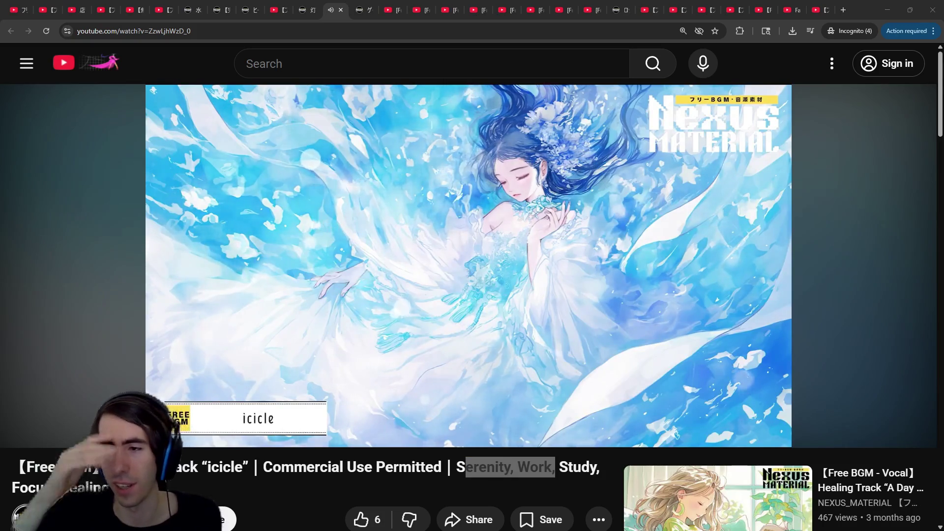
right_click(426, 216)
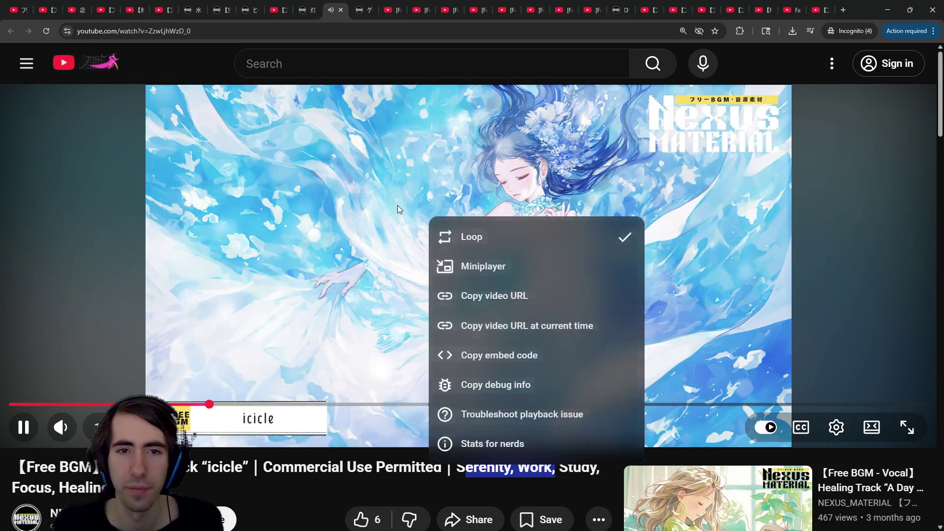
left_click(763, 166)
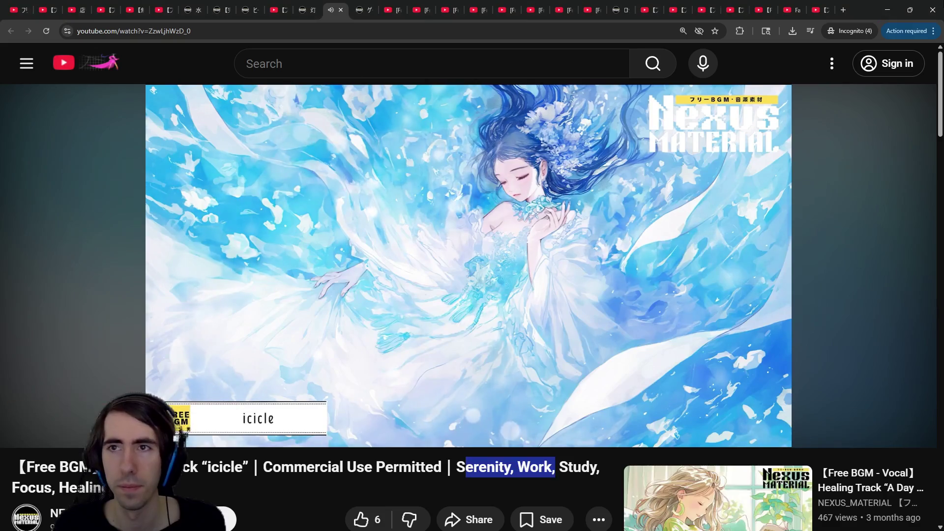
right_click(642, 187)
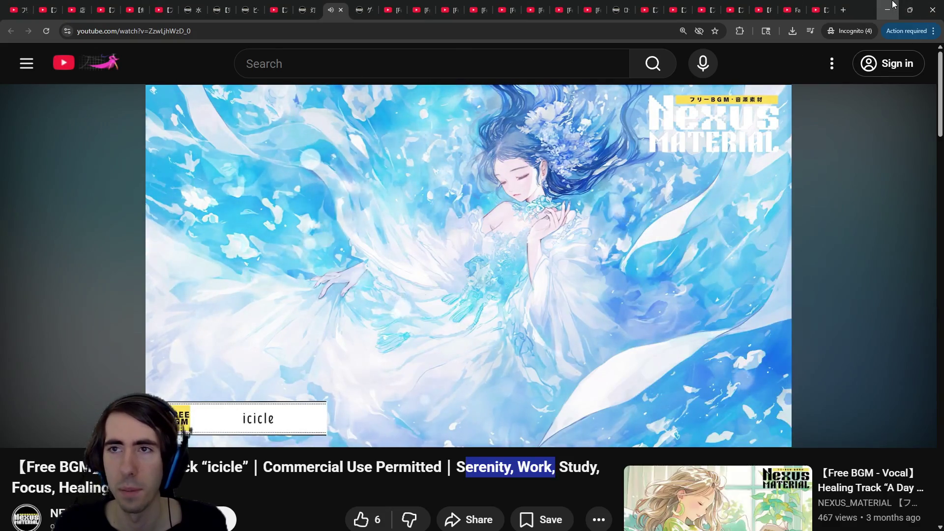
Switch from Chrome to the File Explorer music folder holding two MP3s.
key("alt+Tab")
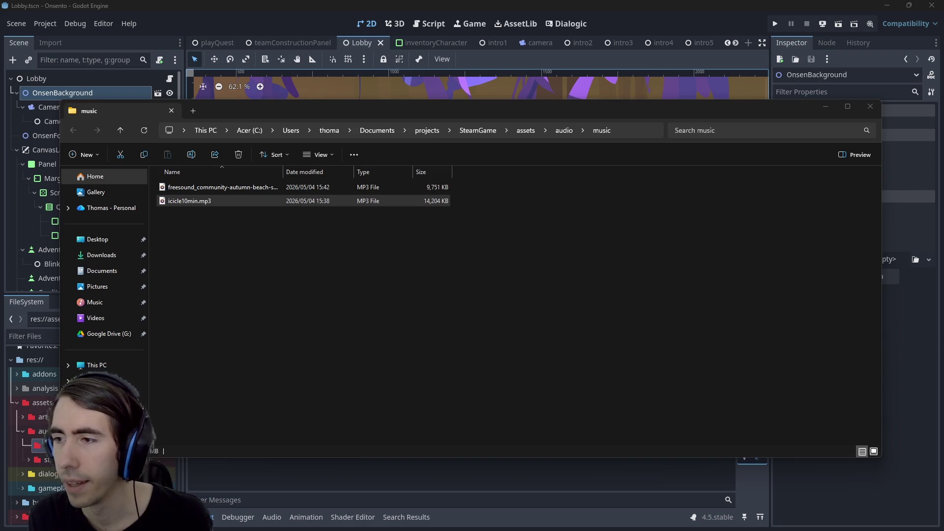
Drag suimonechudo10min.mp3 and tomyowomotomete.mp3 from Downloads into the music folder.
mouse_move(943, 111)
left_mouse_down()
mouse_move(606, 129)
mouse_move(453, 114)
left_mouse_up()
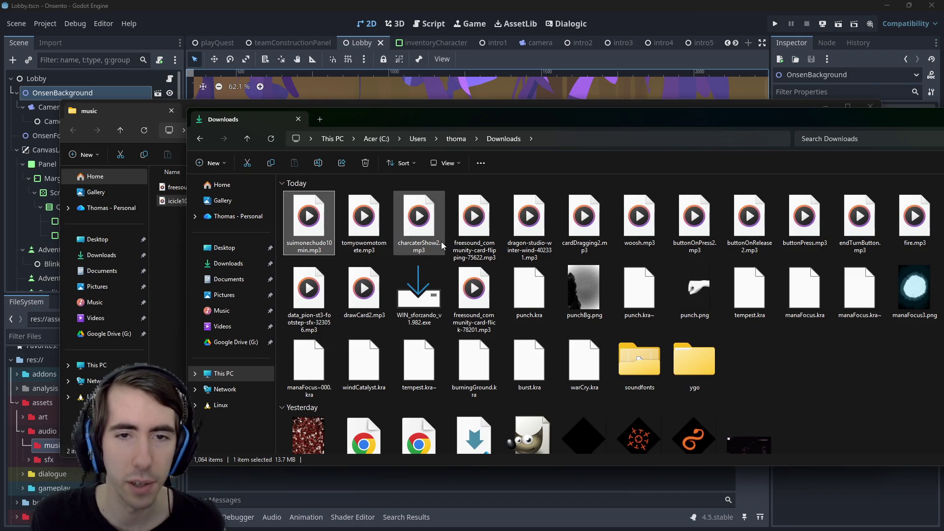
left_click(370, 224)
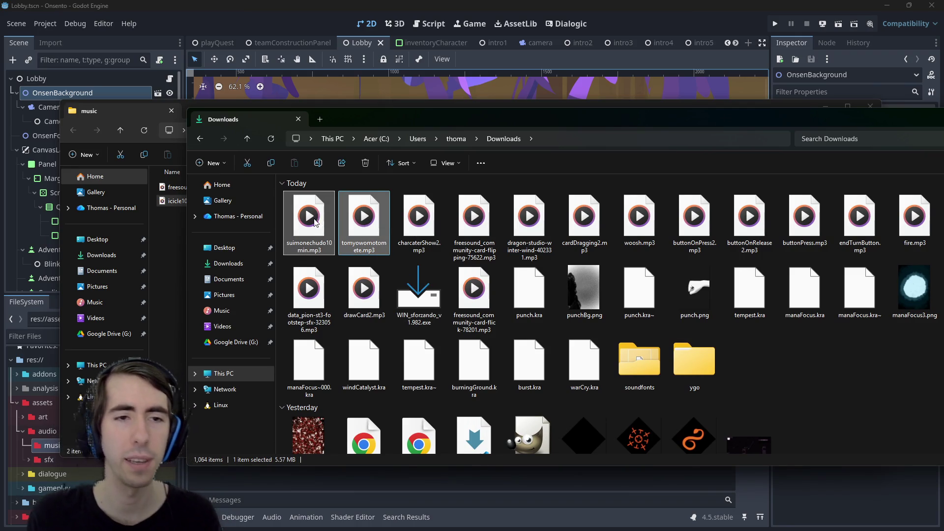
mouse_move(291, 239)
left_mouse_down()
mouse_move(148, 241)
mouse_move(168, 239)
left_mouse_up()
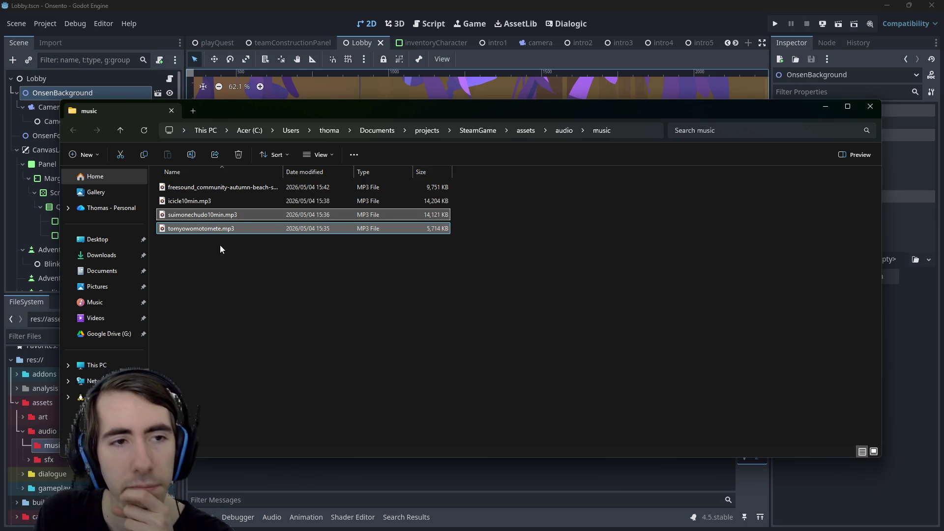
left_click_drag(344, 113, 352, 113)
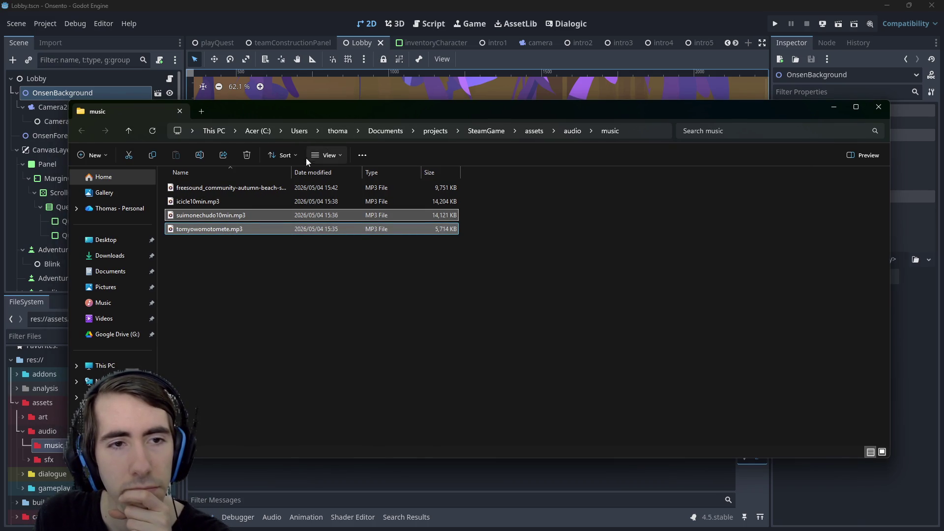
Rename the freesound beach track to autumn-beach-sound.mp3 by removing -6084.
left_click_drag(291, 172, 352, 183)
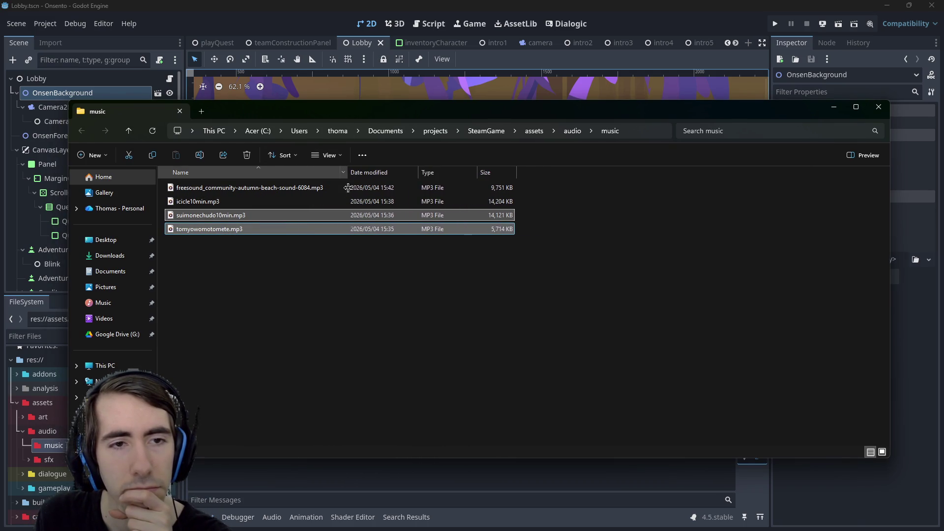
left_click(319, 187)
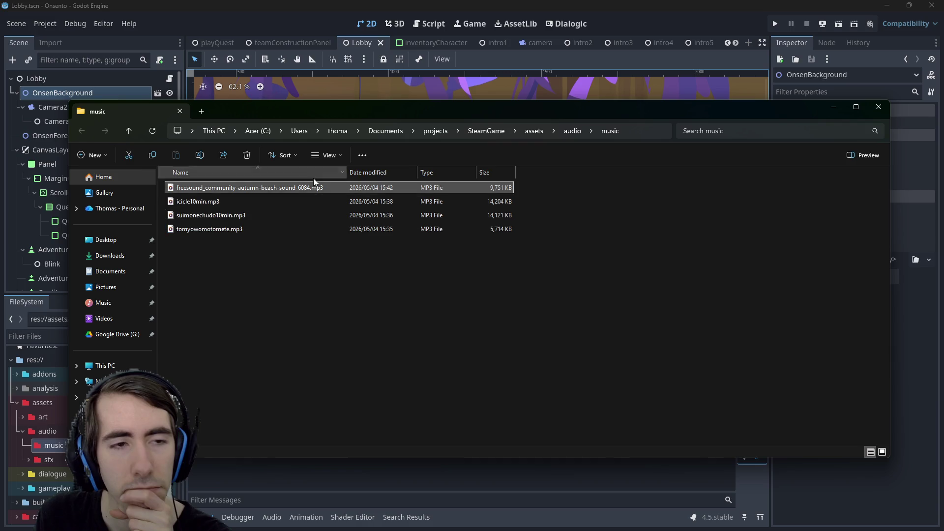
left_click(244, 189)
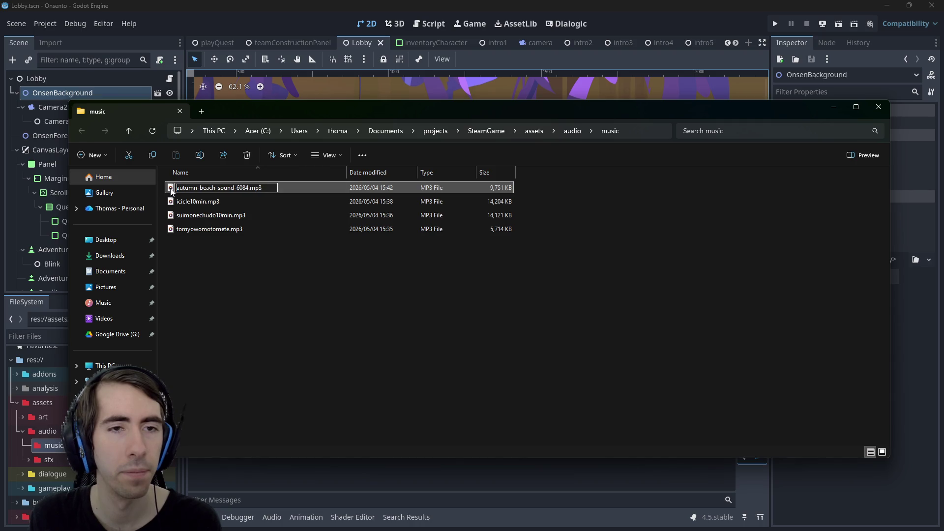
key("BackSpace")
key("BackSpace")
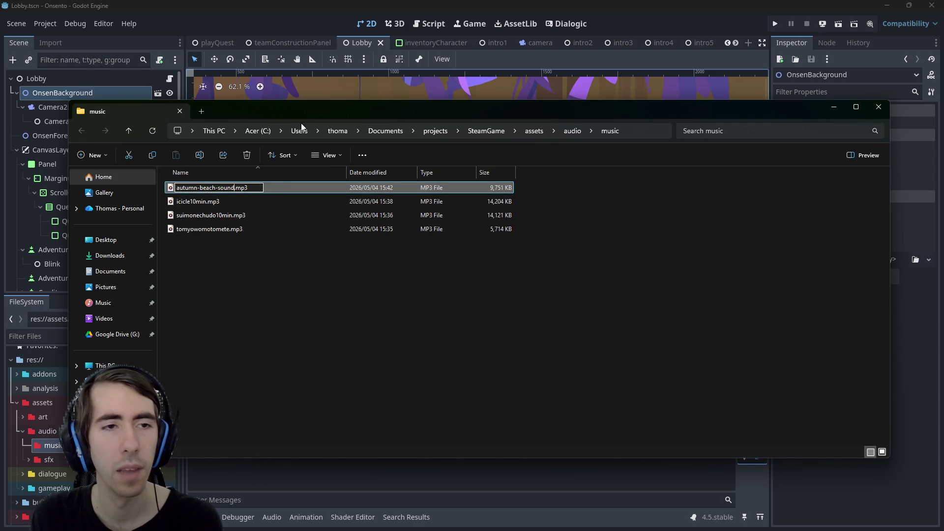
key("Return")
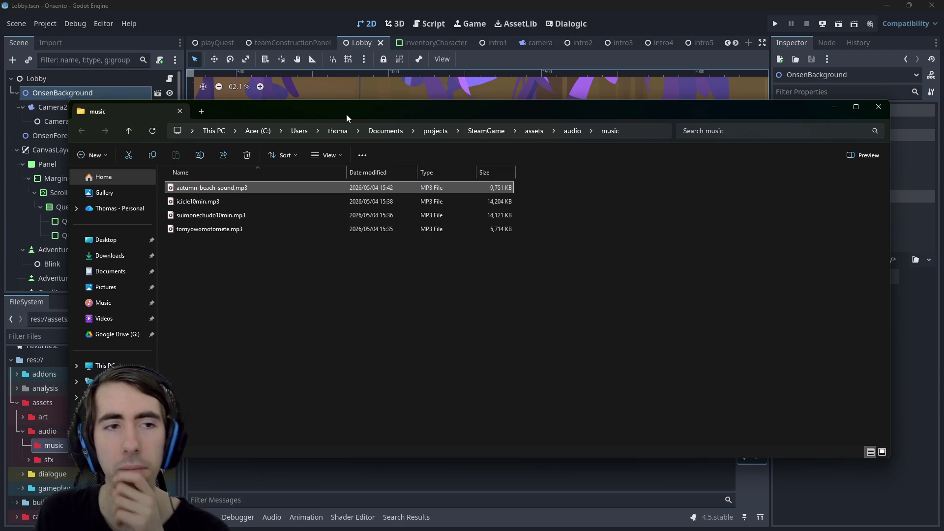
key("alt+Tab")
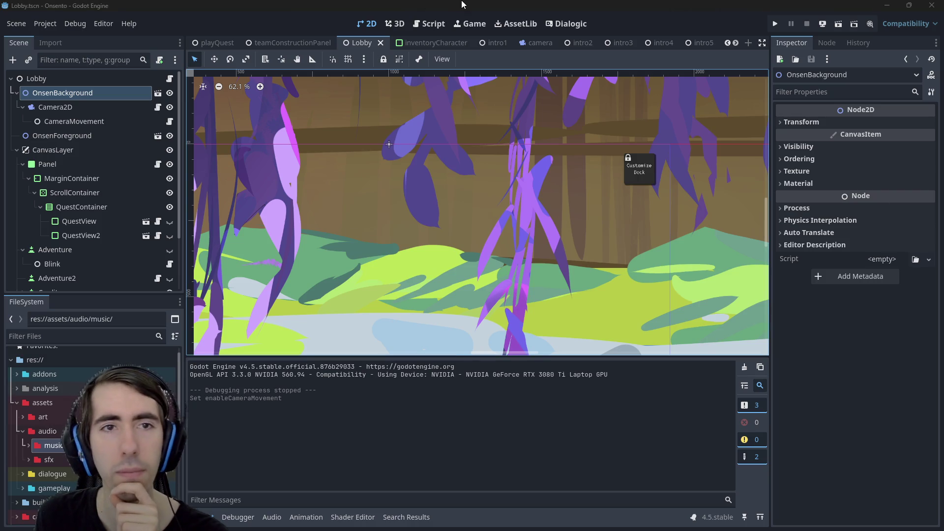
Expand the music folder and open PlayerData.tscn via quick resource search.
scroll(379, 217, "down", 2)
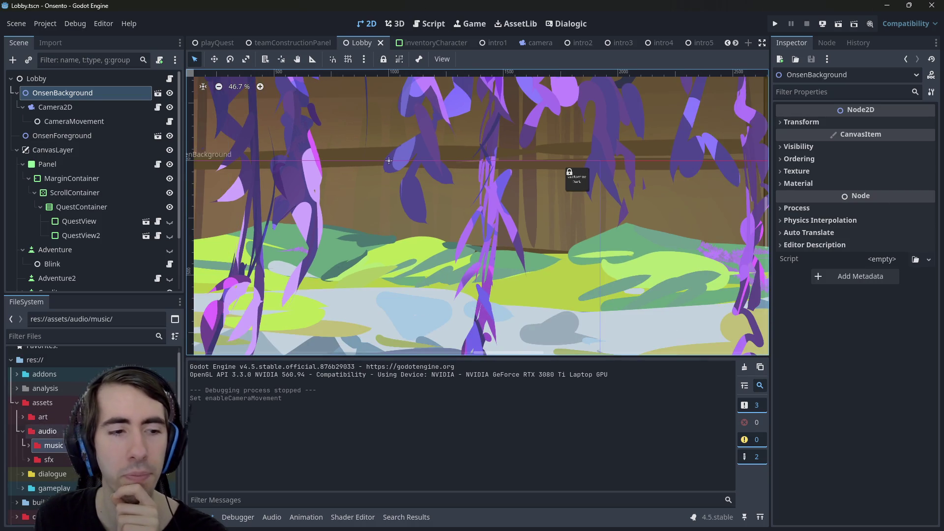
double_click(53, 445)
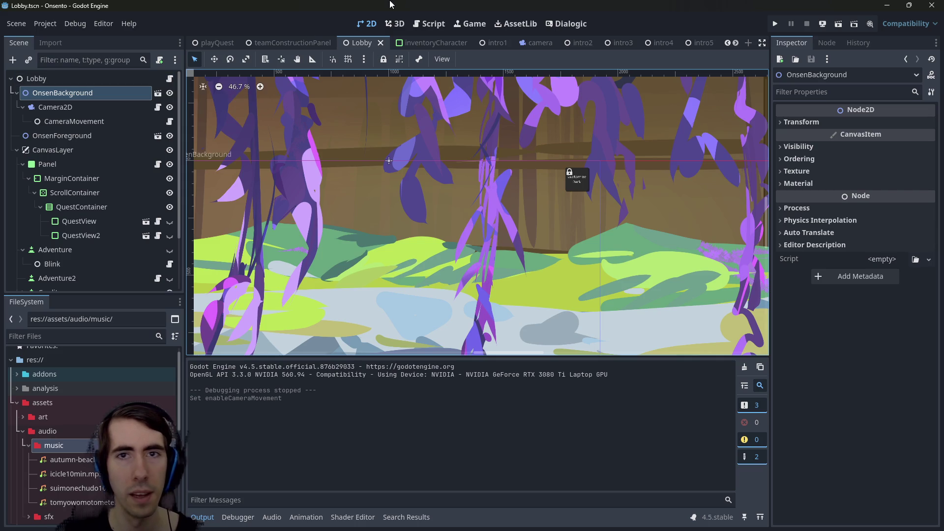
key("alt+shift+o")
type("playerdata")
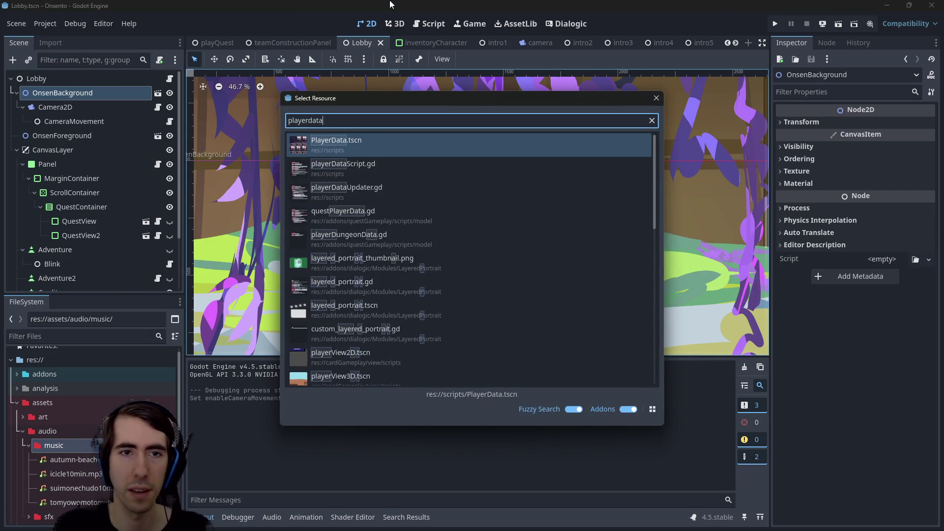
key("Up")
key("Return")
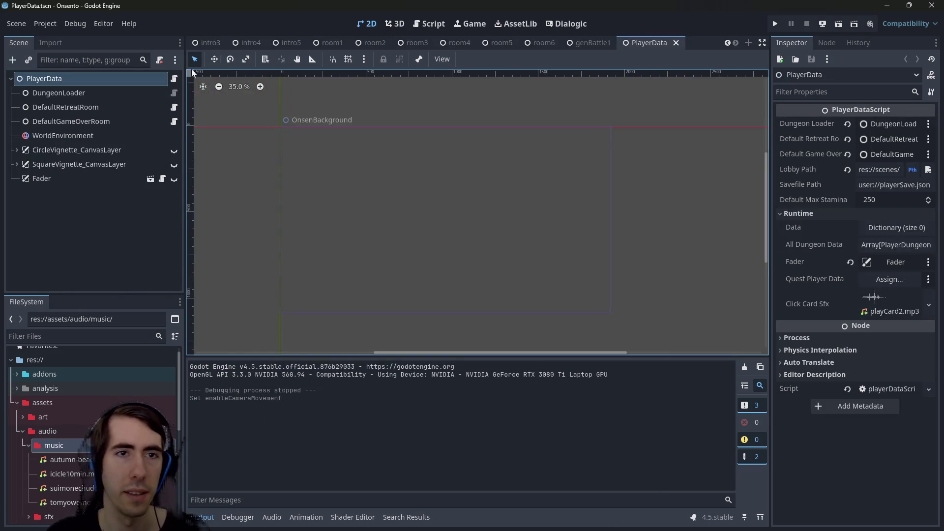
Add an AudioStreamPlayer child to PlayerData named Music_AudioStreamPlayer.
right_click(137, 83)
left_click(167, 91)
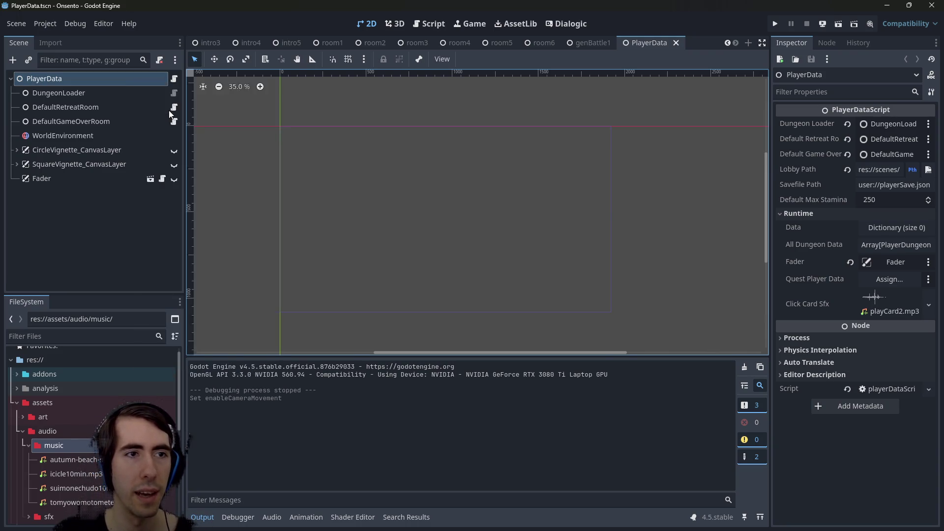
key("Up")
key("Up")
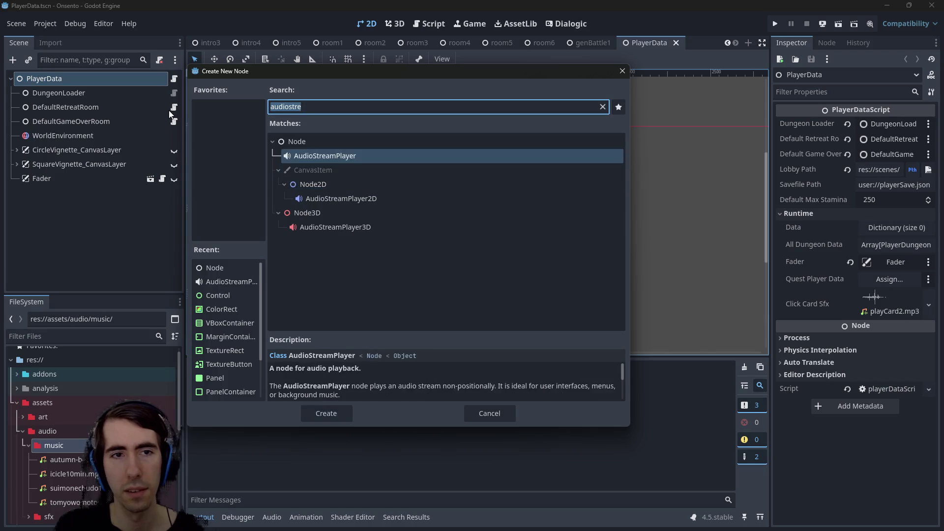
key("Return")
double_click(99, 192)
left_click(100, 192)
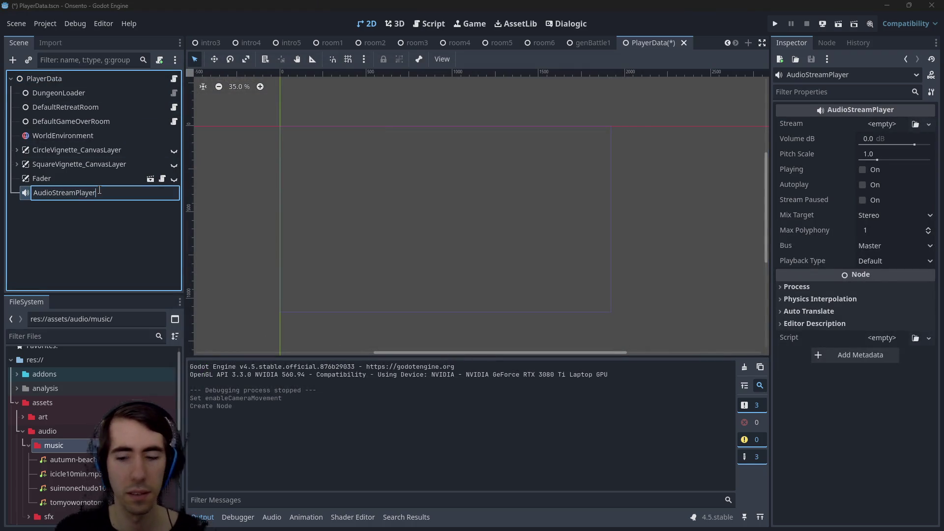
type("Music_")
key("Return")
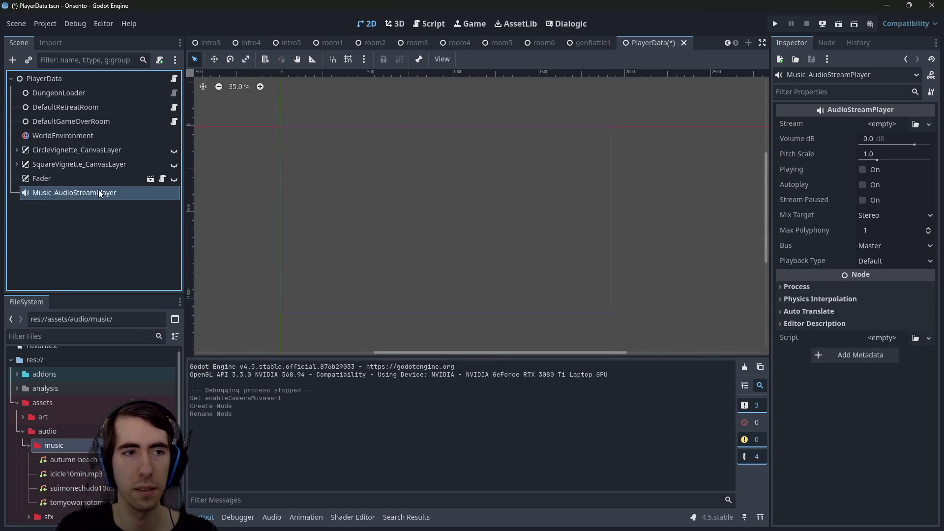
Open playerDataScript.gd from the PlayerData node and save the scene.
left_click(45, 79)
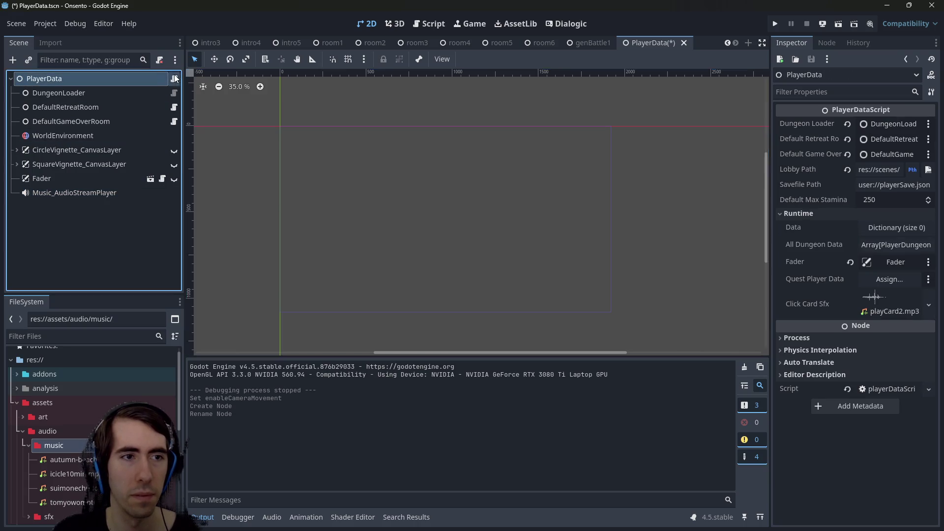
left_click(174, 79)
key("ctrl+s")
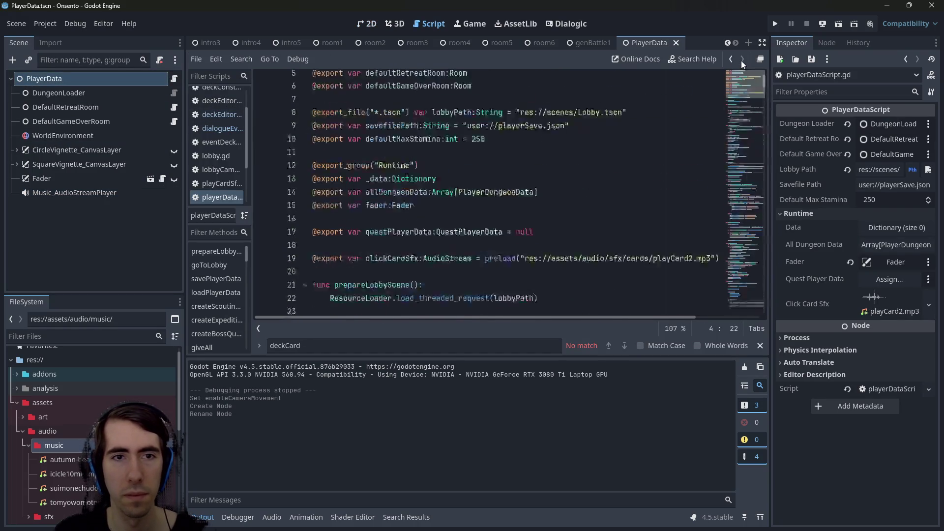
scroll(673, 153, "down", 4)
left_click(565, 170)
key("Return")
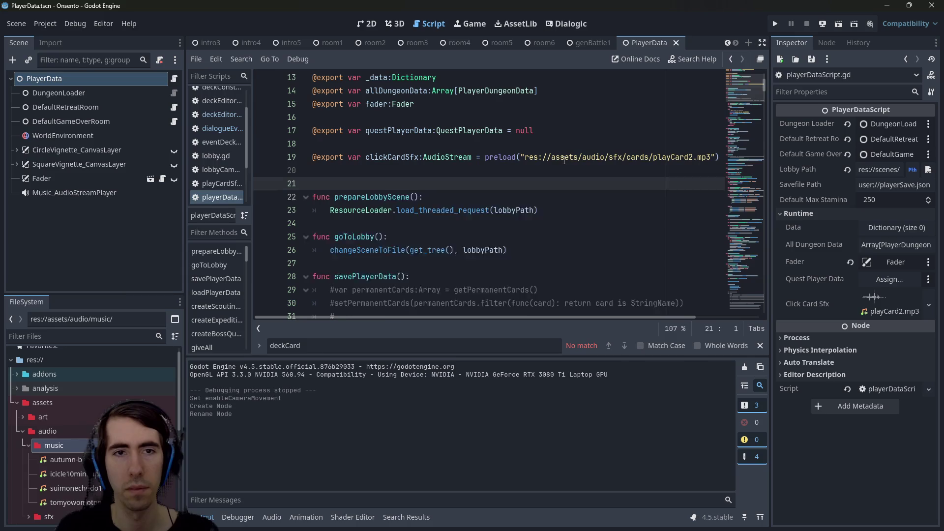
type("@export va")
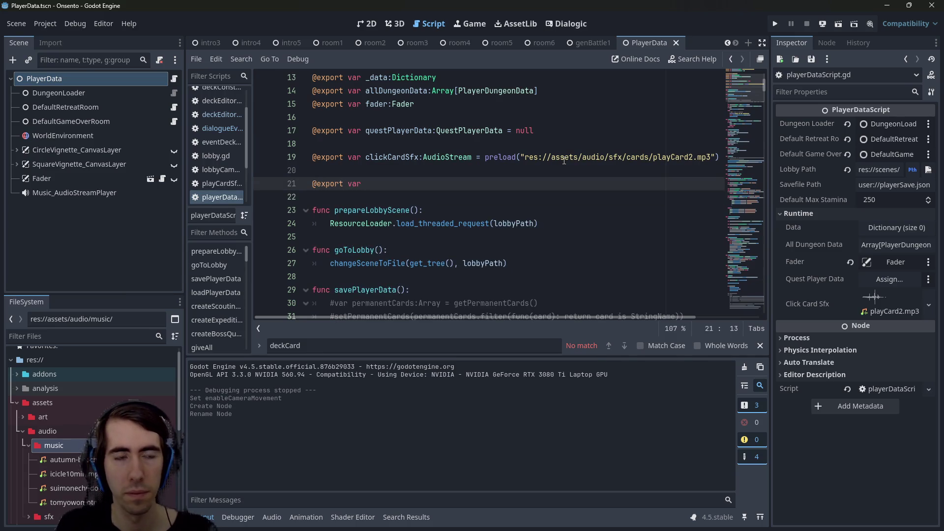
type("r")
key("ctrl+Left")
type("musi")
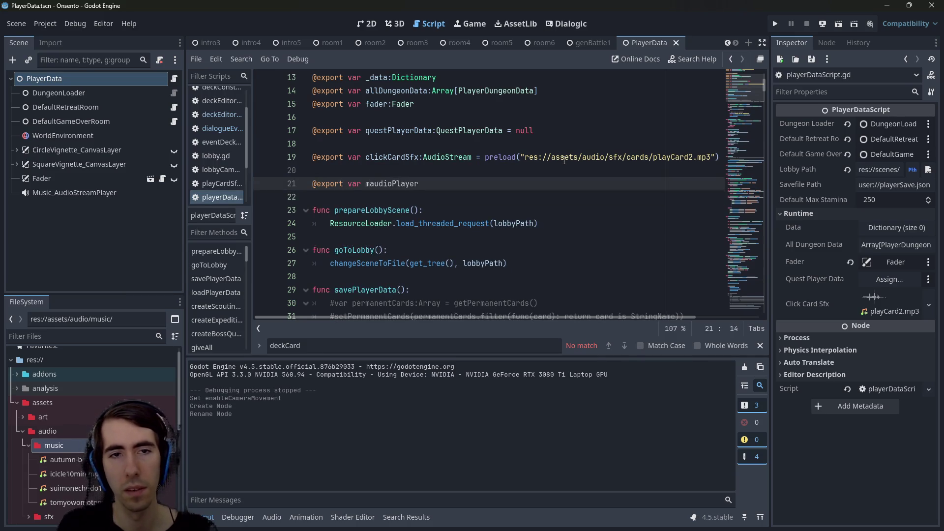
type("c")
key("Delete")
type("A")
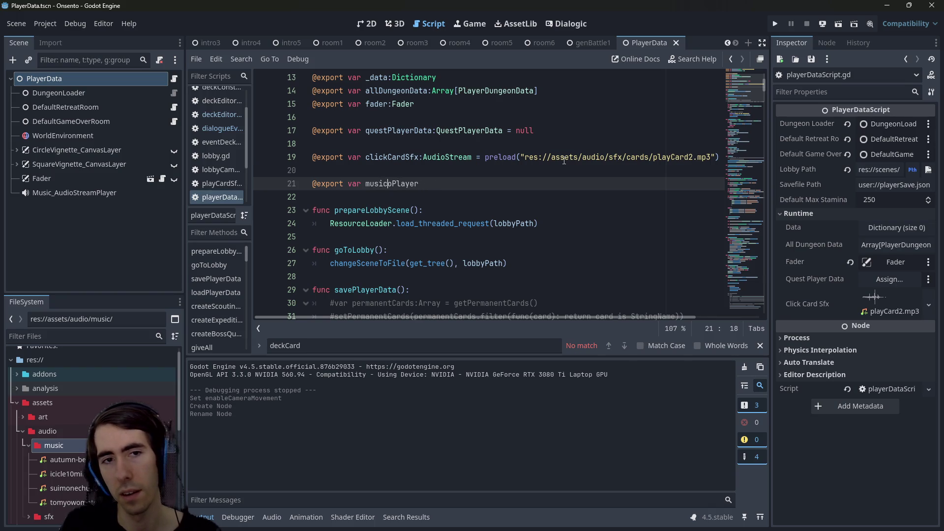
key("End")
type("AudioPlayer")
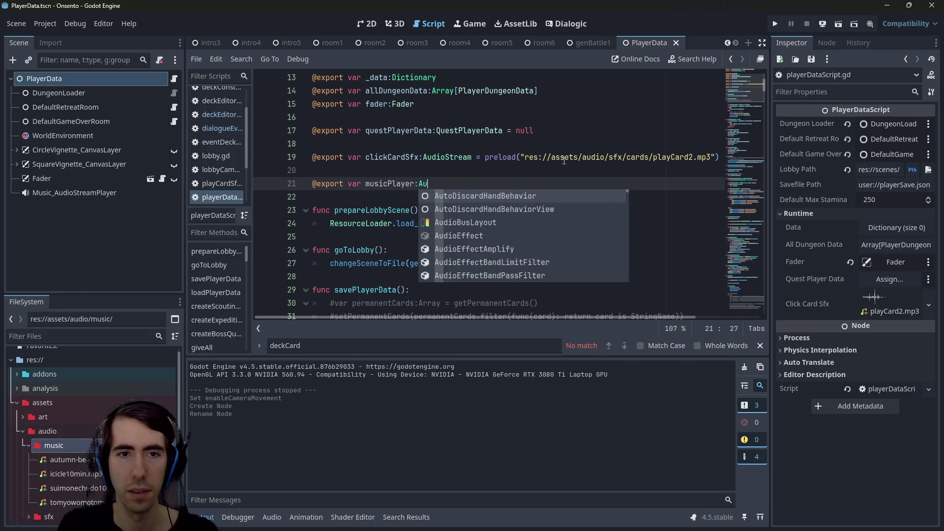
key("Return")
key("ctrl+s")
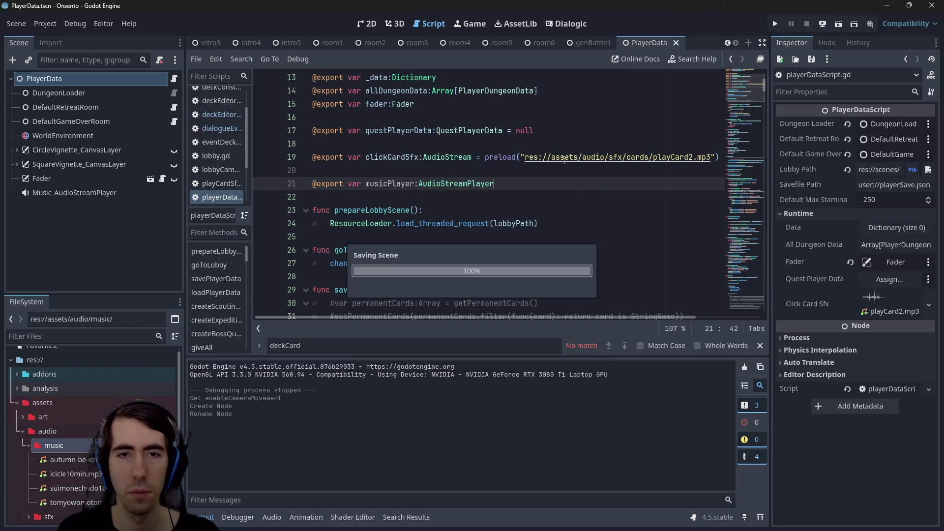
double_click(394, 184)
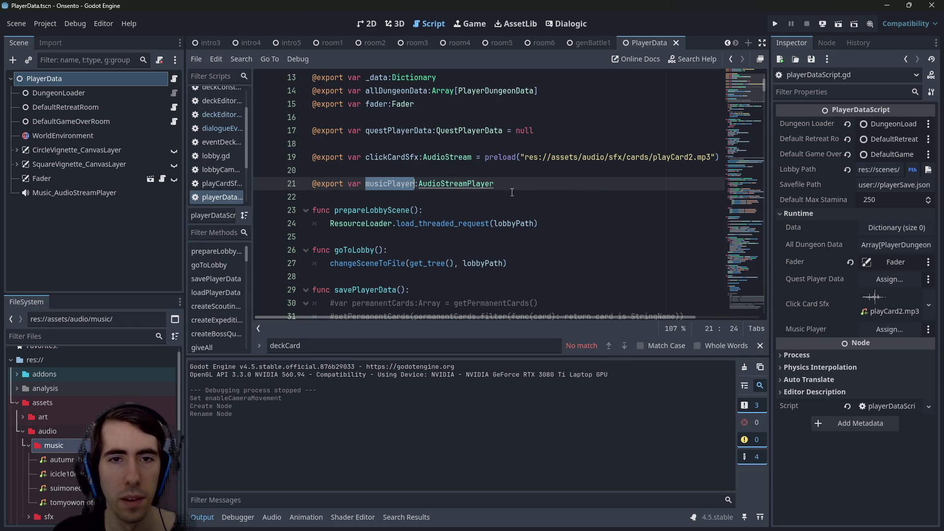
left_click_drag(496, 183, 302, 180)
key("ctrl+c")
key("End")
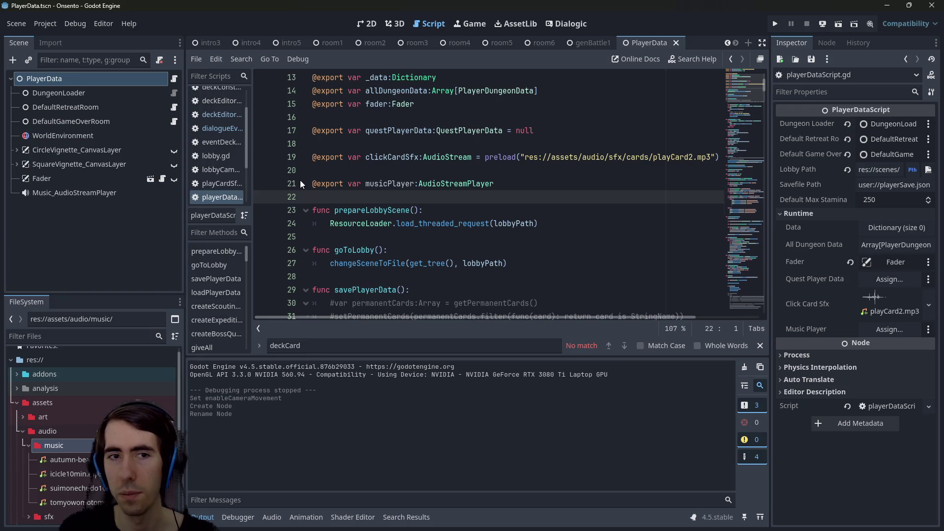
key("Return")
key("ctrl+v")
key("Return")
key("BackSpace")
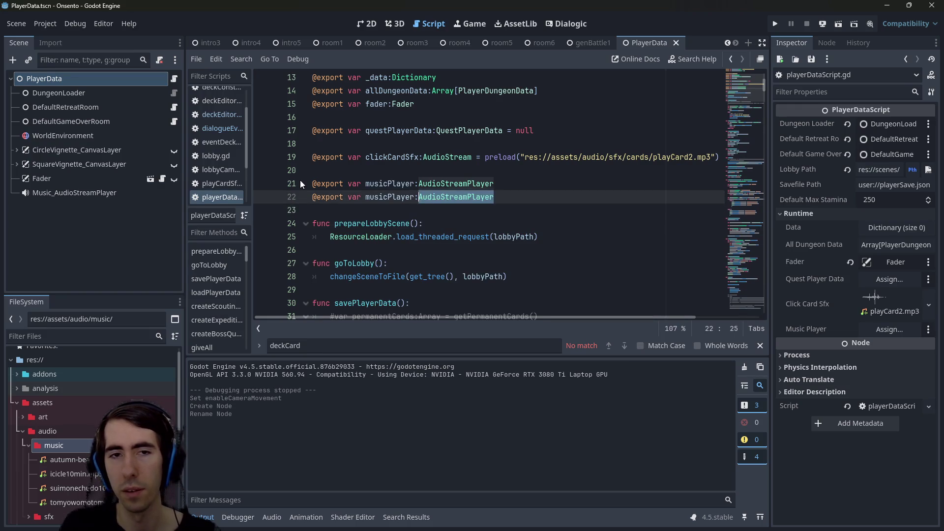
key("ctrl+BackSpace")
type("AudioStream")
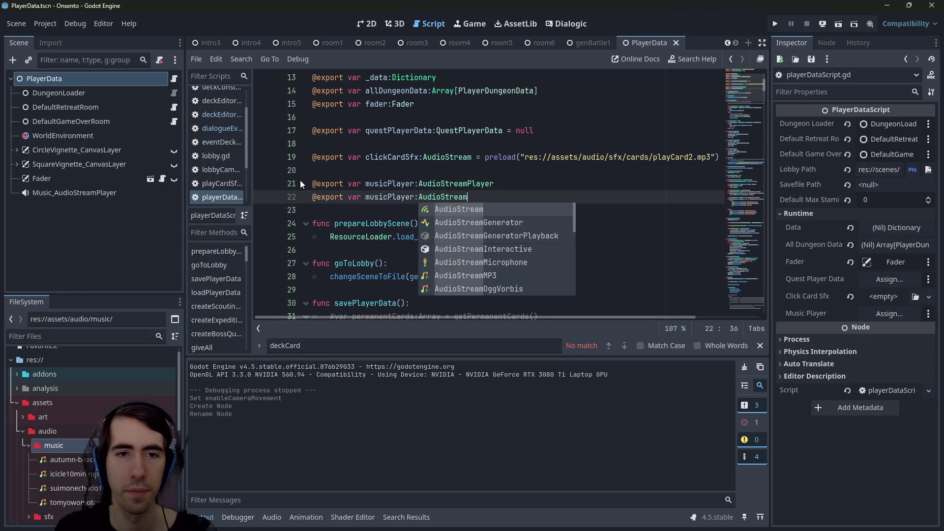
key("Return")
key("Return")
key("Up")
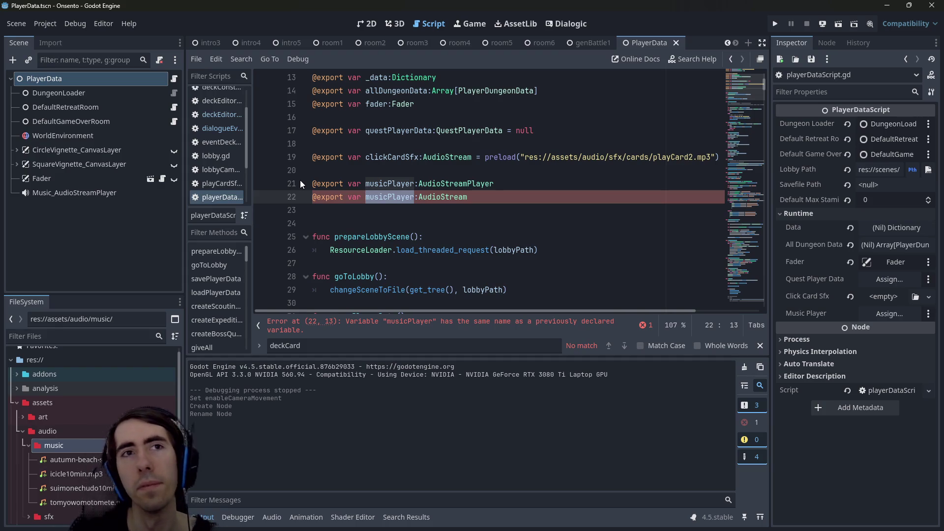
type("lobby")
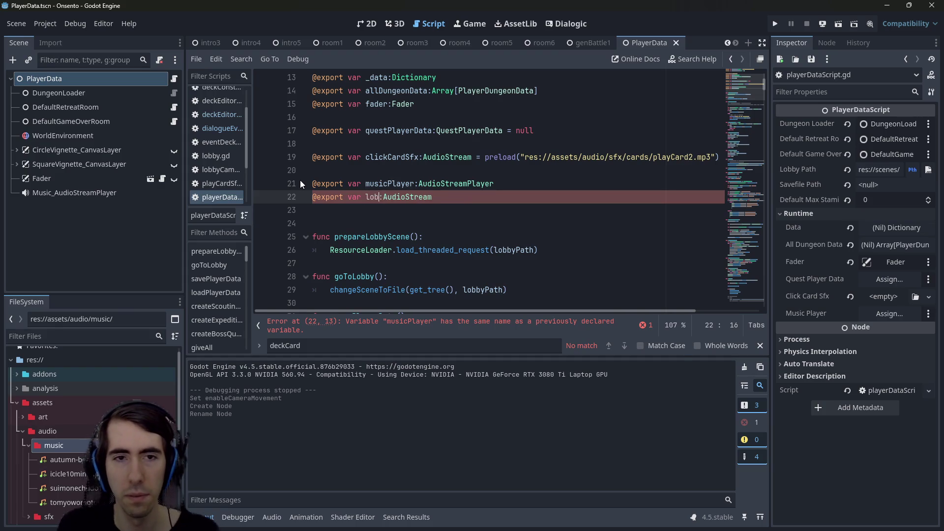
key("End")
key("ctrl+shift+Left")
key("ctrl+shift+Left")
key("ctrl+shift+Left")
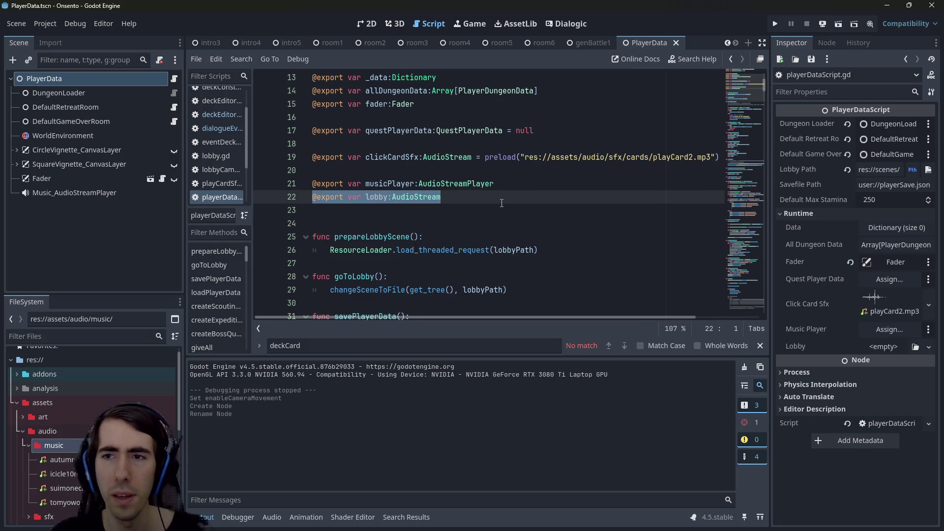
Widen PlayerData's Inspector and give the Lobby property a new AudioStreamGenerator.
left_click(104, 193)
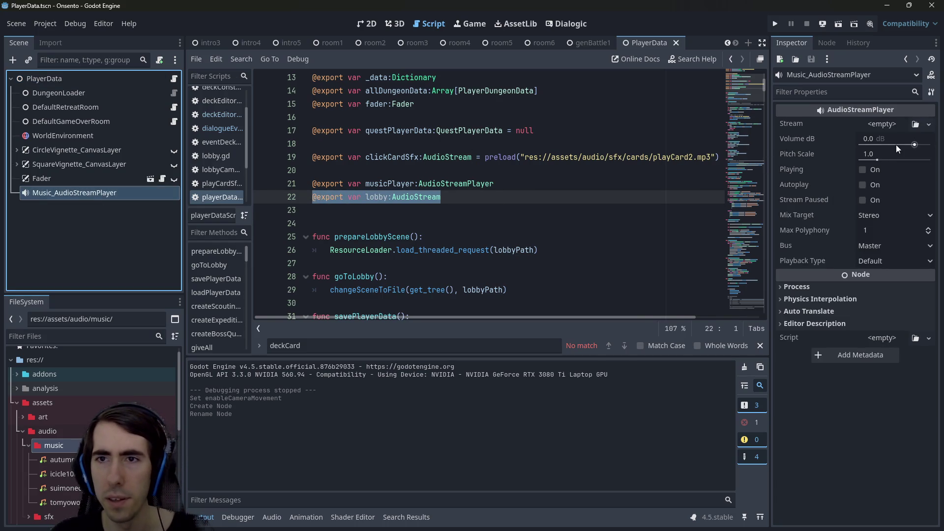
left_click(87, 80)
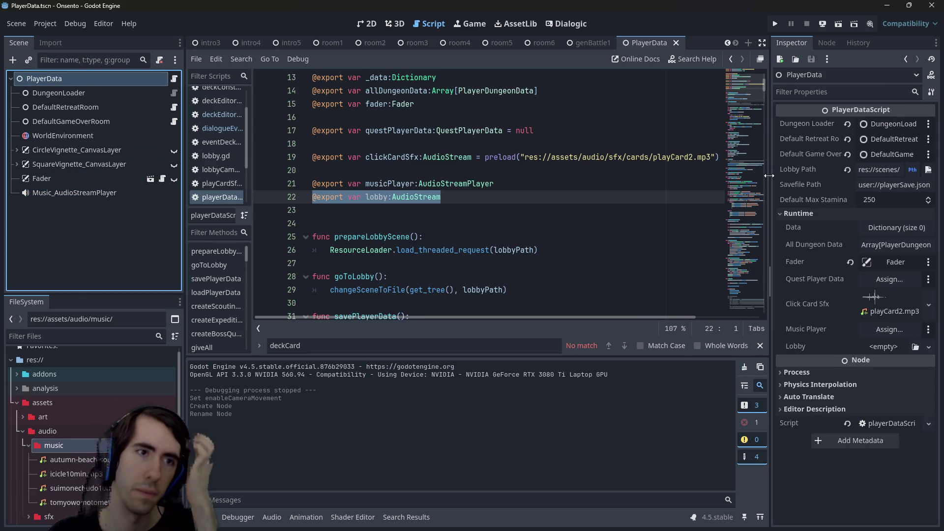
left_click_drag(769, 176, 694, 181)
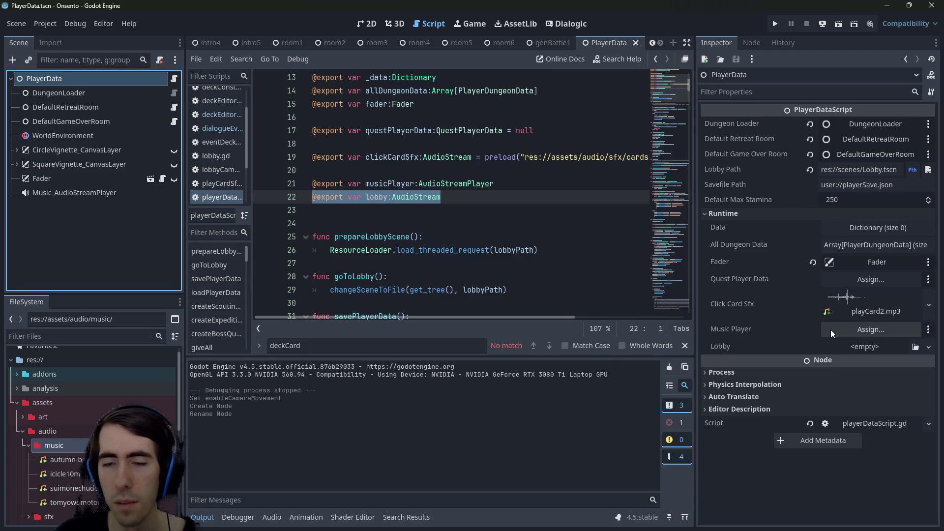
left_click(845, 347)
left_click(828, 345)
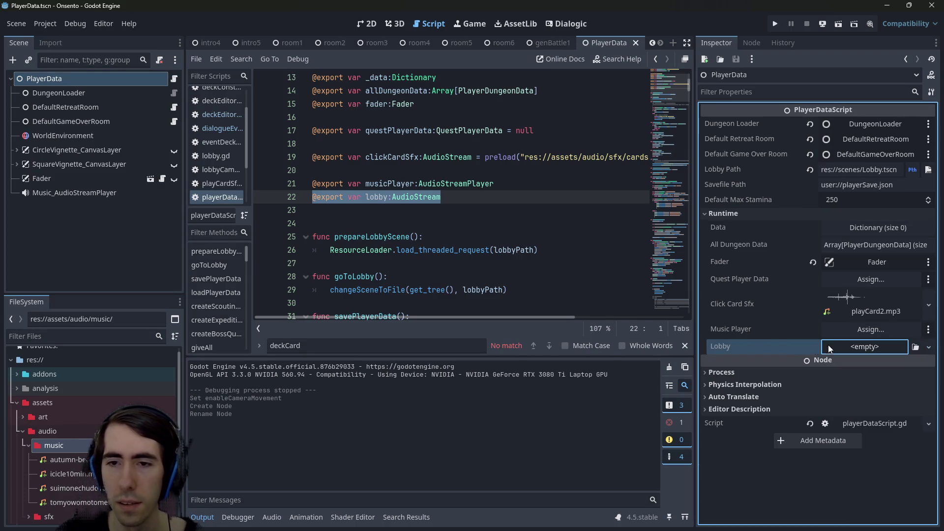
left_click(861, 347)
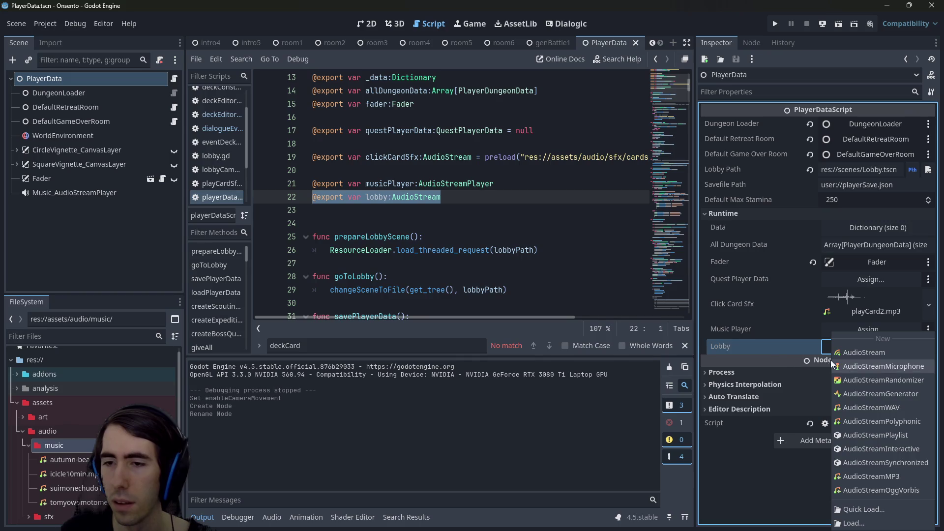
left_click(768, 351)
left_click(858, 346)
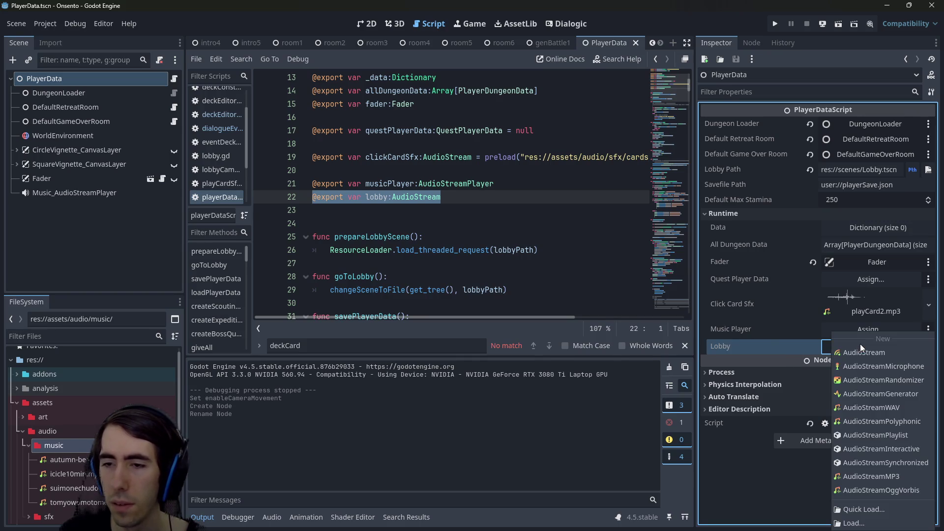
left_click(869, 394)
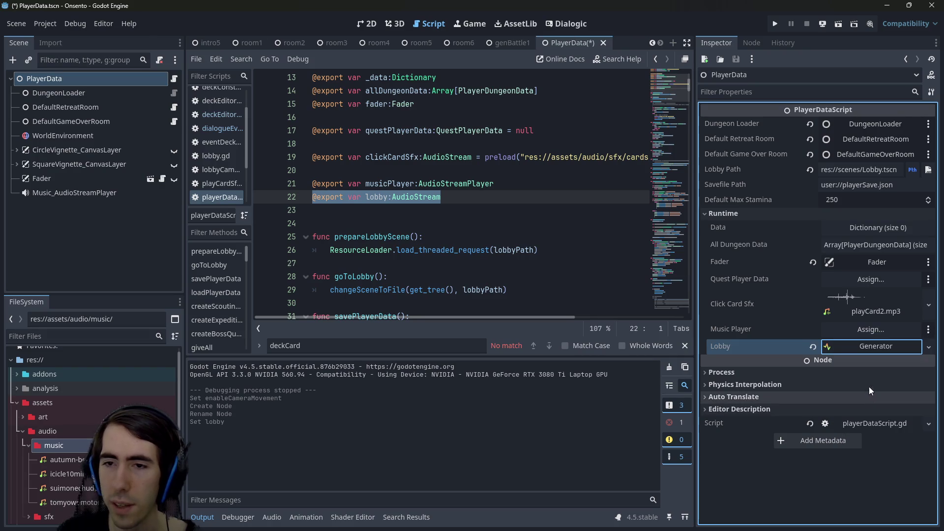
Replace Lobby's stream with AudioStreamPolyphonic, then pause the YouTube video.
left_click(929, 347)
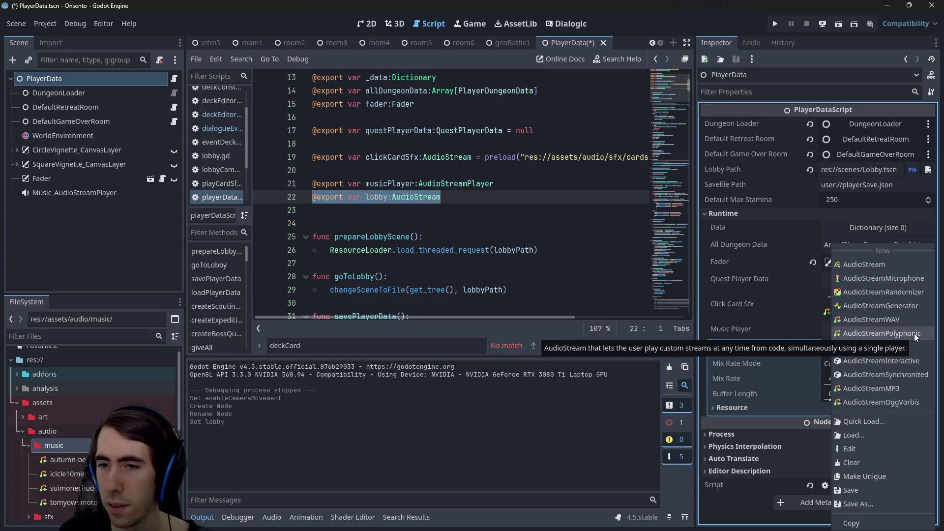
left_click(914, 333)
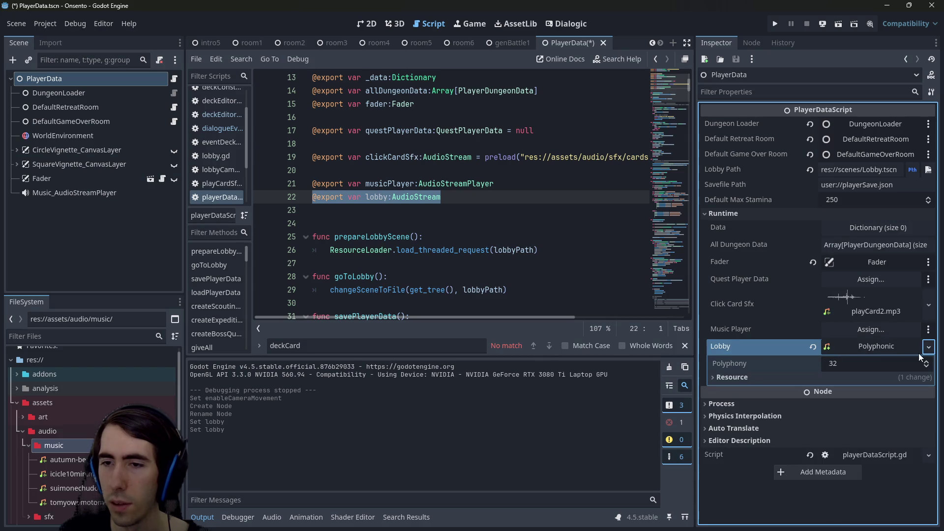
left_click(918, 349)
left_click(917, 349)
left_click(928, 347)
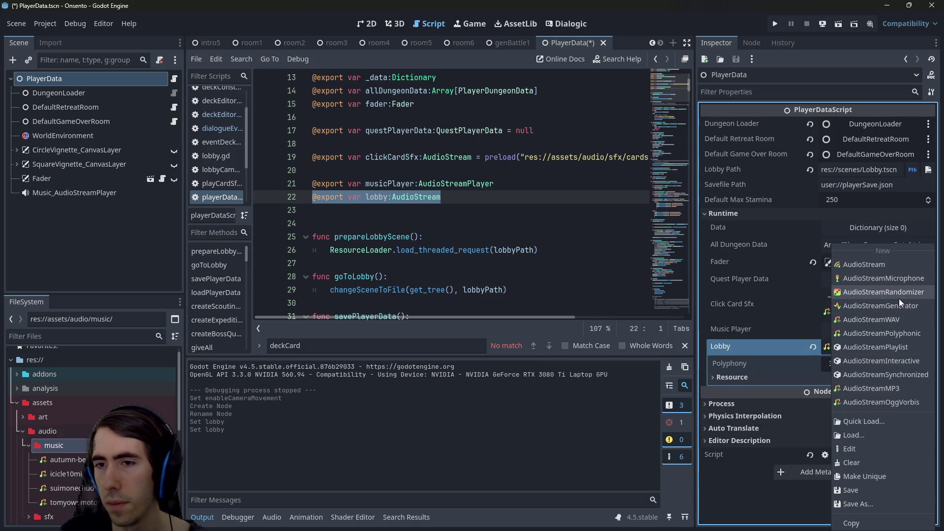
key("Escape")
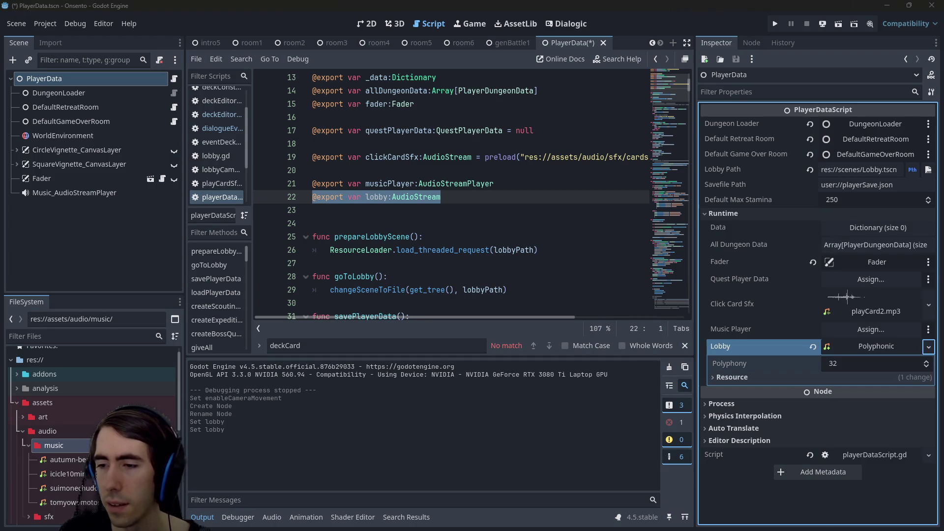
key("alt+Tab")
left_click(326, 199)
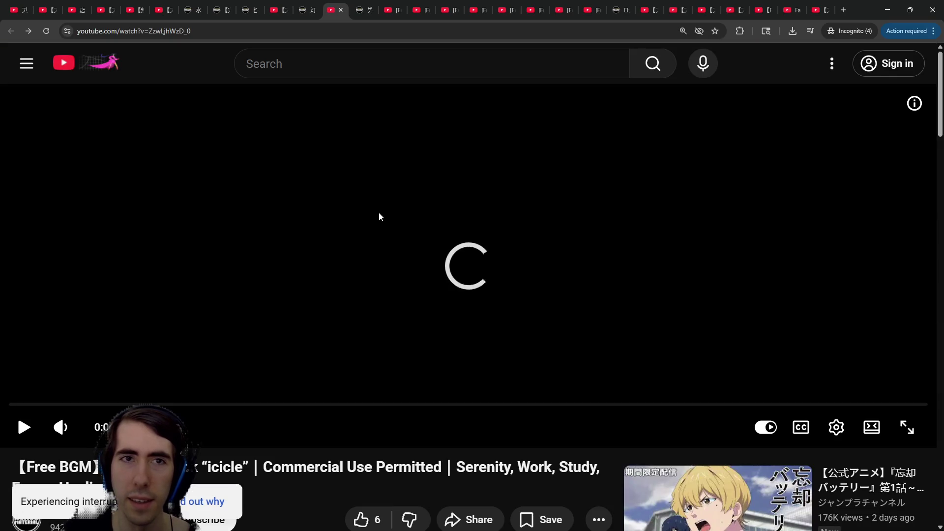
Stop the icicle video and switch to the healing category page 2 tab.
left_click(352, 102)
left_click(364, 7)
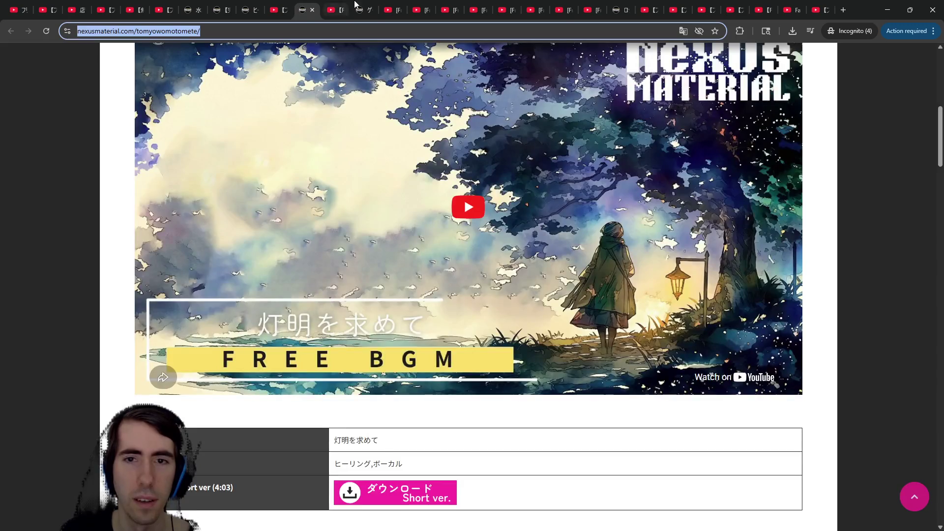
scroll(350, 238, "down", 3)
scroll(394, 266, "up", 7)
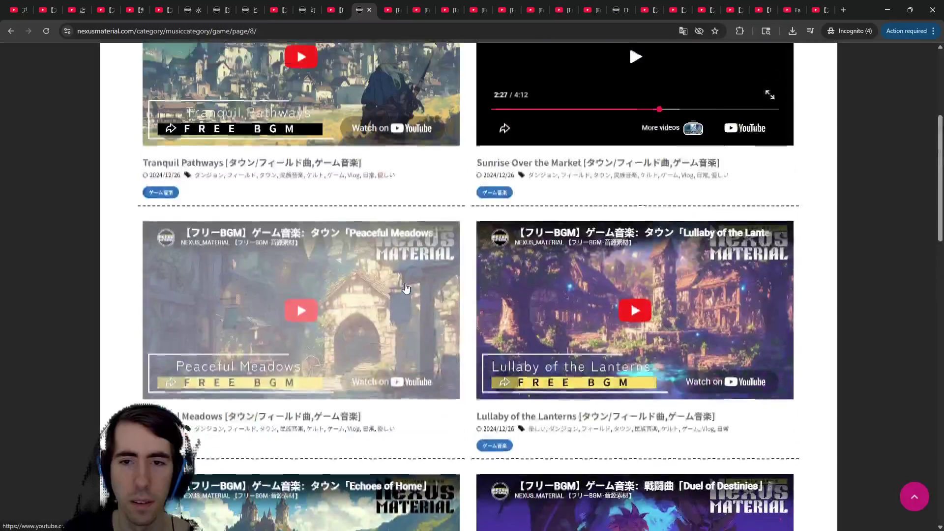
left_click(336, 8)
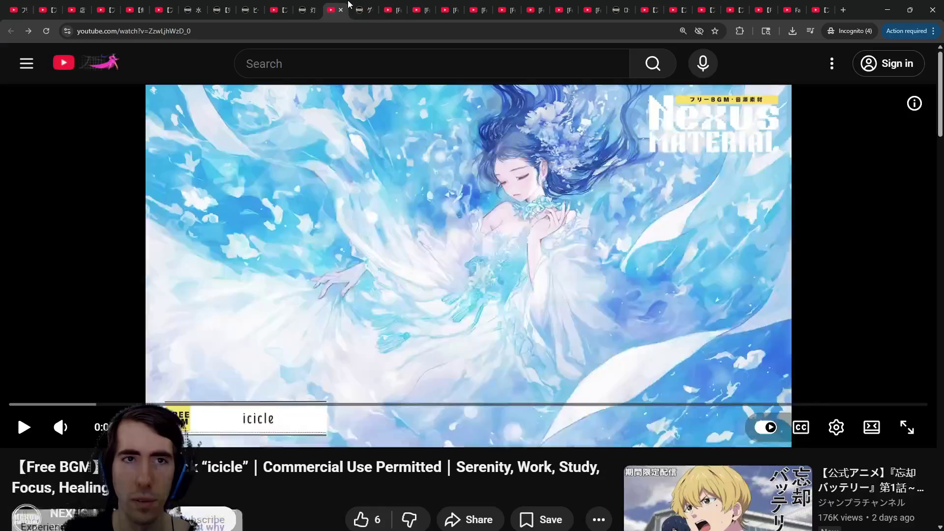
left_click(315, 7)
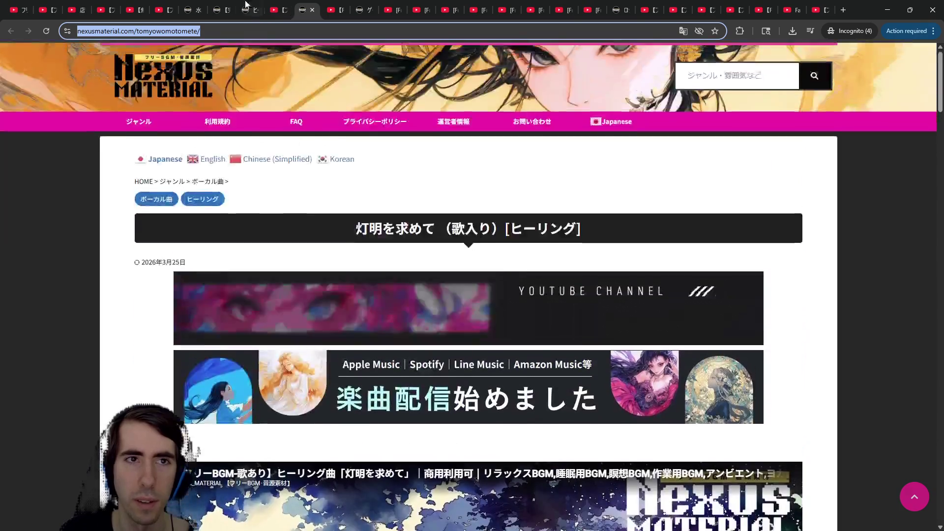
left_click(251, 7)
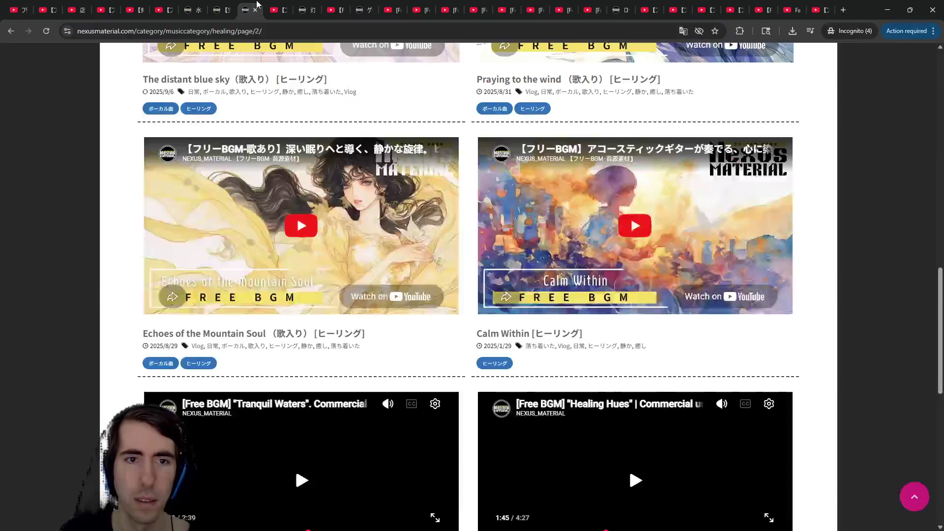
scroll(376, 295, "down", 6)
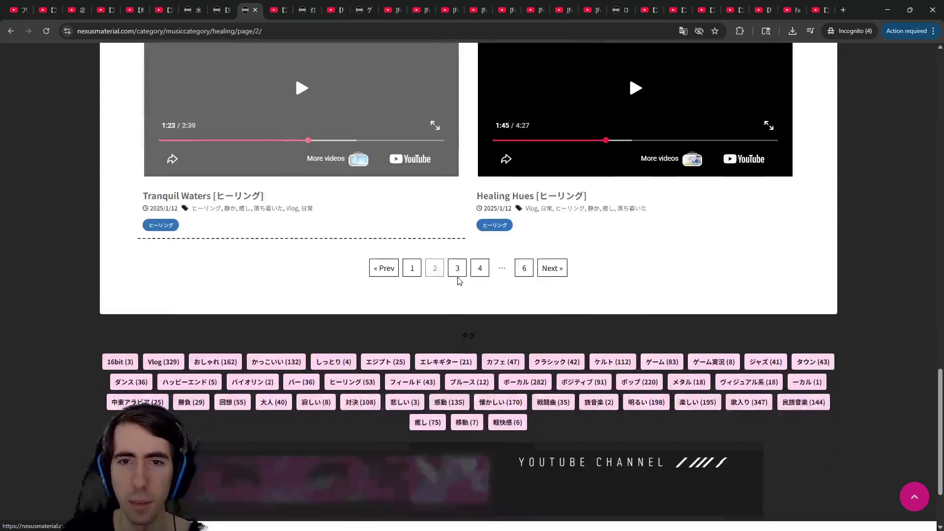
scroll(458, 277, "up", 2)
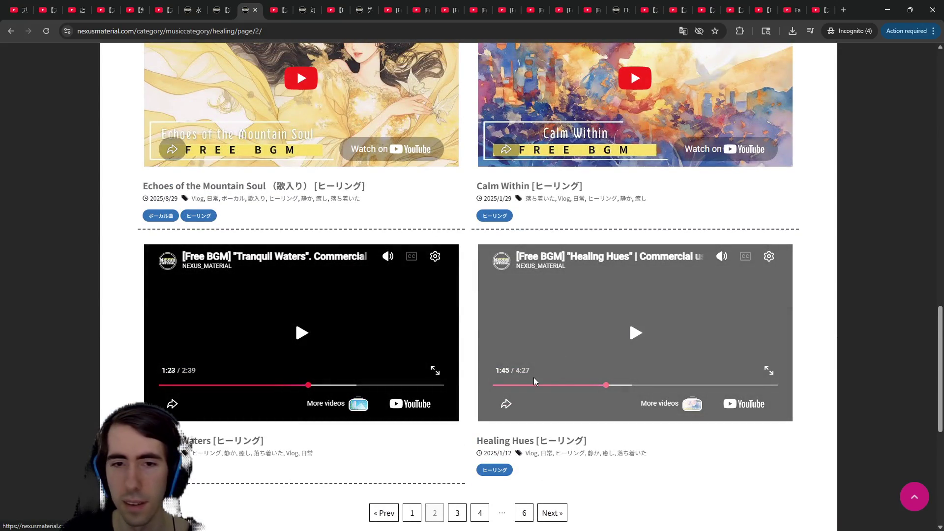
Play the Praying to the wind track on the healing BGM page.
left_click(629, 320)
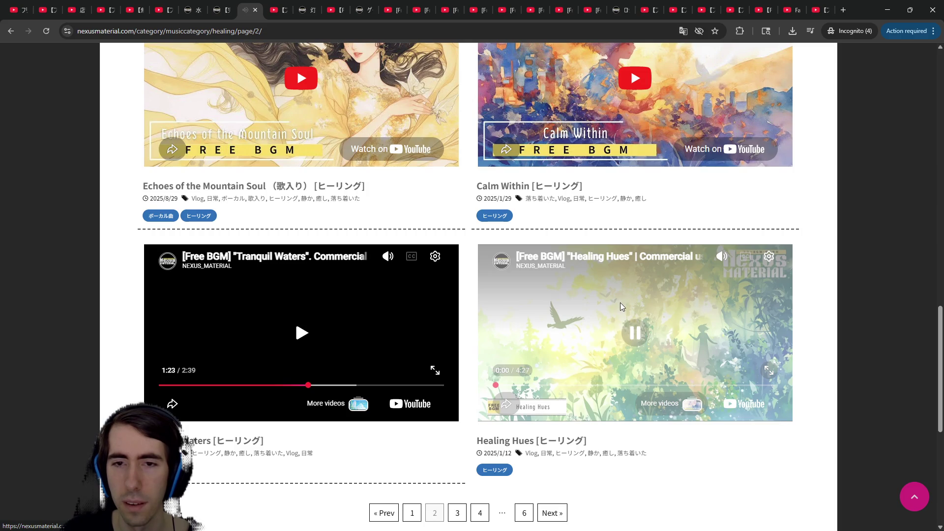
right_click(619, 302)
left_click(583, 306)
scroll(615, 317, "up", 4)
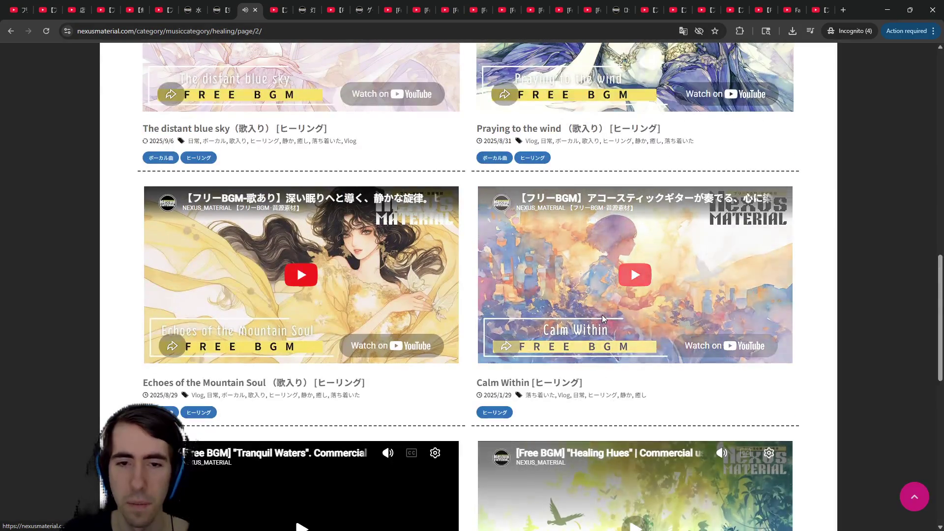
scroll(598, 398, "up", 2)
scroll(598, 399, "up", 4)
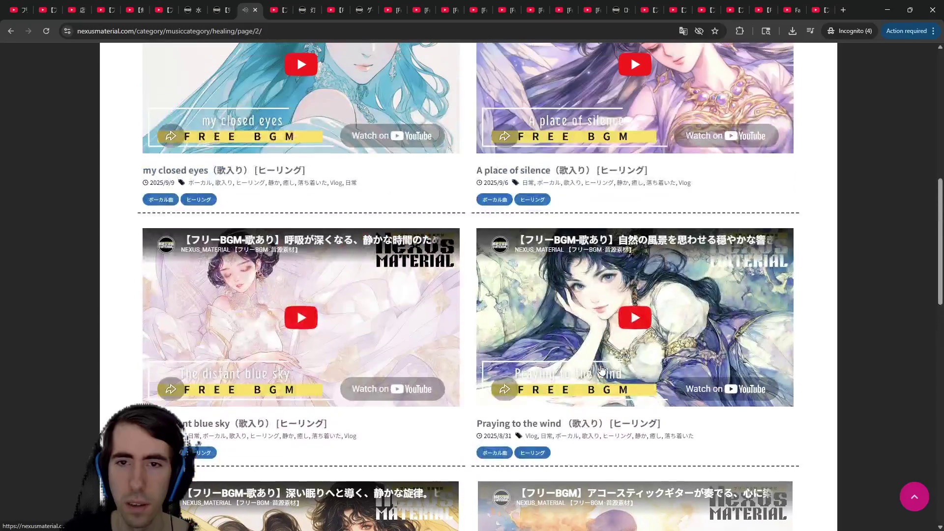
left_click(524, 278)
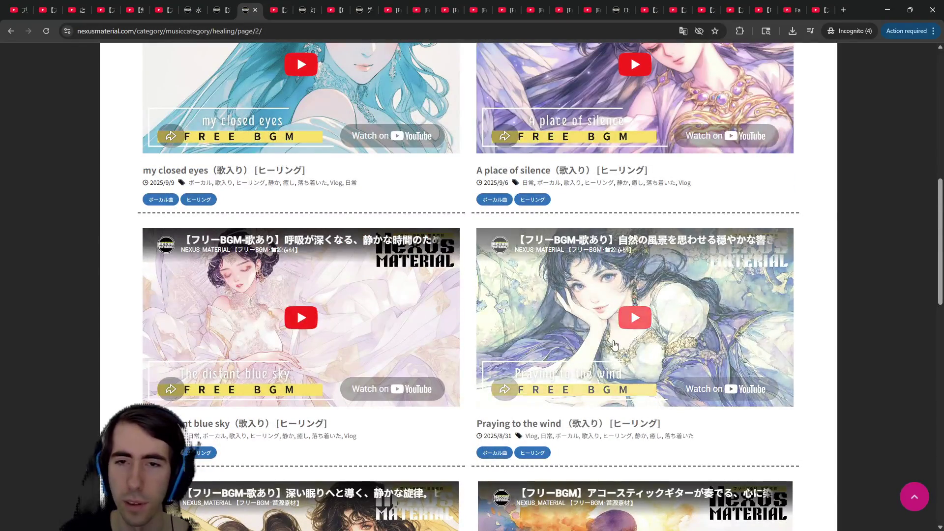
right_click(610, 322)
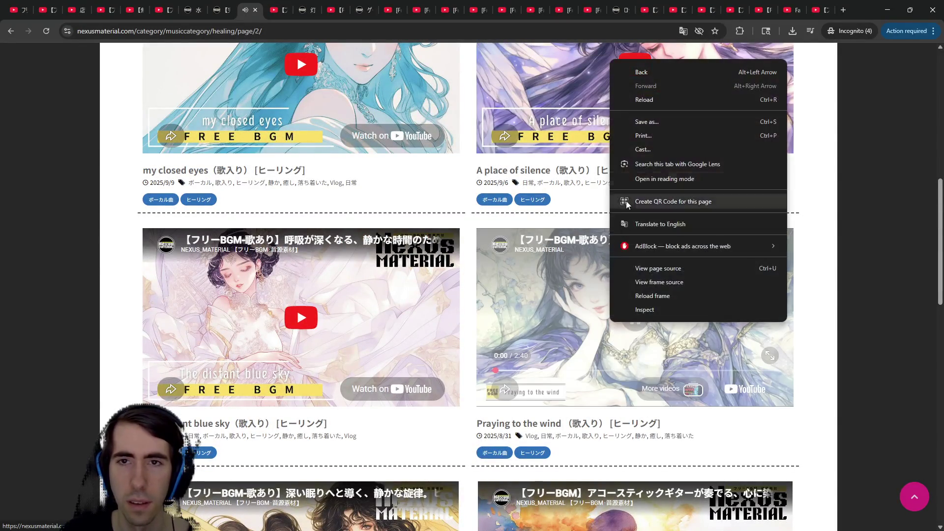
Exit the full-screen 'Praying to the wind' video and return to the music listings.
left_click(814, 356)
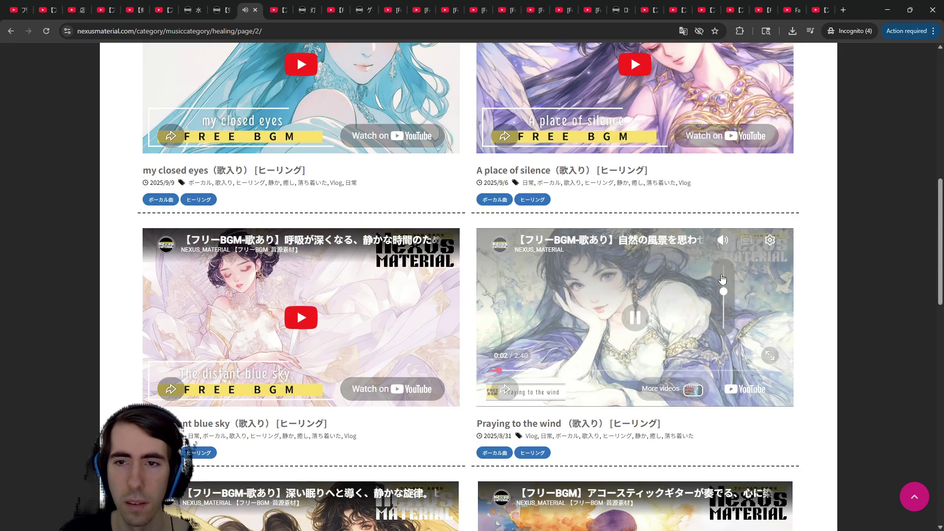
right_click(664, 284)
right_click(641, 279)
left_click(799, 332)
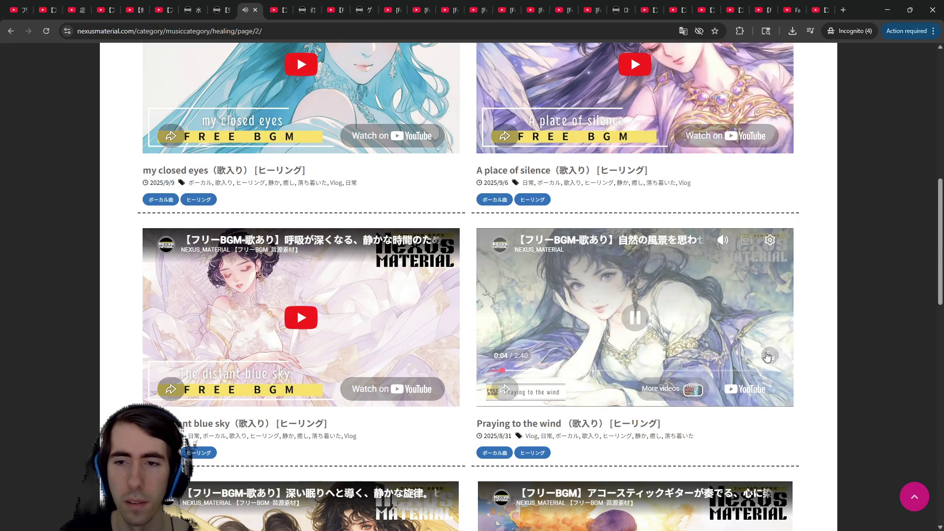
left_click(770, 355)
right_click(440, 181)
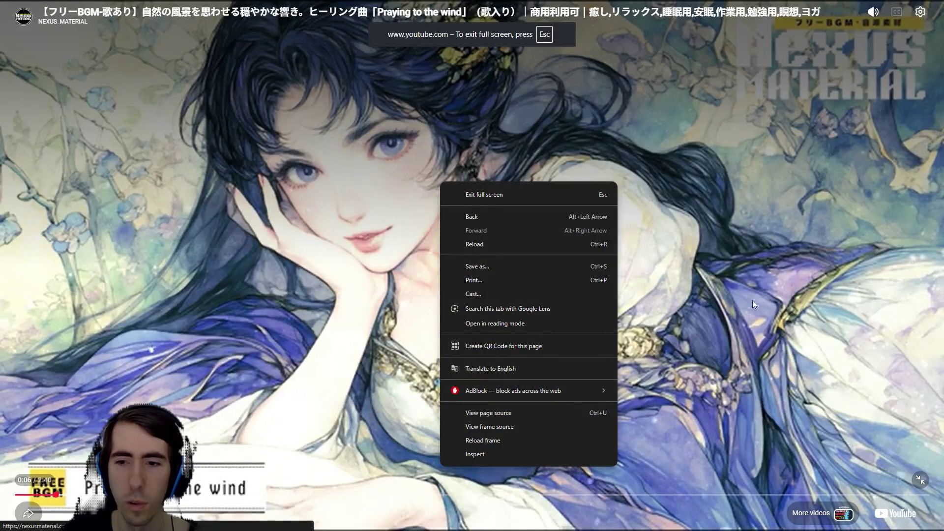
right_click(750, 304)
left_click(921, 477)
left_click(920, 477)
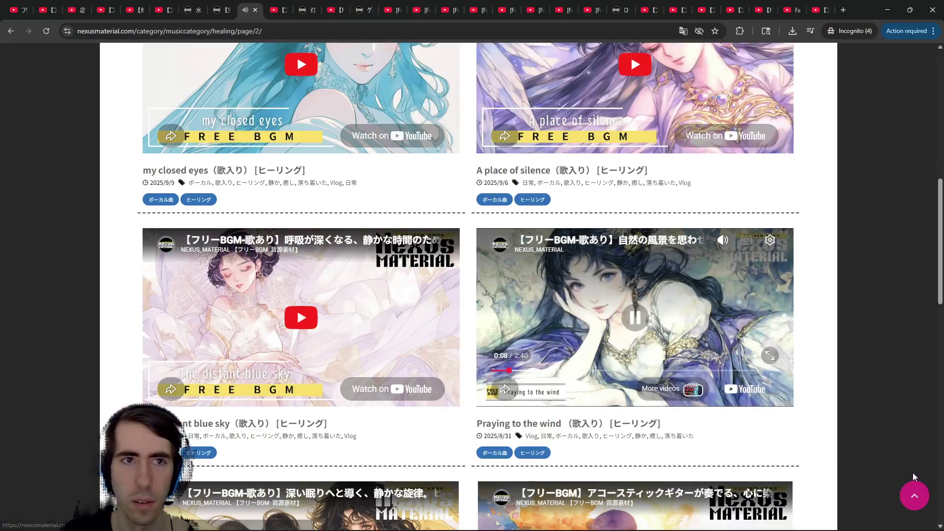
Go to page 3 of the healing BGM listings.
scroll(633, 382, "up", 3)
scroll(633, 381, "up", 4)
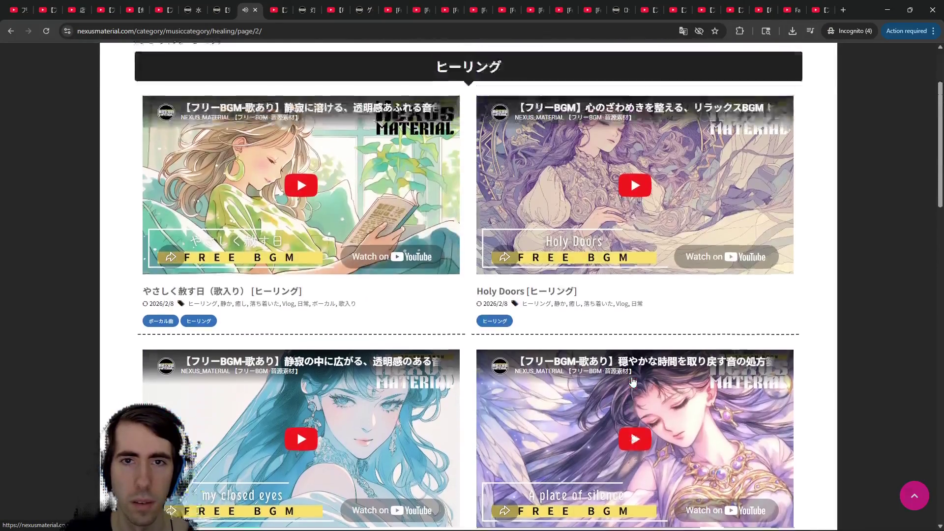
scroll(632, 381, "down", 7)
scroll(633, 381, "down", 4)
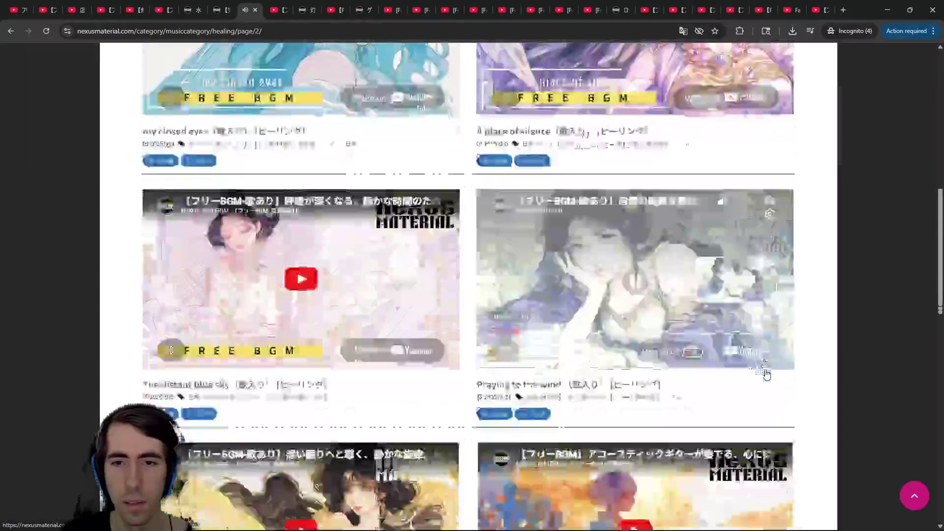
scroll(667, 402, "down", 5)
scroll(667, 403, "down", 5)
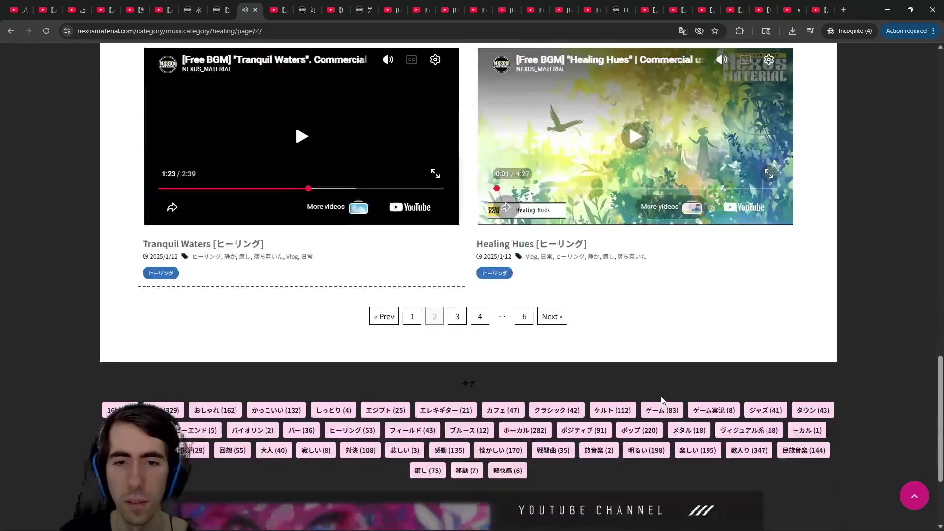
scroll(660, 397, "up", 13)
scroll(658, 379, "down", 5)
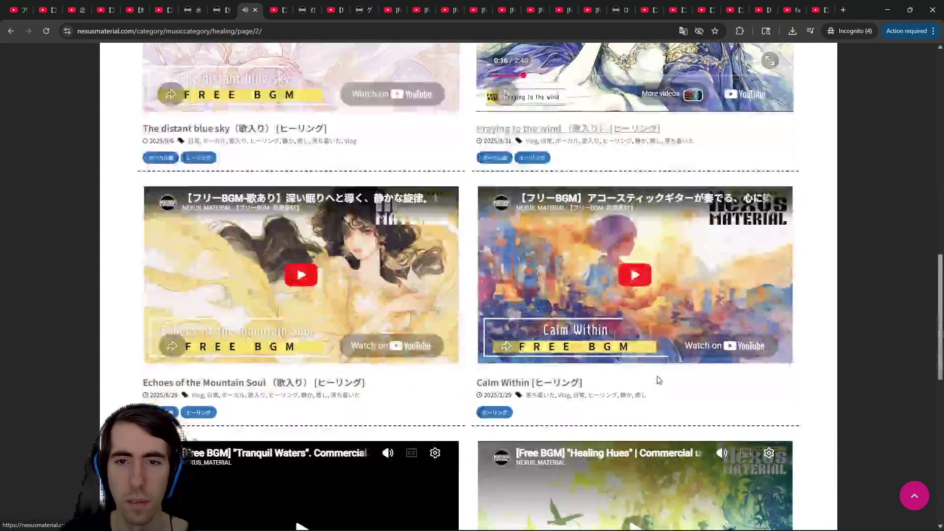
scroll(658, 377, "down", 2)
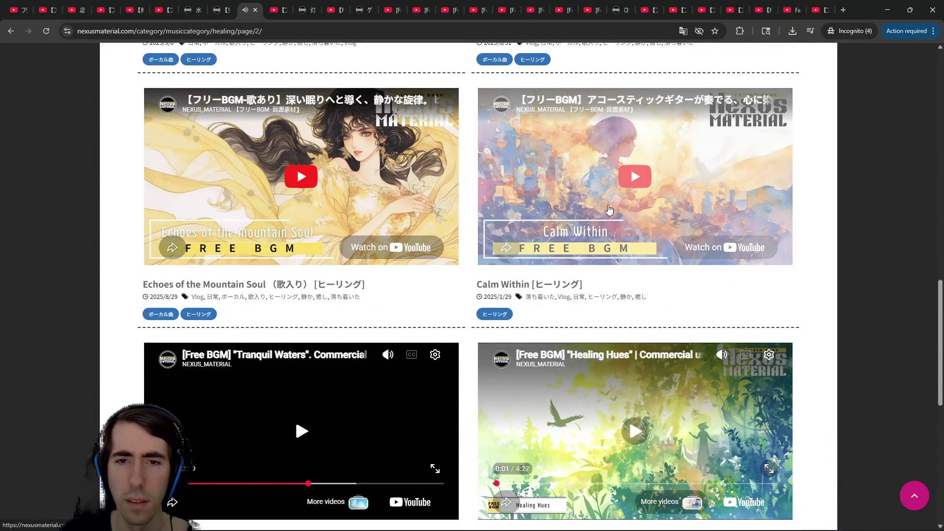
scroll(609, 215, "up", 8)
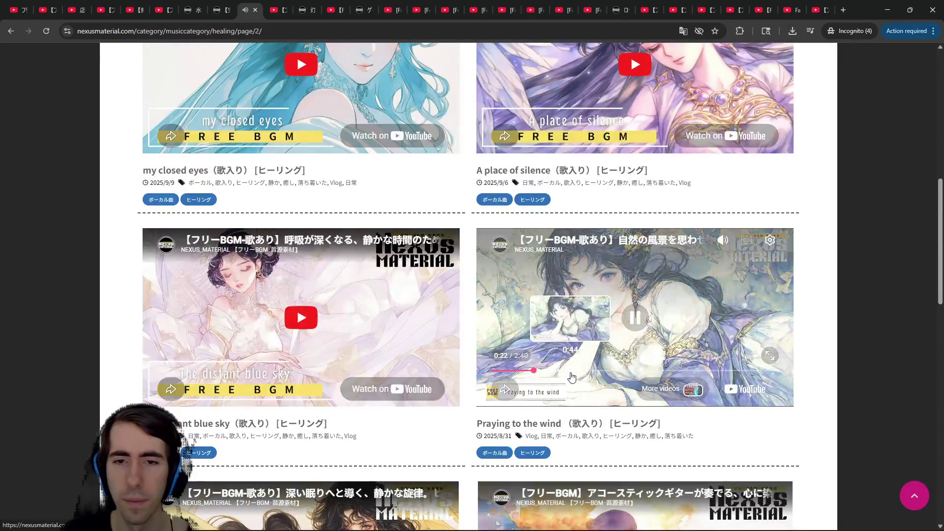
scroll(609, 410, "down", 12)
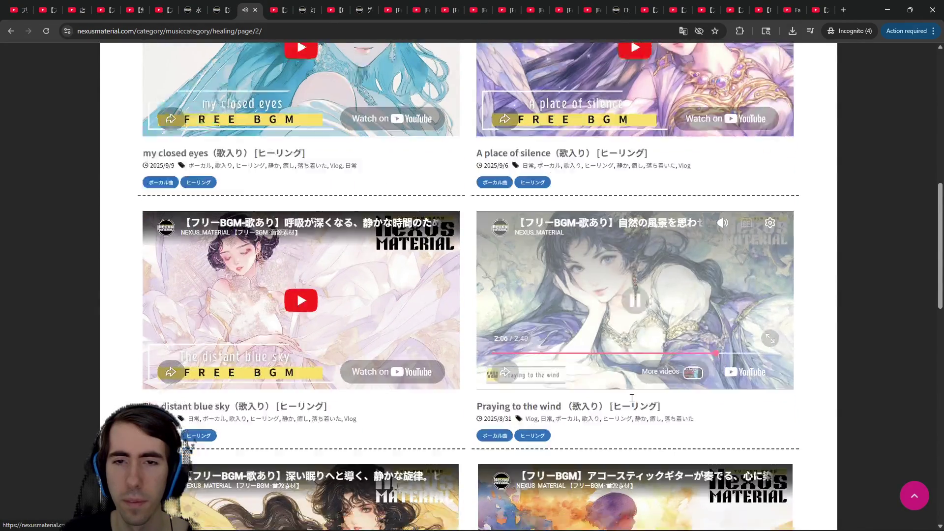
left_click(457, 419)
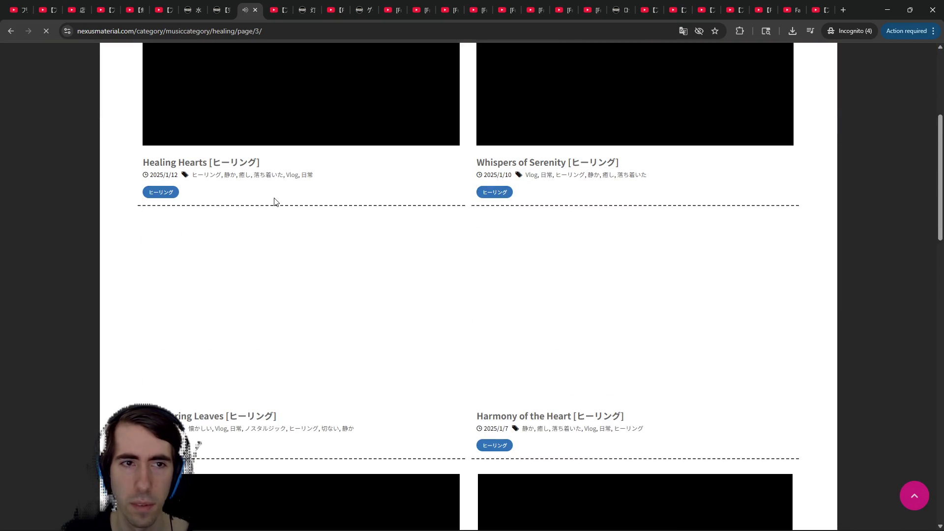
Browse page 3's tracks, such as Whispering Leaves, Calm wind and Gentle Breeze.
scroll(295, 403, "down", 2)
scroll(295, 394, "down", 2)
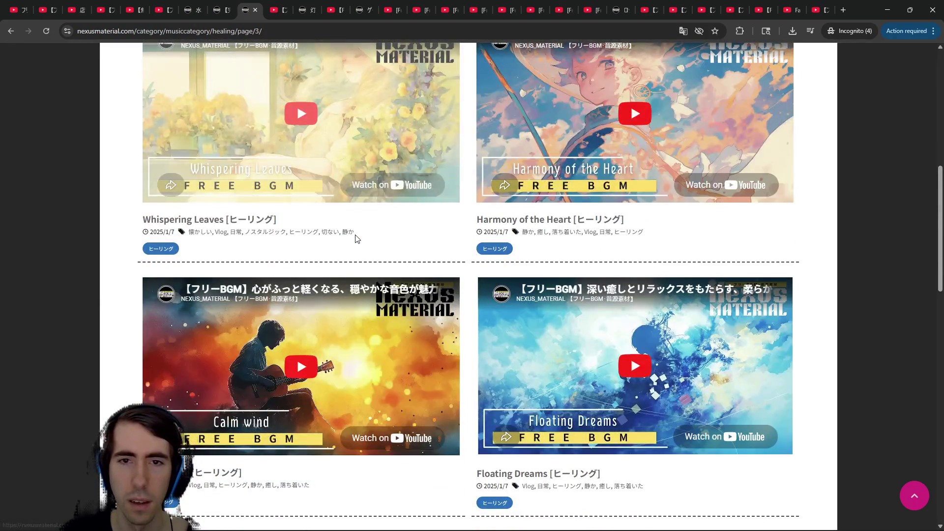
scroll(358, 239, "down", 5)
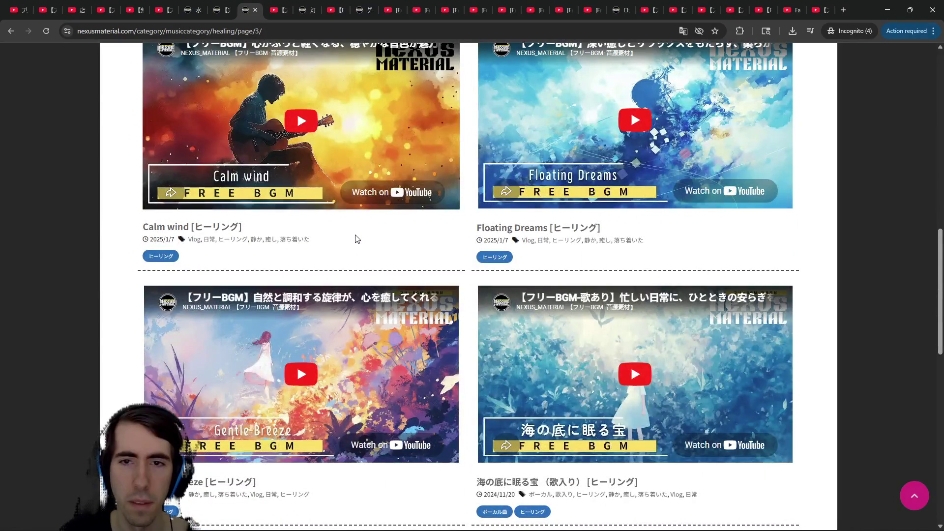
scroll(358, 239, "down", 5)
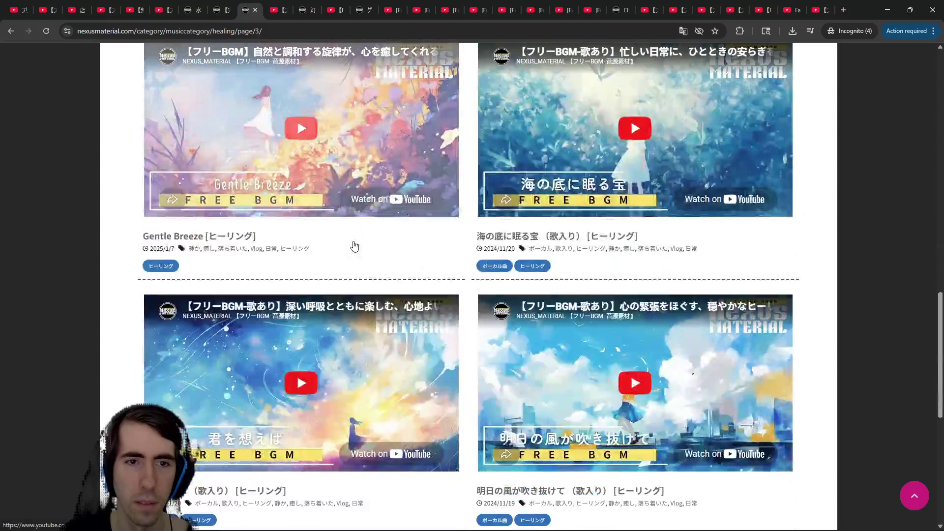